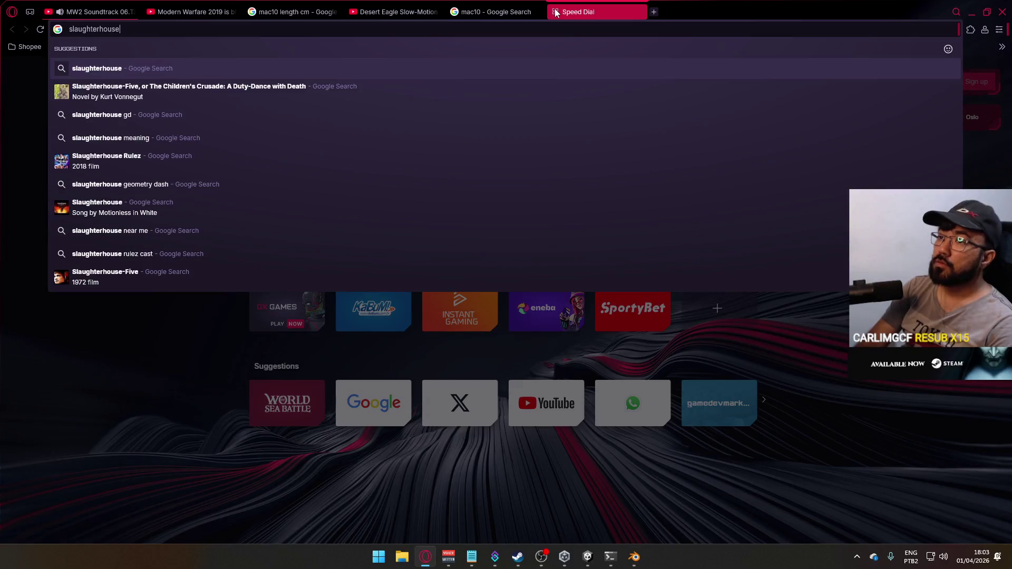
{"action": "type", "text": "cod"}
Step: Search Google Images for 'slaughterhouse cod' and browse the image results
{"action": "key", "text": "Return"}
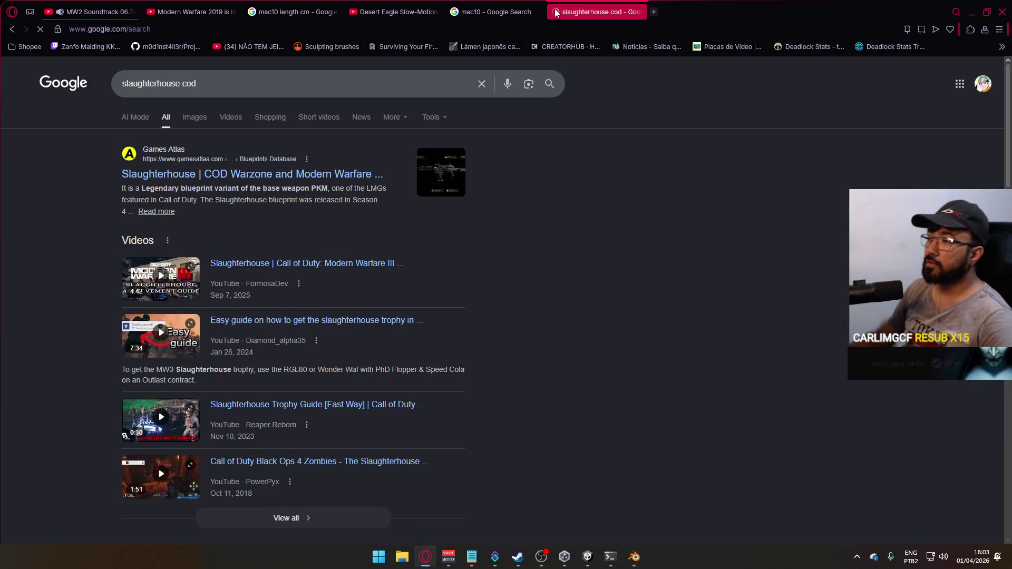
{"action": "left_click", "coordinate": [201, 118]}
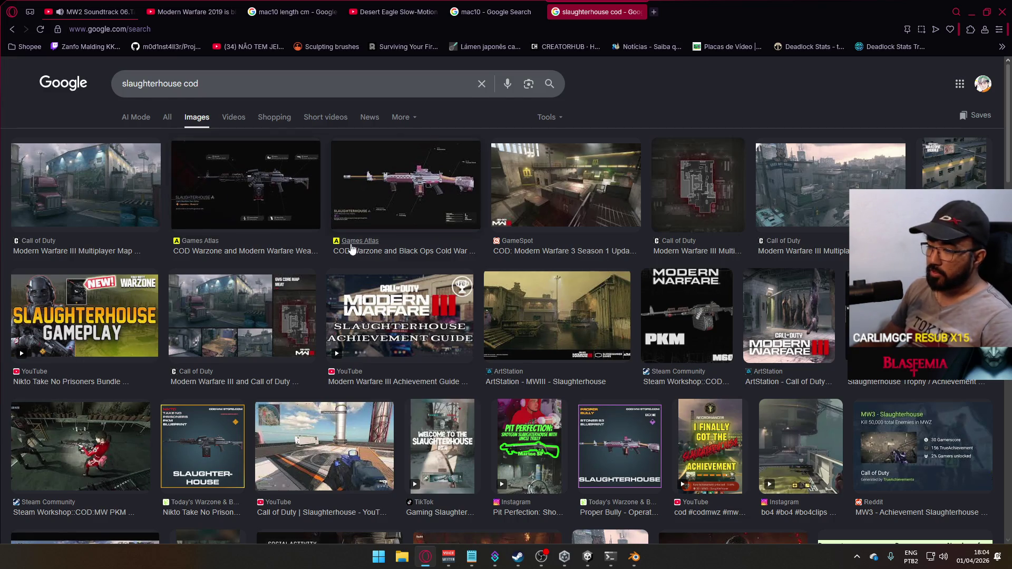
{"action": "scroll", "coordinate": [387, 246], "scroll_direction": "down", "scroll_amount": 3}
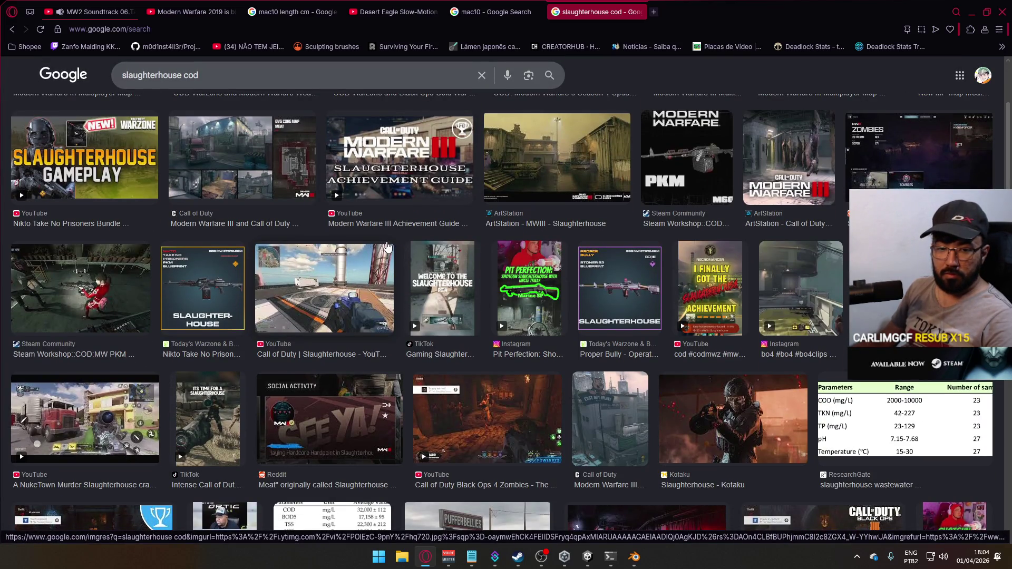
{"action": "scroll", "coordinate": [387, 246], "scroll_direction": "down", "scroll_amount": 3}
{"action": "scroll", "coordinate": [387, 249], "scroll_direction": "down", "scroll_amount": 3}
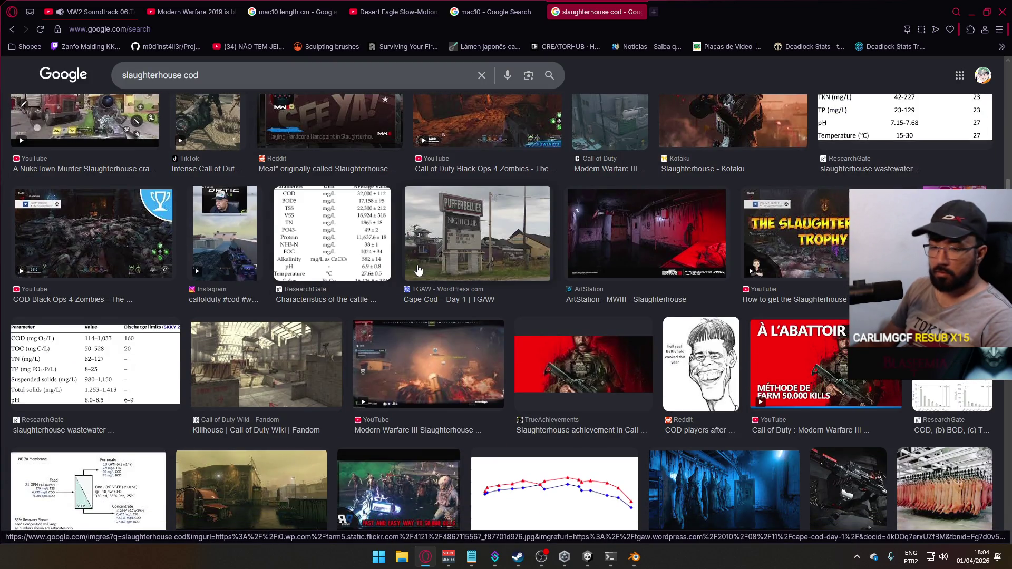
{"action": "scroll", "coordinate": [418, 270], "scroll_direction": "up", "scroll_amount": 10}
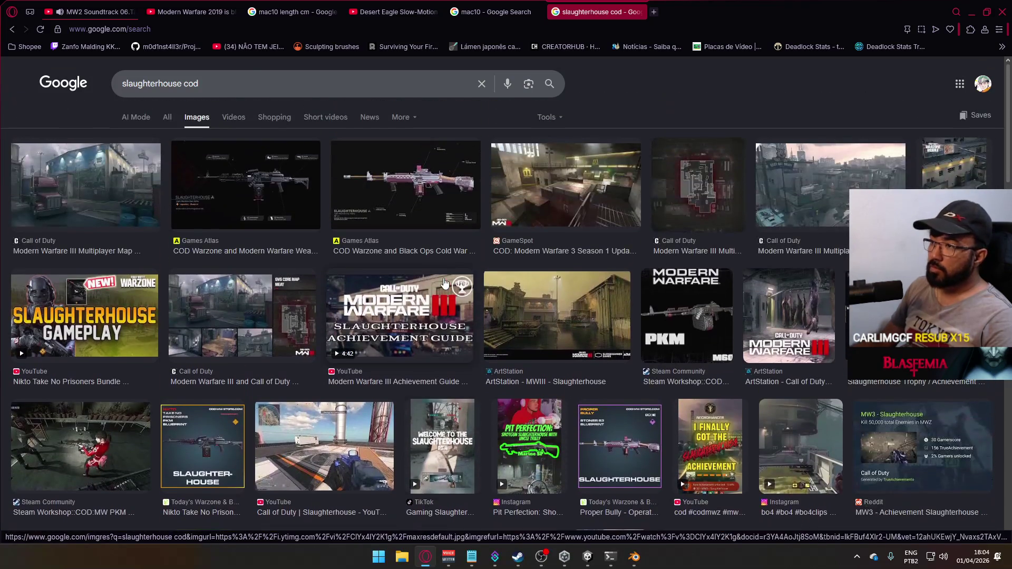
Step: Preview the Call of Duty Meat map image and open its guide in a new tab
{"action": "left_click", "coordinate": [549, 204]}
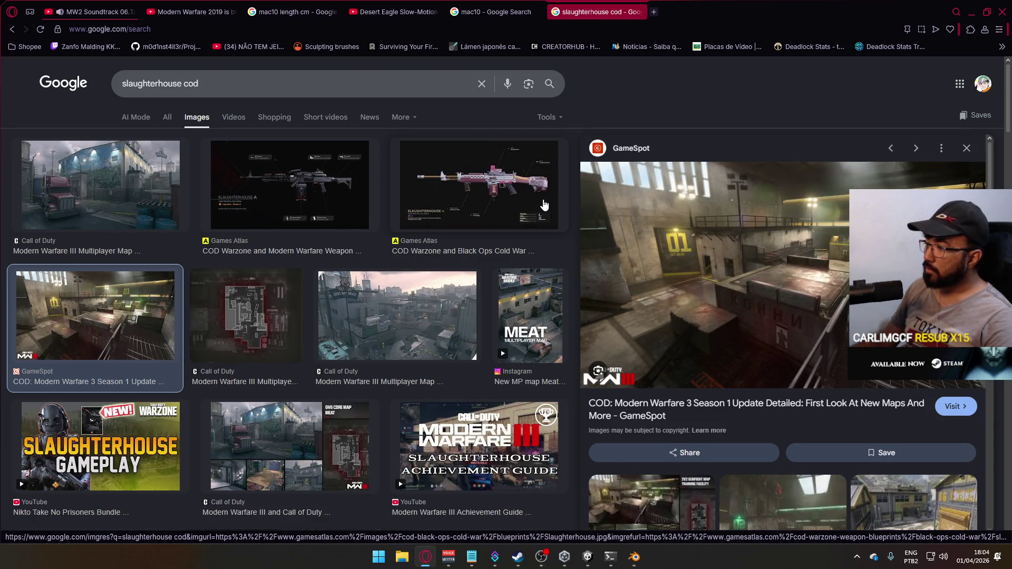
{"action": "left_click", "coordinate": [105, 211]}
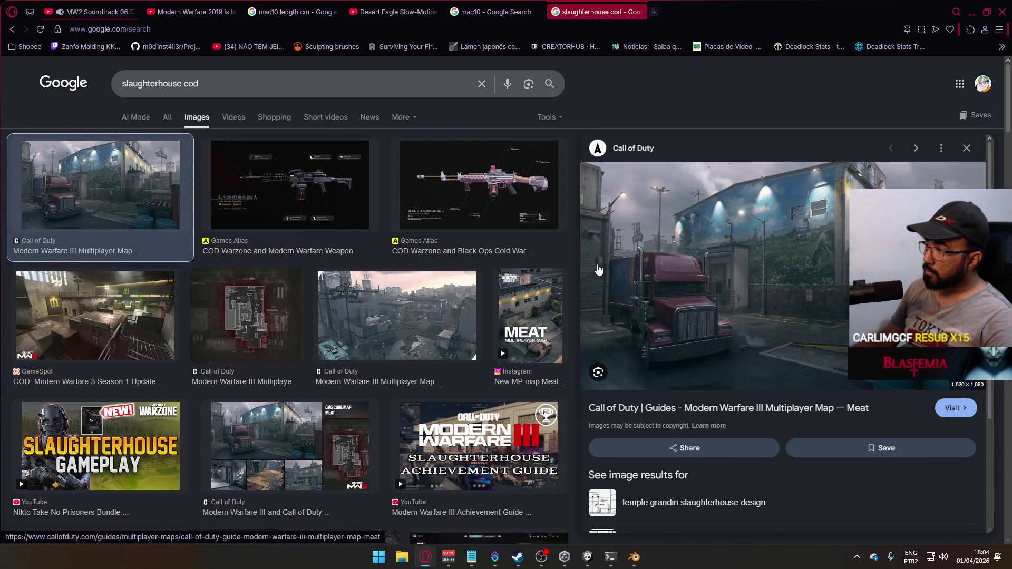
{"action": "left_click", "coordinate": [744, 410]}
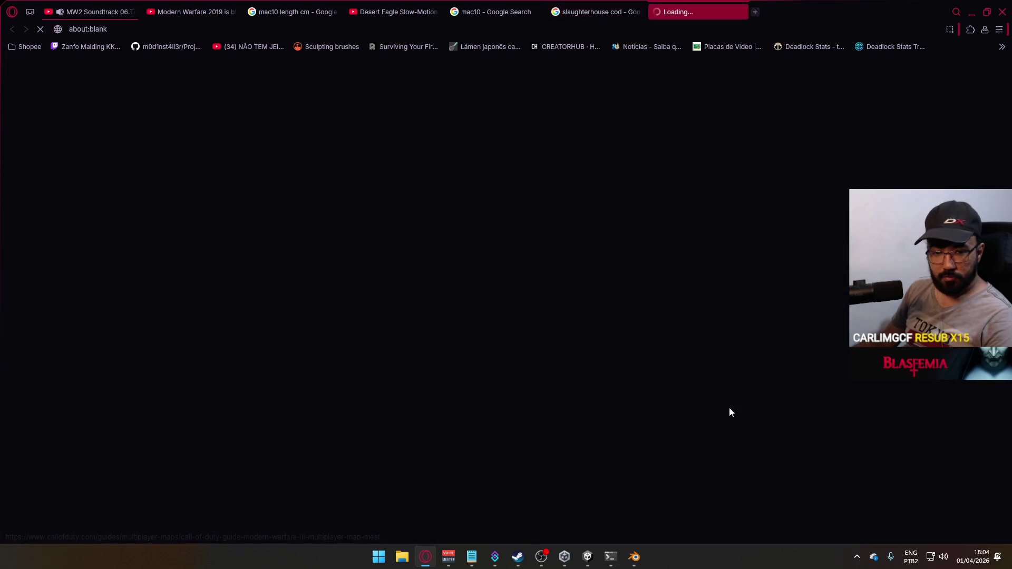
Step: Scroll the Meat guide from Prebrief through Intel Card, Tactical Overview and Top 10 Tips, then back up
{"action": "scroll", "coordinate": [539, 375], "scroll_direction": "down", "scroll_amount": 15}
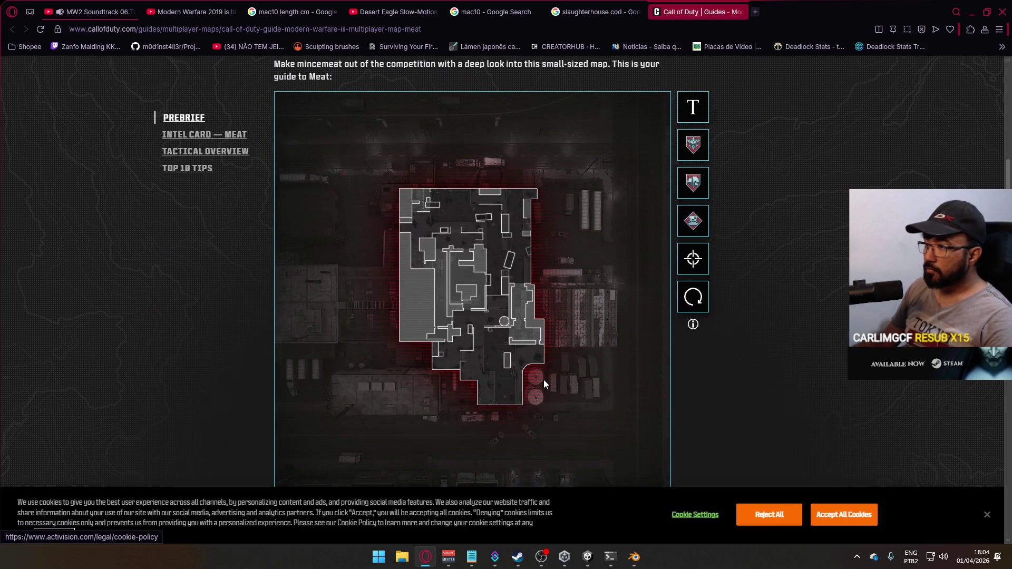
{"action": "scroll", "coordinate": [543, 379], "scroll_direction": "down", "scroll_amount": 8}
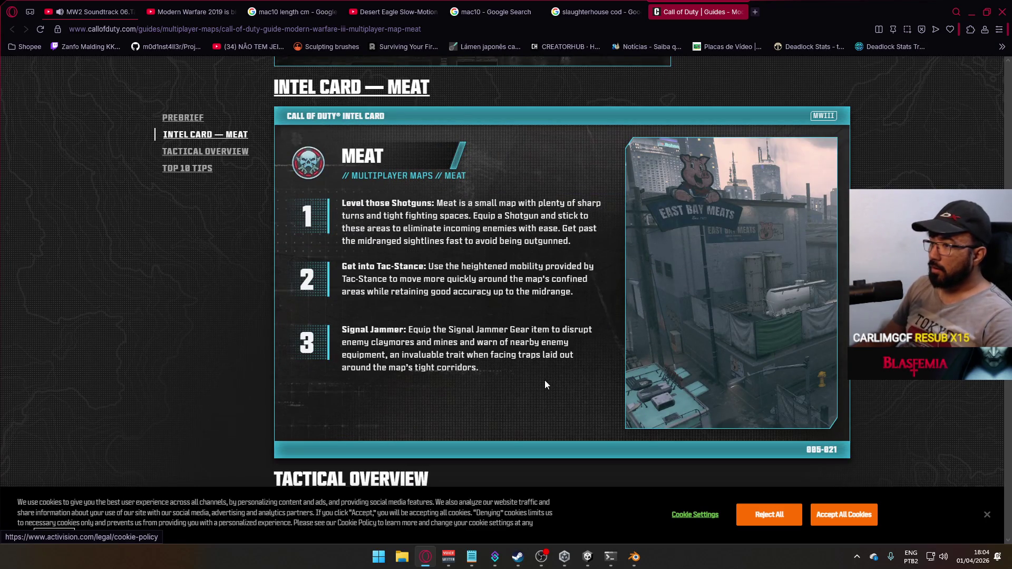
{"action": "scroll", "coordinate": [545, 381], "scroll_direction": "down", "scroll_amount": 12}
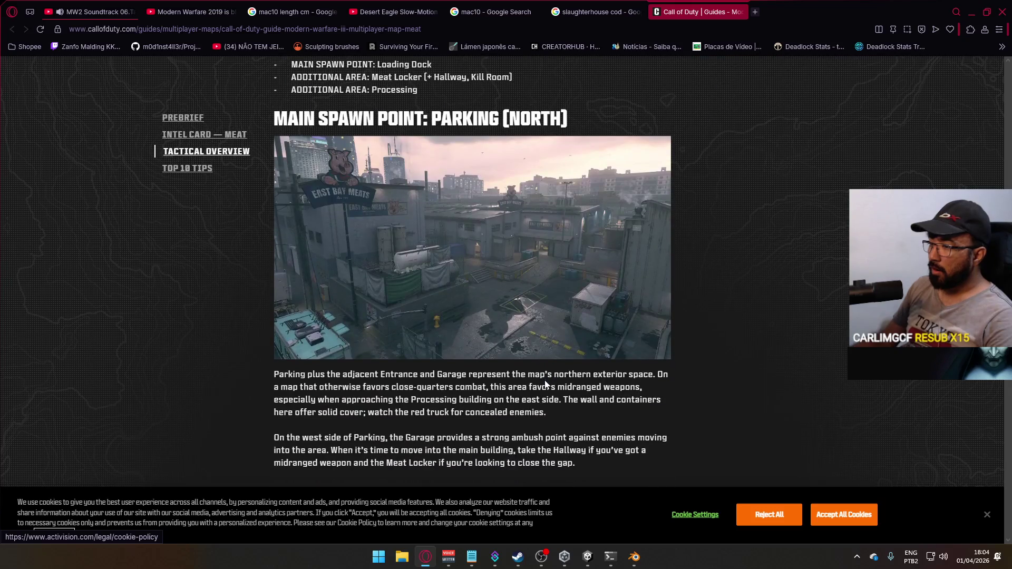
{"action": "scroll", "coordinate": [545, 383], "scroll_direction": "down", "scroll_amount": 7}
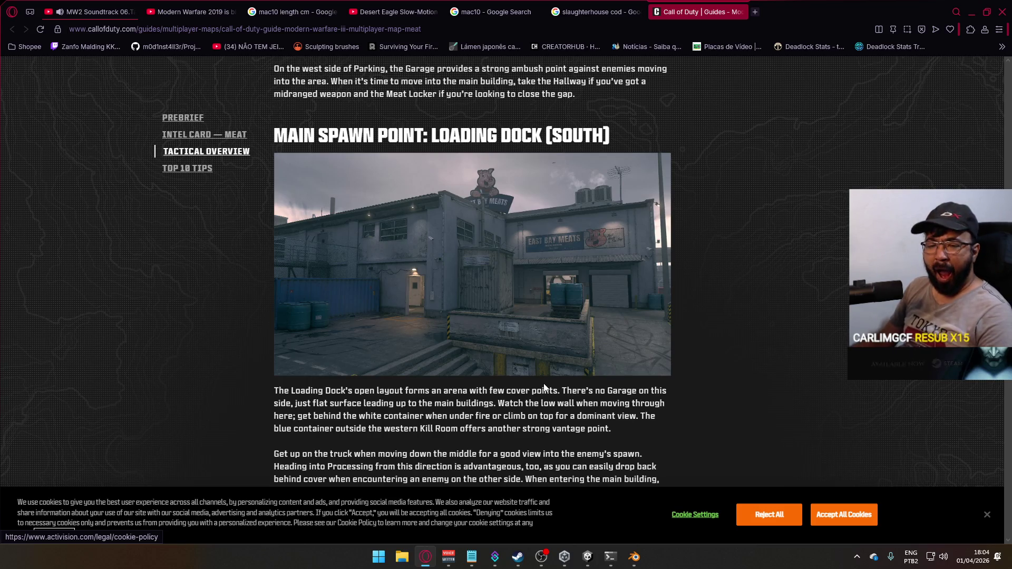
{"action": "scroll", "coordinate": [533, 369], "scroll_direction": "down", "scroll_amount": 7}
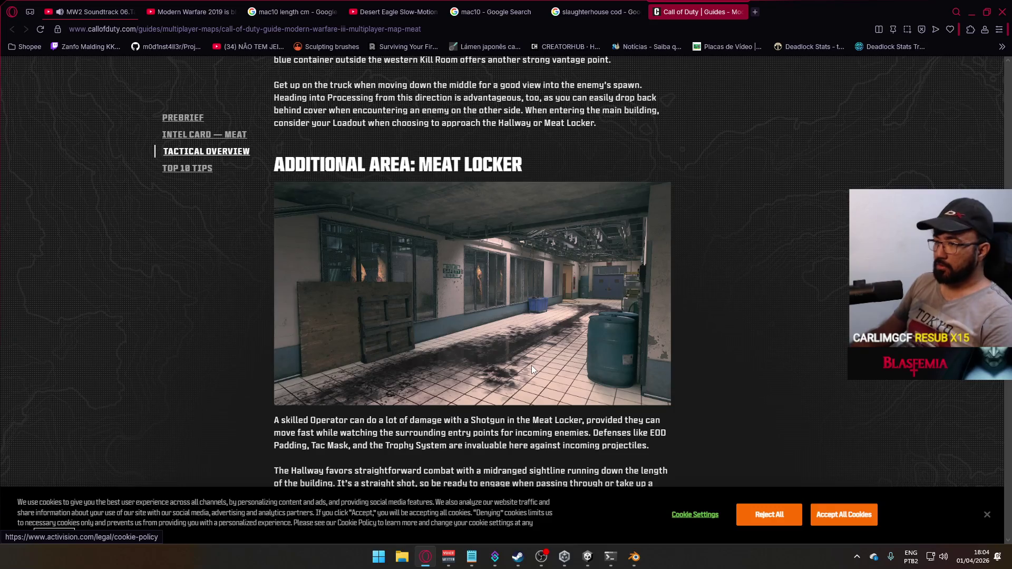
{"action": "scroll", "coordinate": [532, 357], "scroll_direction": "down", "scroll_amount": 6}
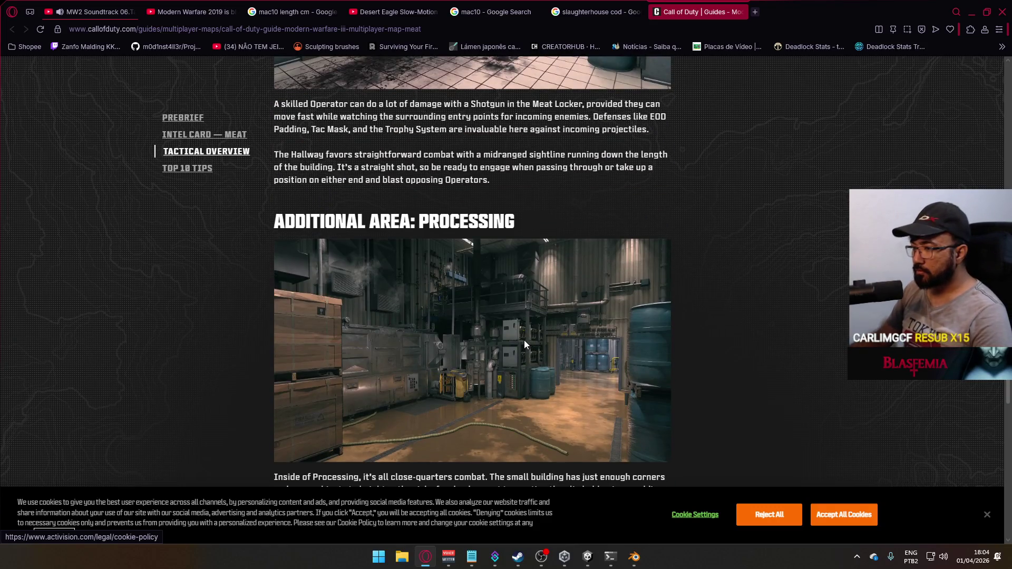
{"action": "scroll", "coordinate": [524, 343], "scroll_direction": "down", "scroll_amount": 2}
{"action": "scroll", "coordinate": [514, 311], "scroll_direction": "down", "scroll_amount": 6}
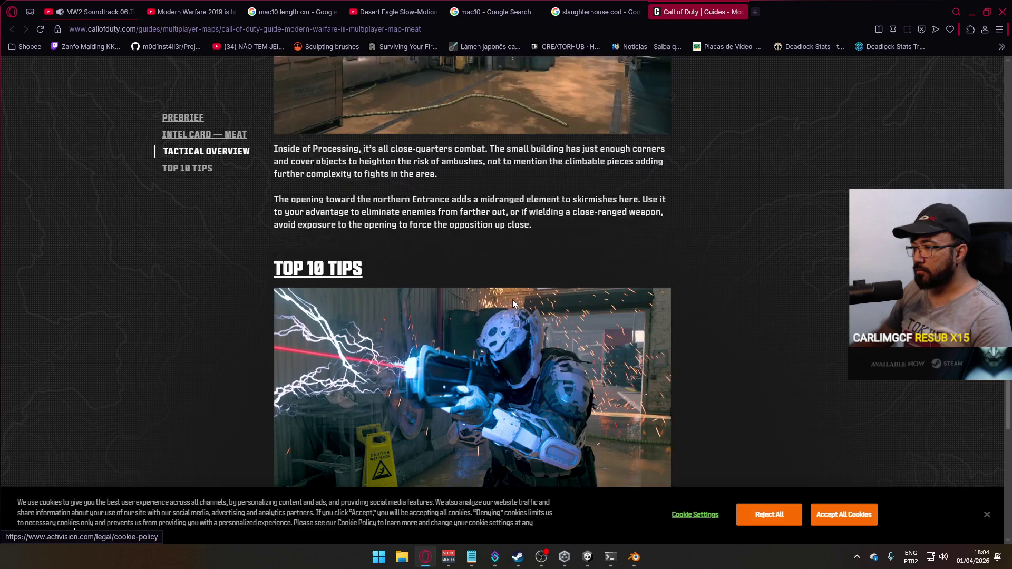
{"action": "scroll", "coordinate": [512, 299], "scroll_direction": "down", "scroll_amount": 15}
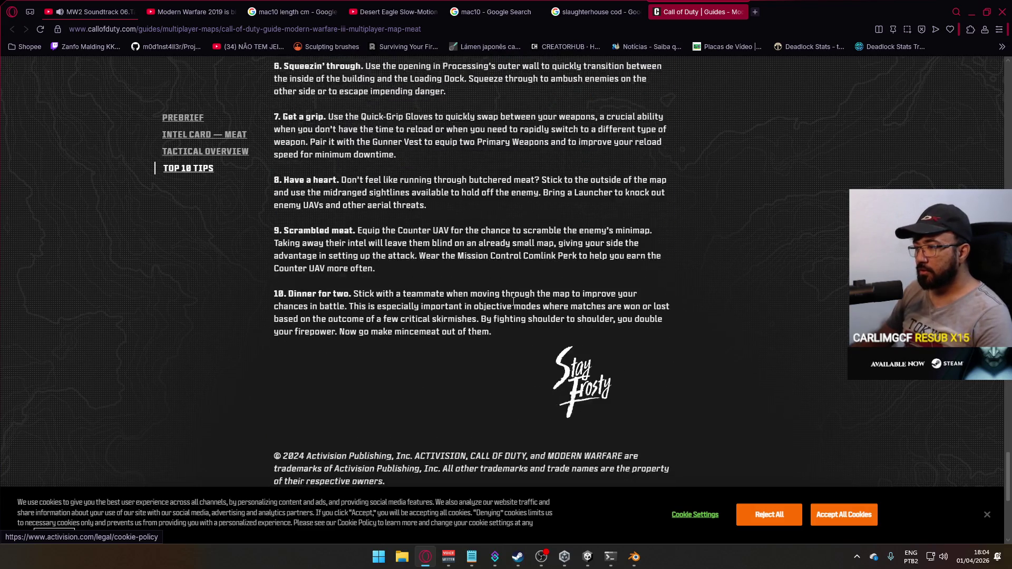
{"action": "scroll", "coordinate": [514, 302], "scroll_direction": "down", "scroll_amount": 3}
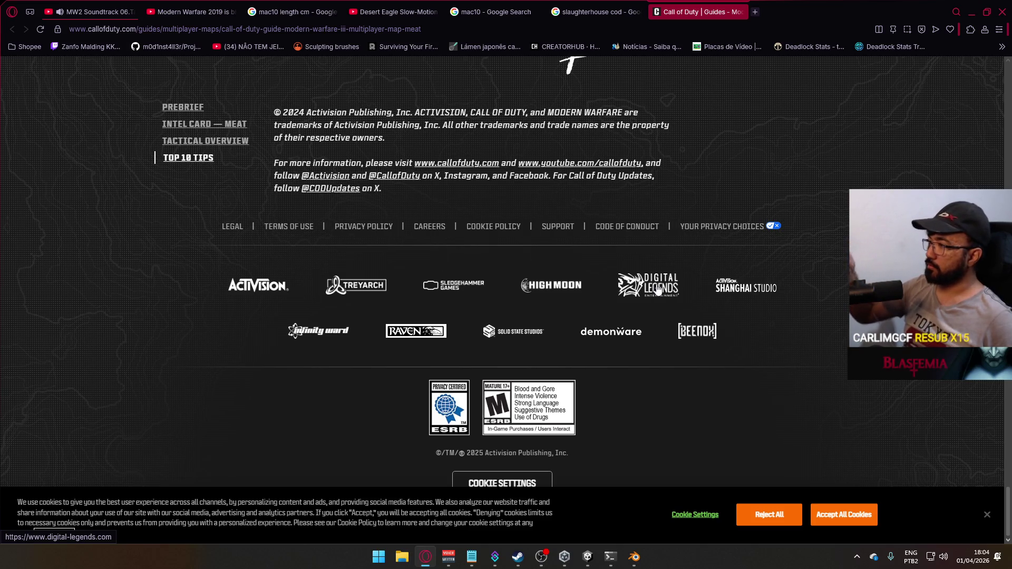
{"action": "scroll", "coordinate": [685, 289], "scroll_direction": "up", "scroll_amount": 18}
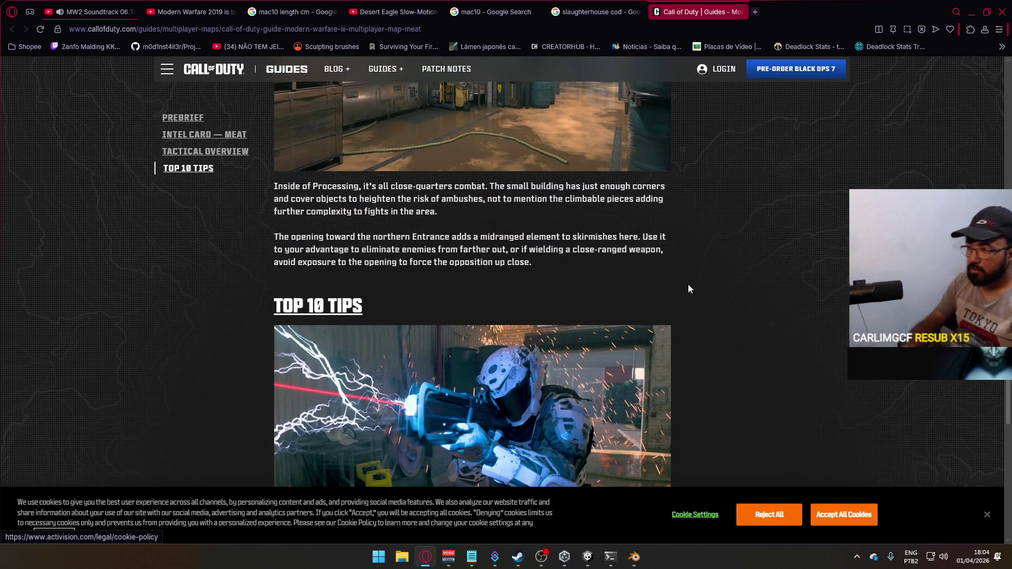
{"action": "scroll", "coordinate": [642, 285], "scroll_direction": "up", "scroll_amount": 3}
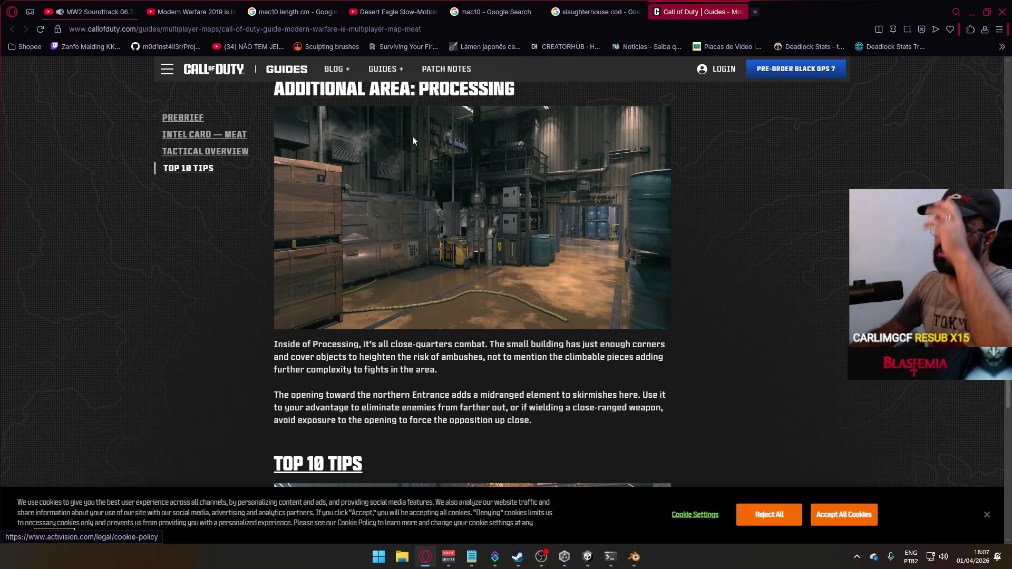
Step: Close the Meat guide tab and change the image search to 'killhouse cod'
{"action": "scroll", "coordinate": [405, 147], "scroll_direction": "up", "scroll_amount": 10}
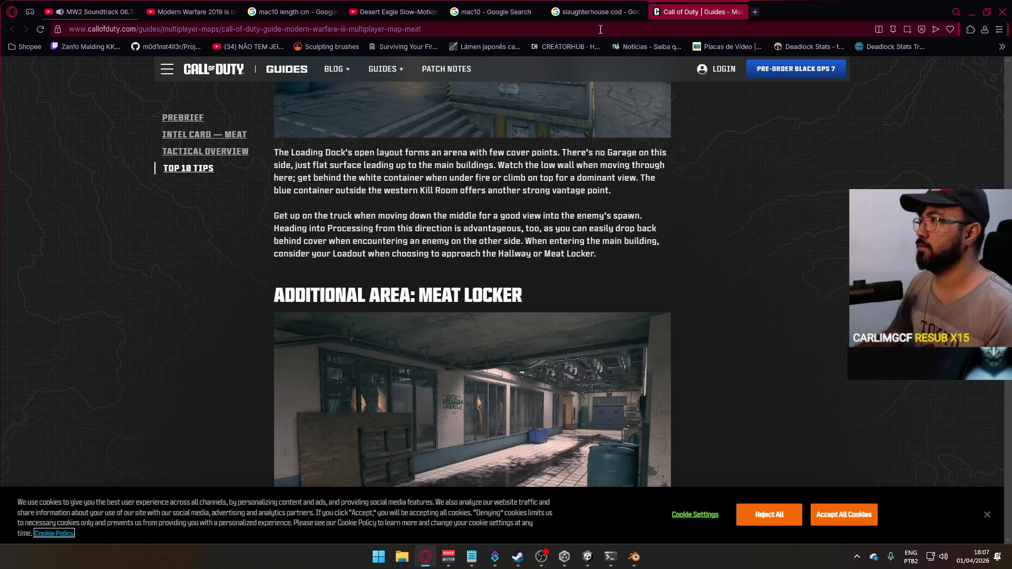
{"action": "middle_click", "coordinate": [732, 13]}
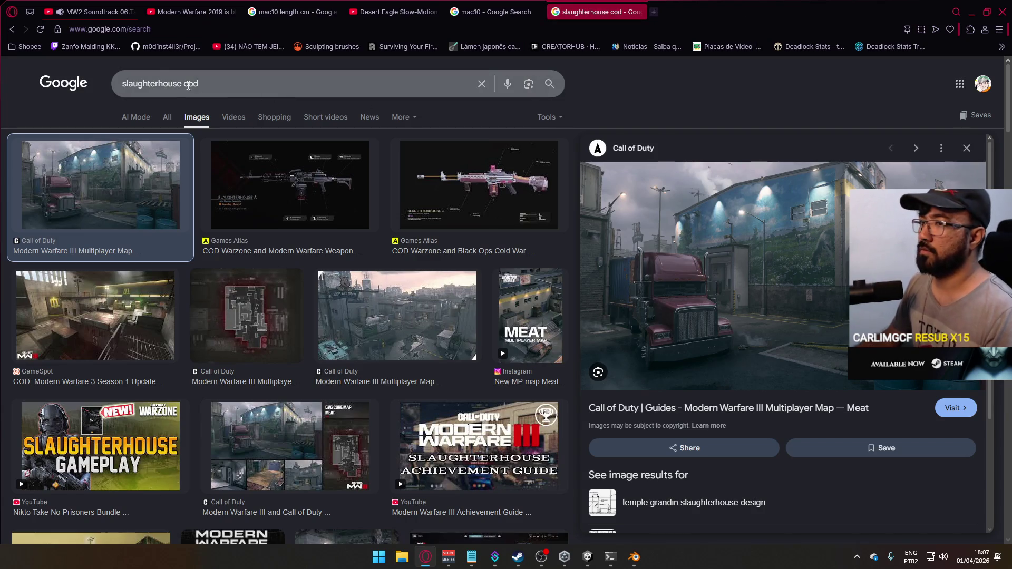
{"action": "double_click", "coordinate": [155, 78]}
{"action": "type", "text": "killhouse"}
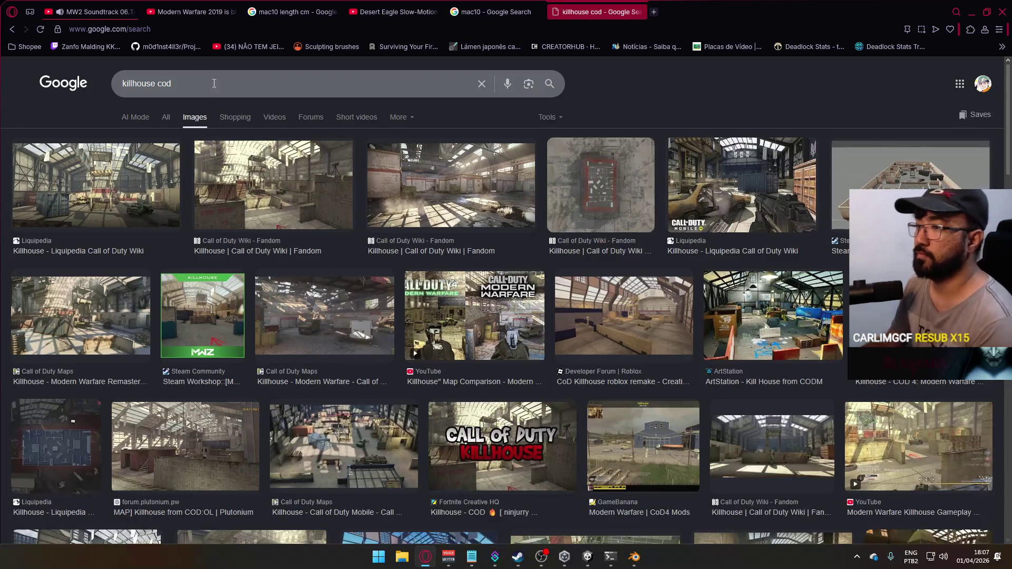
Step: Preview several Killhouse map images, including the Call of Duty 4 Remake, then minimise the browser
{"action": "left_click", "coordinate": [228, 174]}
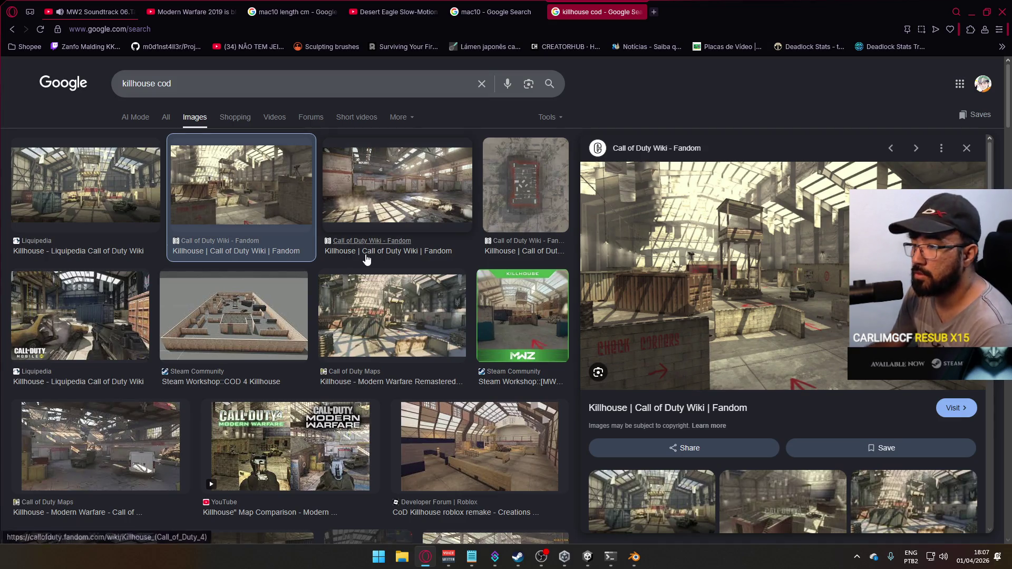
{"action": "left_click", "coordinate": [447, 338]}
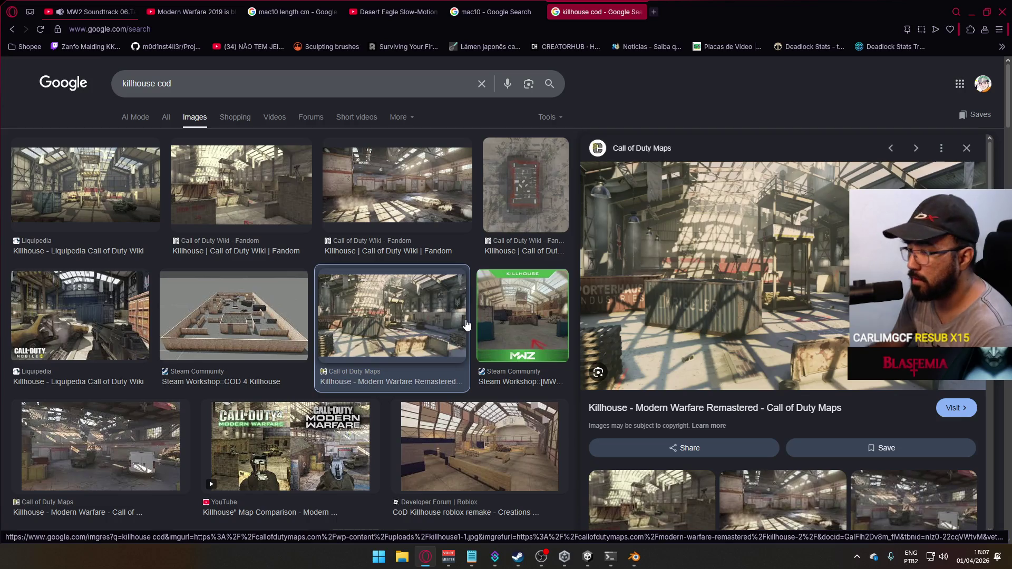
{"action": "scroll", "coordinate": [469, 318], "scroll_direction": "down", "scroll_amount": 2}
{"action": "left_click", "coordinate": [325, 360]}
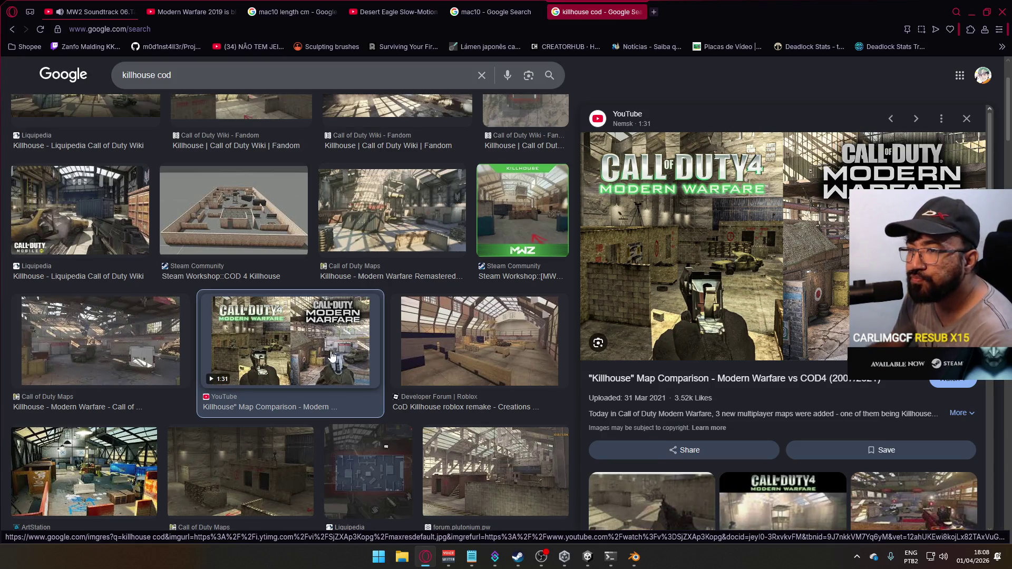
{"action": "scroll", "coordinate": [331, 356], "scroll_direction": "down", "scroll_amount": 4}
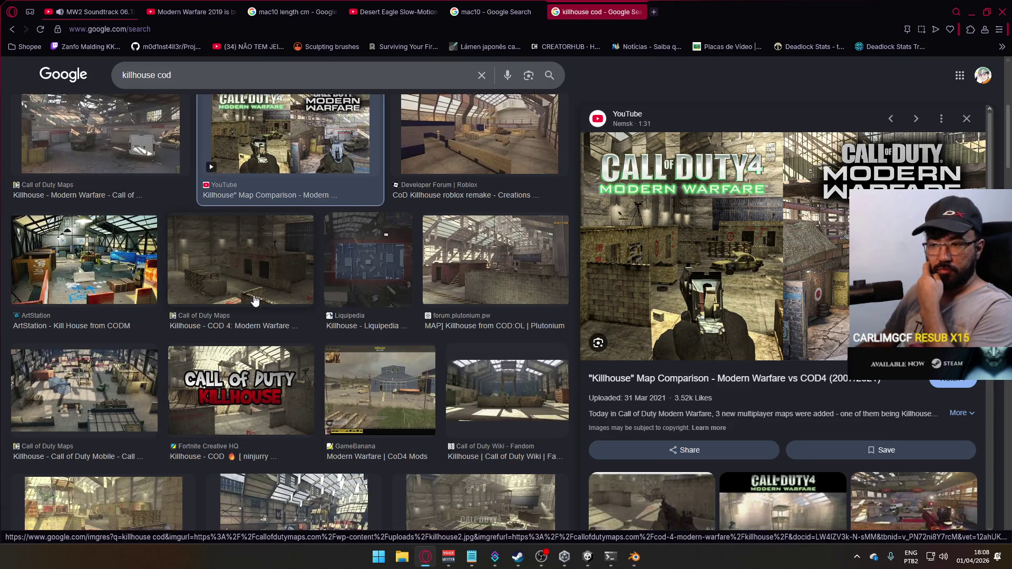
{"action": "scroll", "coordinate": [199, 351], "scroll_direction": "down", "scroll_amount": 3}
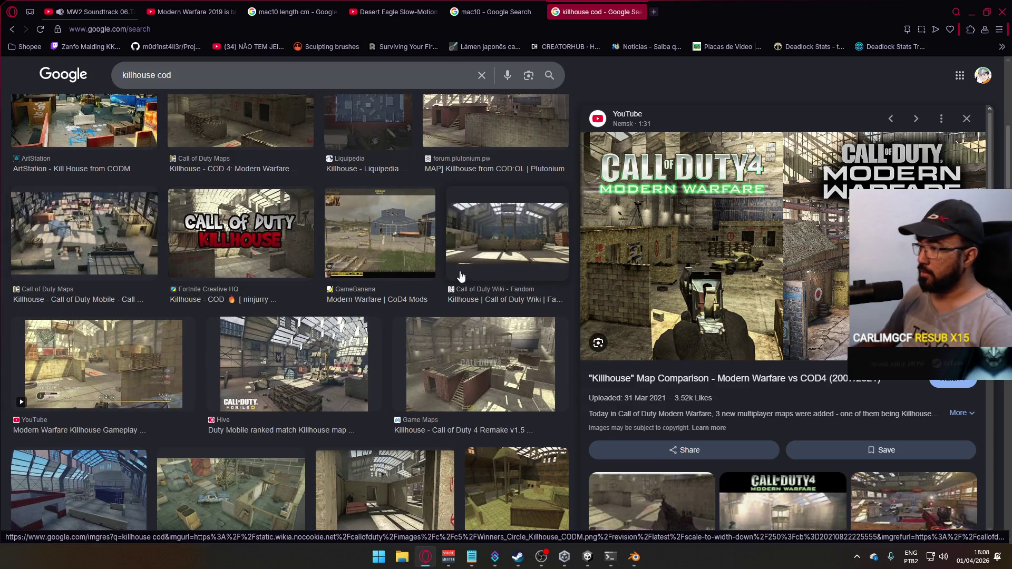
{"action": "left_click", "coordinate": [498, 393]}
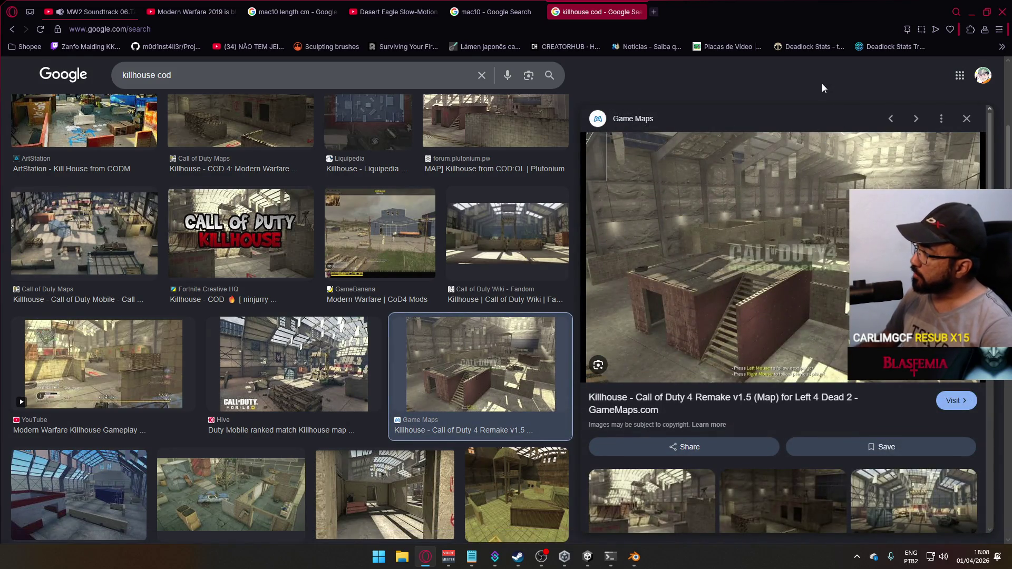
{"action": "left_click", "coordinate": [972, 12]}
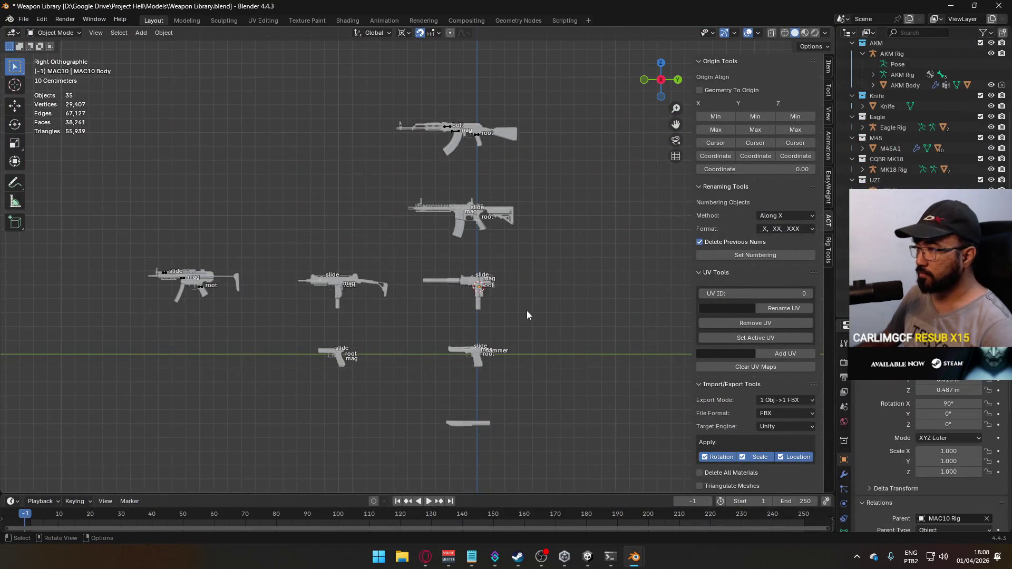
{"action": "left_click", "coordinate": [475, 559]}
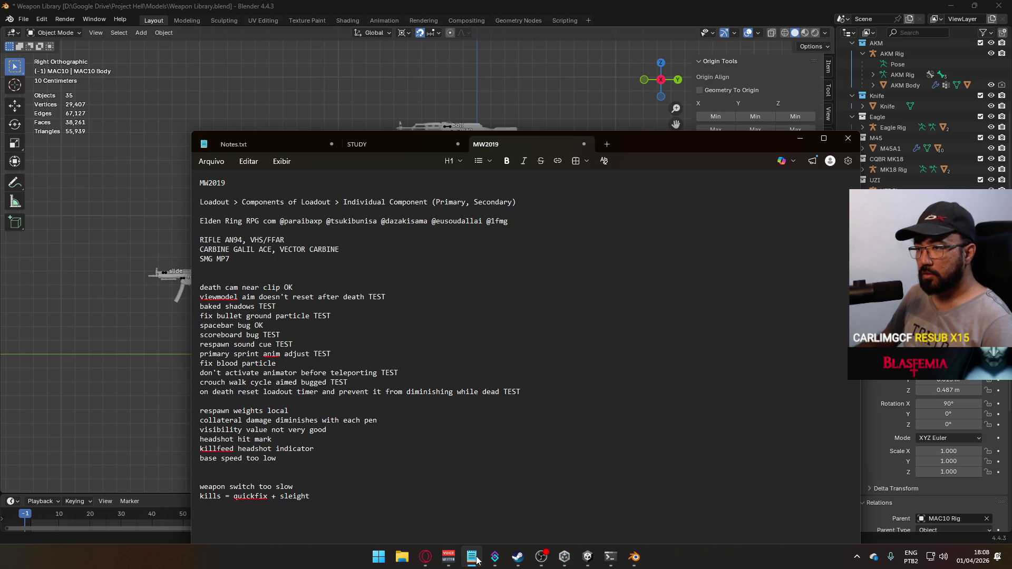
{"action": "left_click", "coordinate": [472, 557]}
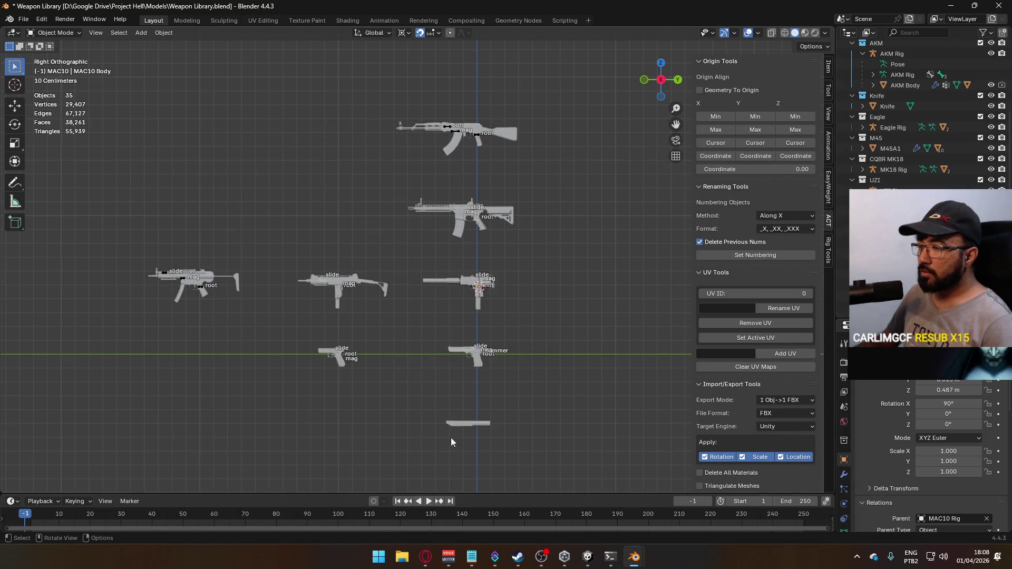
{"action": "left_click", "coordinate": [425, 557]}
{"action": "left_click", "coordinate": [425, 557]}
{"action": "left_click", "coordinate": [471, 559]}
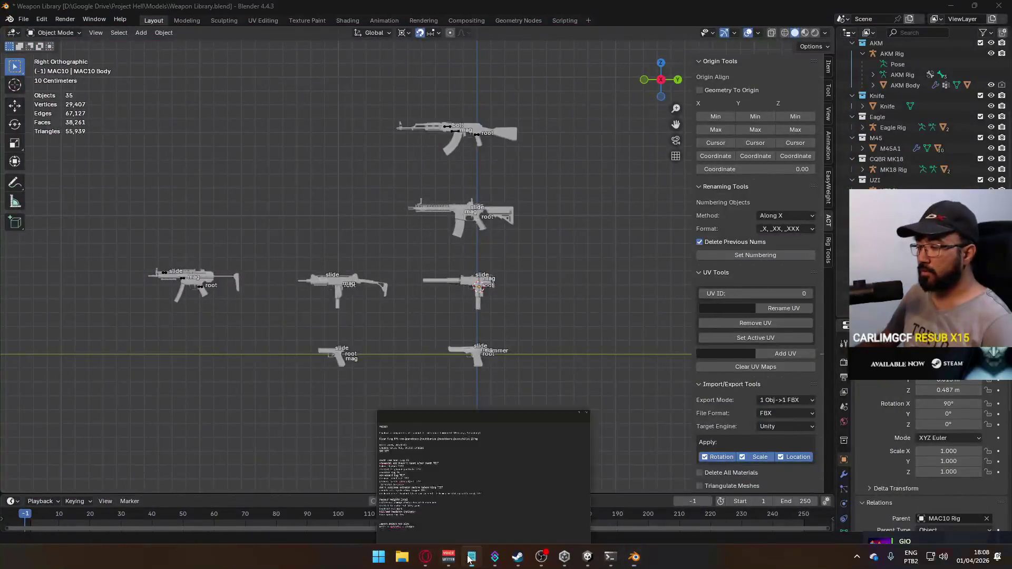
{"action": "left_click", "coordinate": [467, 559]}
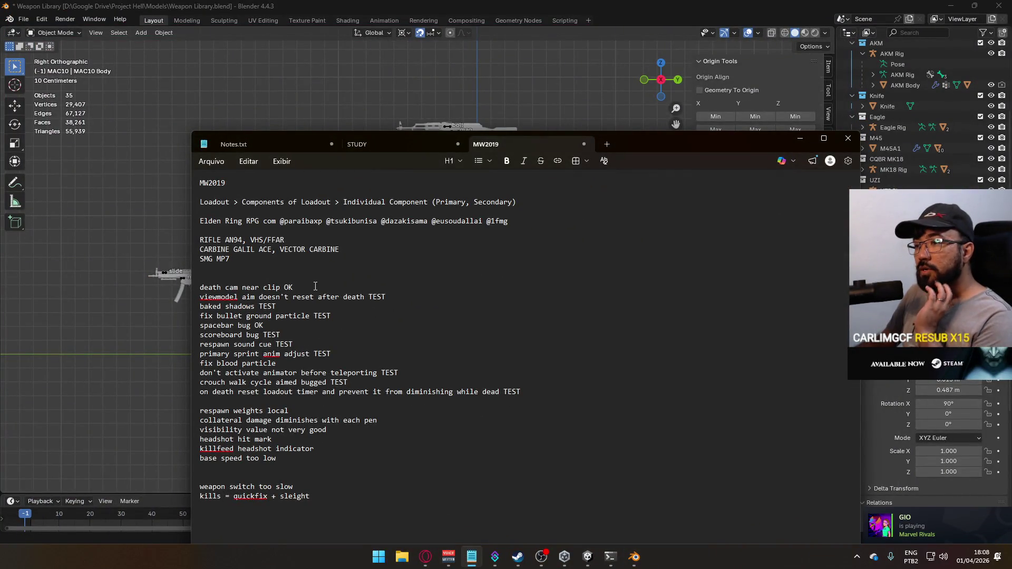
{"action": "left_click_drag", "start_coordinate": [236, 251], "coordinate": [275, 250]}
{"action": "left_click", "coordinate": [510, 518]}
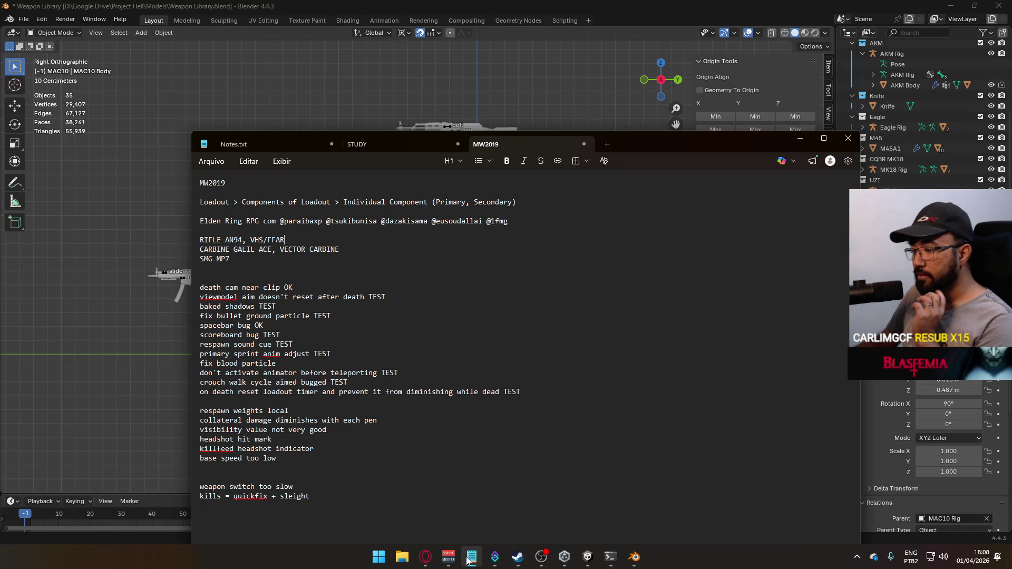
{"action": "left_click", "coordinate": [467, 559]}
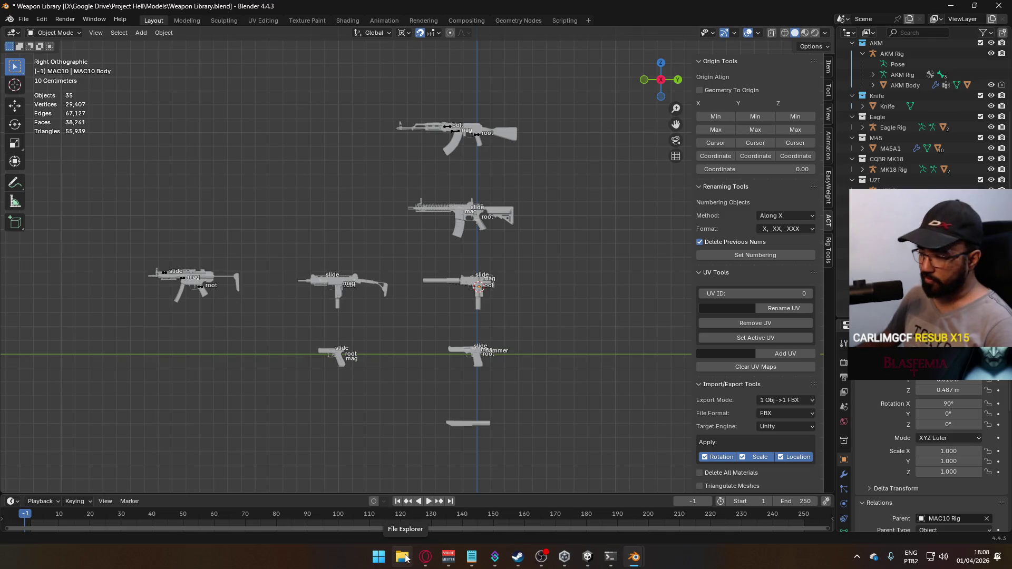
{"action": "left_click", "coordinate": [406, 558]}
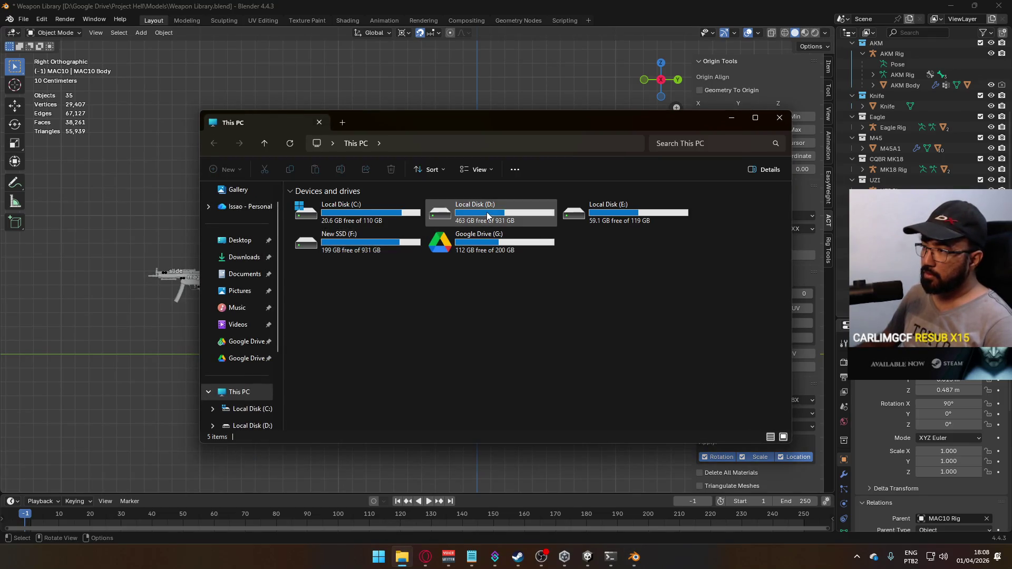
Step: Open the New SSD (F:) drive, then search 'tastytony sketch' in a new browser tab
{"action": "double_click", "coordinate": [365, 248]}
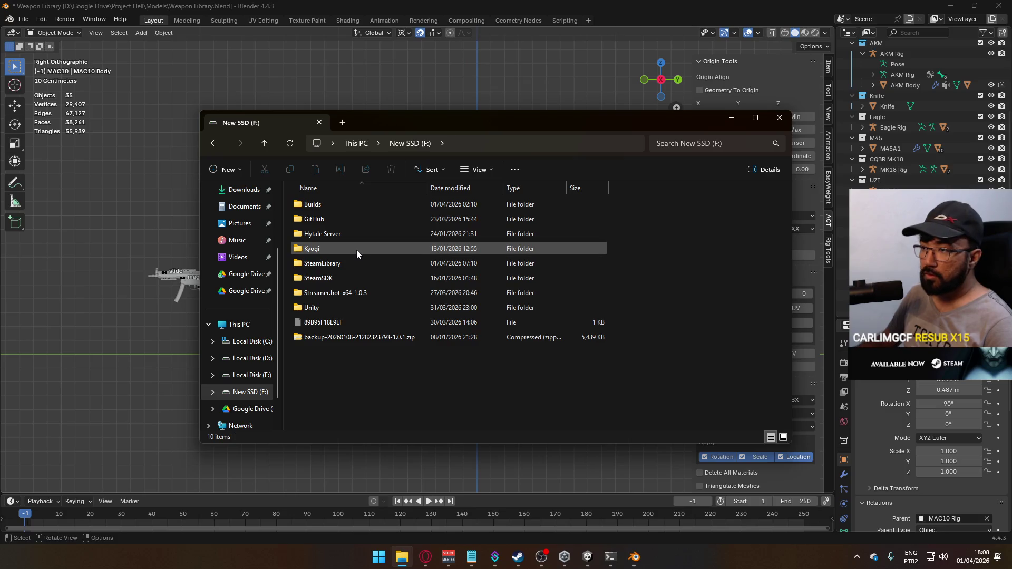
{"action": "left_click", "coordinate": [431, 558]}
{"action": "left_click", "coordinate": [655, 12]}
{"action": "type", "text": "tasty"}
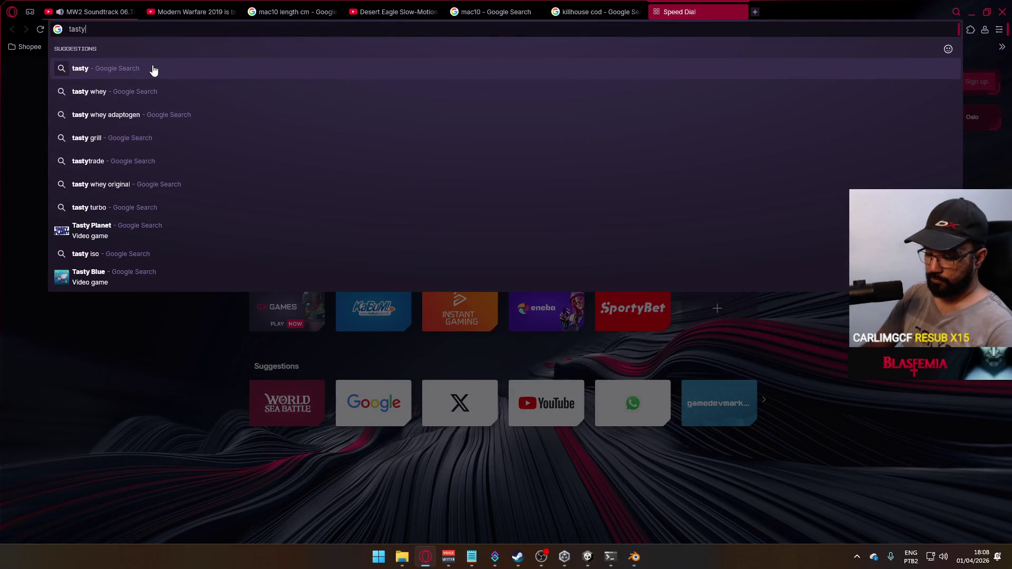
{"action": "type", "text": "tony sketch"}
Step: Go to TastyTony's Sketchfab models page and scroll through the first batch of low-poly weapons
{"action": "key", "text": "Return"}
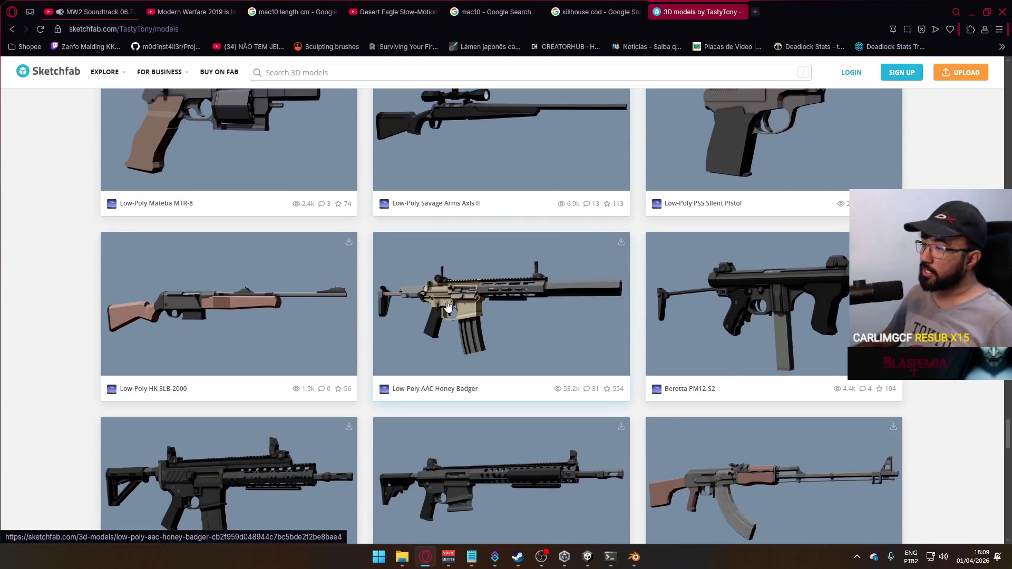
{"action": "scroll", "coordinate": [502, 311], "scroll_direction": "down", "scroll_amount": 2}
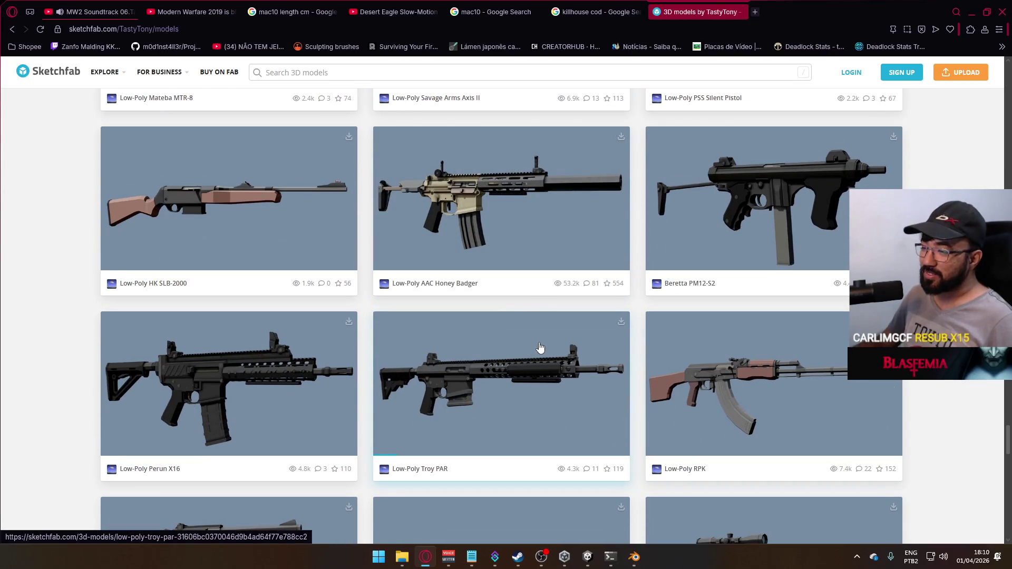
{"action": "scroll", "coordinate": [540, 347], "scroll_direction": "down", "scroll_amount": 7}
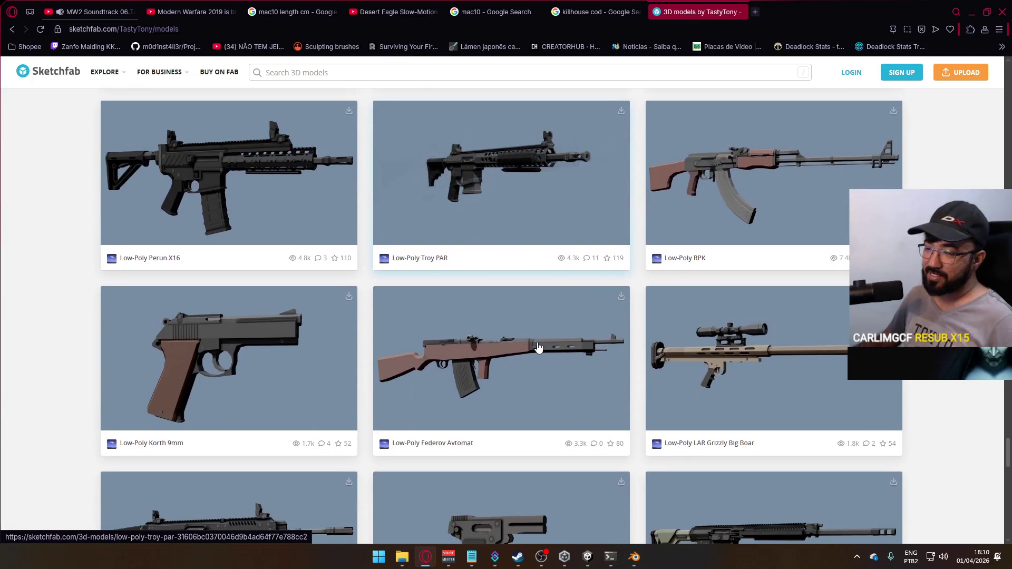
{"action": "scroll", "coordinate": [565, 329], "scroll_direction": "down", "scroll_amount": 1}
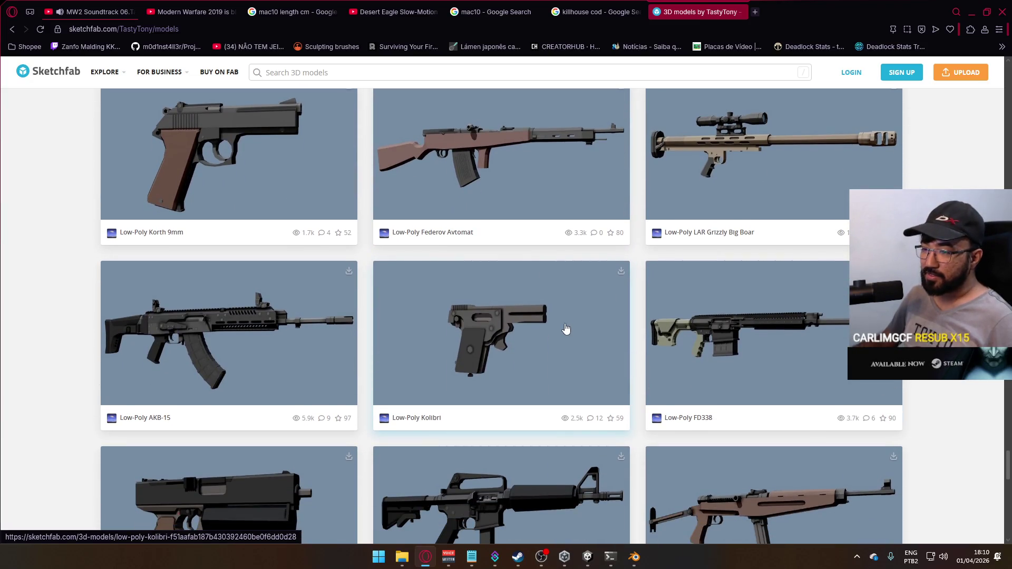
{"action": "scroll", "coordinate": [565, 329], "scroll_direction": "down", "scroll_amount": 2}
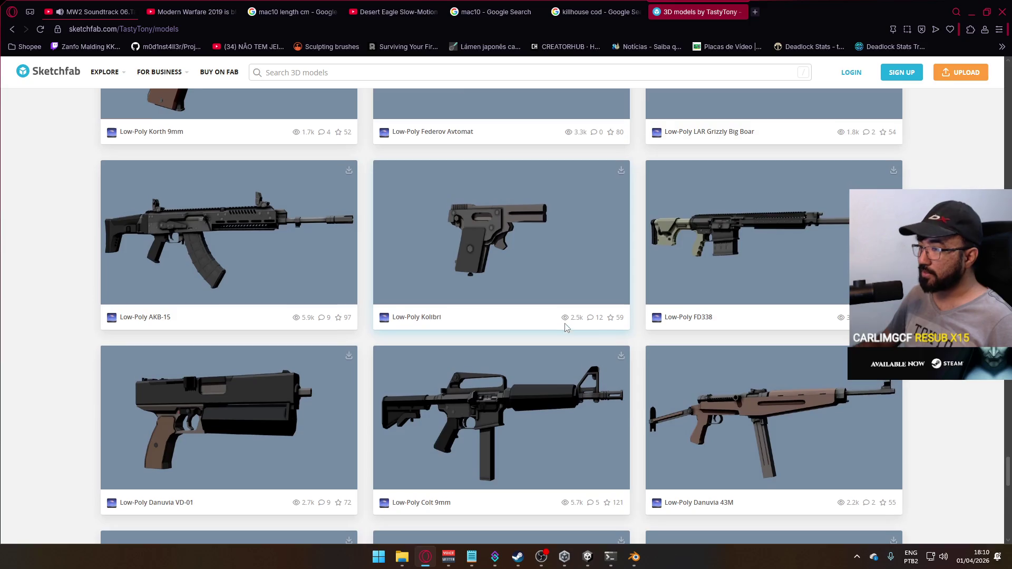
{"action": "scroll", "coordinate": [565, 327], "scroll_direction": "up", "scroll_amount": 1}
{"action": "scroll", "coordinate": [461, 326], "scroll_direction": "down", "scroll_amount": 10}
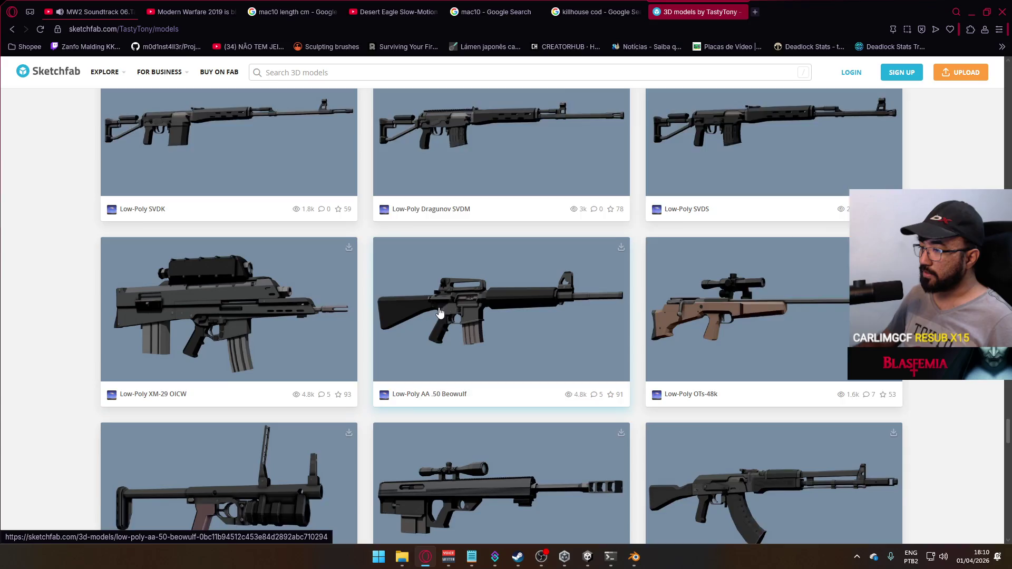
{"action": "scroll", "coordinate": [441, 315], "scroll_direction": "down", "scroll_amount": 6}
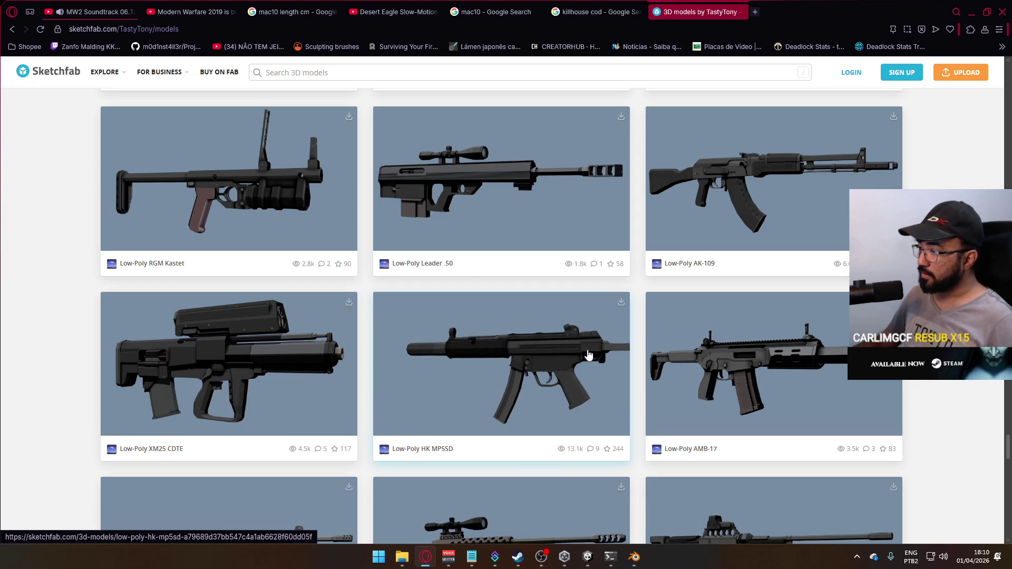
{"action": "scroll", "coordinate": [589, 354], "scroll_direction": "down", "scroll_amount": 6}
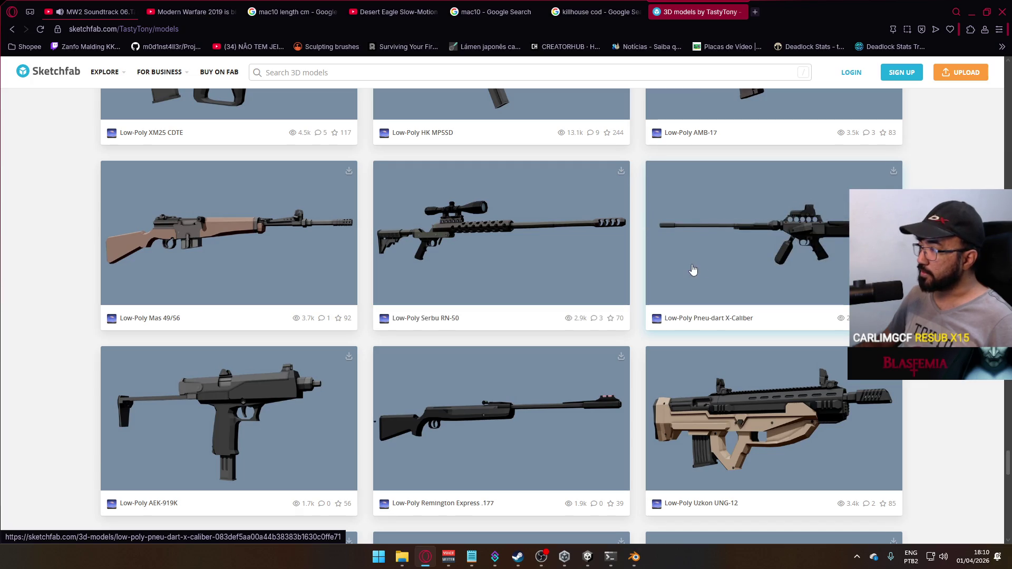
{"action": "scroll", "coordinate": [470, 311], "scroll_direction": "down", "scroll_amount": 3}
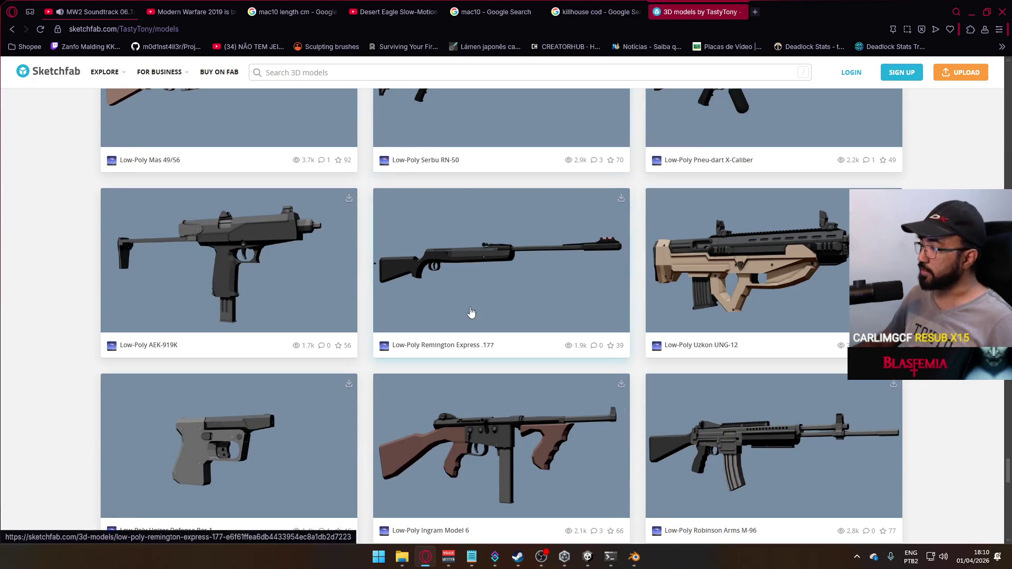
{"action": "scroll", "coordinate": [471, 311], "scroll_direction": "down", "scroll_amount": 3}
{"action": "scroll", "coordinate": [475, 321], "scroll_direction": "down", "scroll_amount": 9}
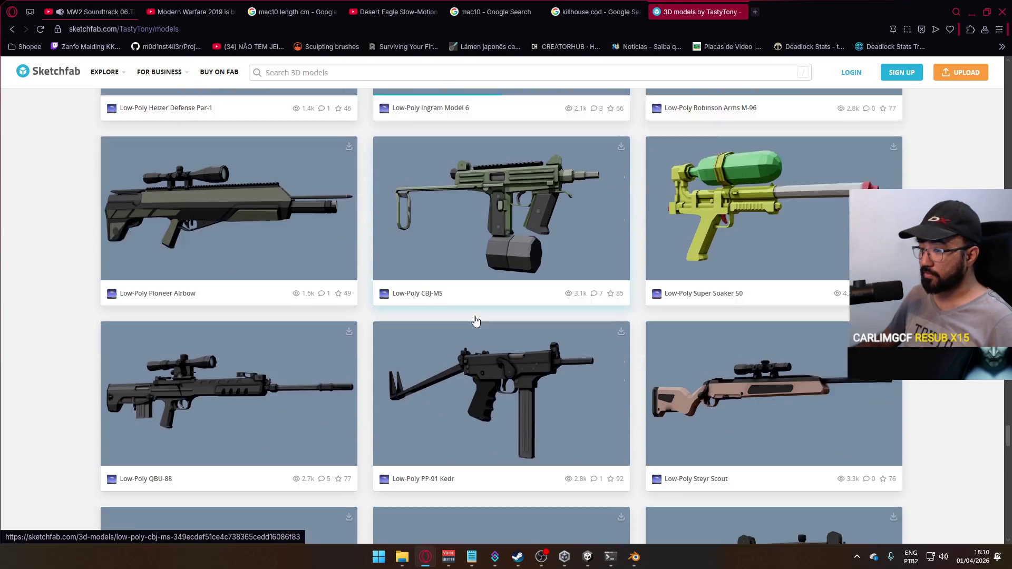
{"action": "scroll", "coordinate": [475, 321], "scroll_direction": "down", "scroll_amount": 6}
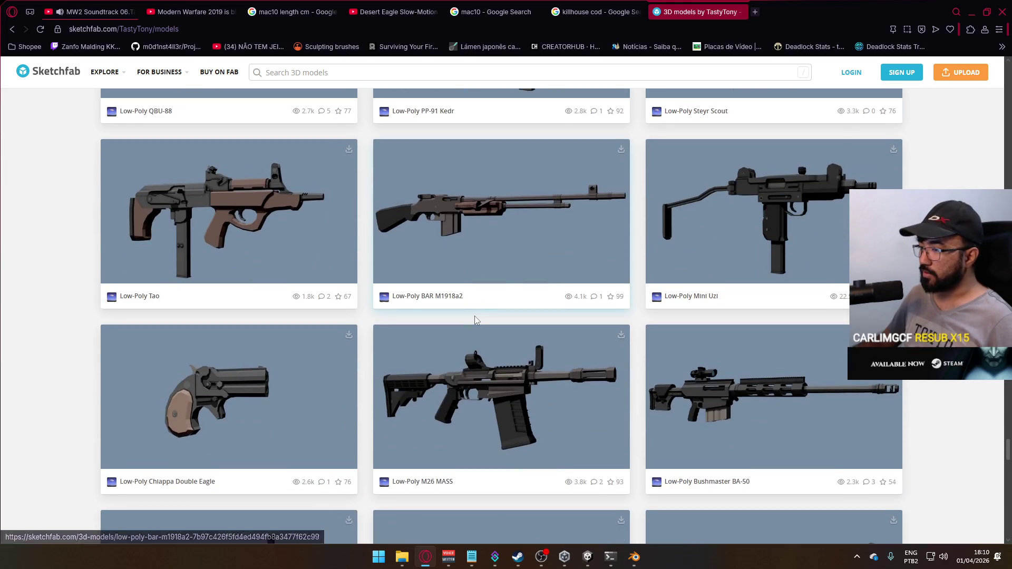
{"action": "scroll", "coordinate": [475, 321], "scroll_direction": "down", "scroll_amount": 10}
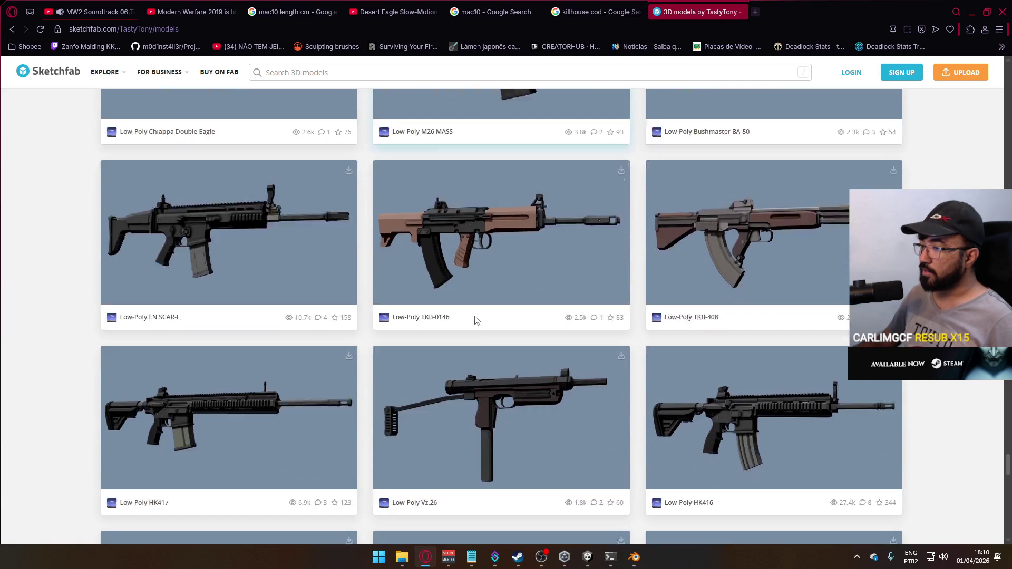
{"action": "scroll", "coordinate": [475, 320], "scroll_direction": "down", "scroll_amount": 4}
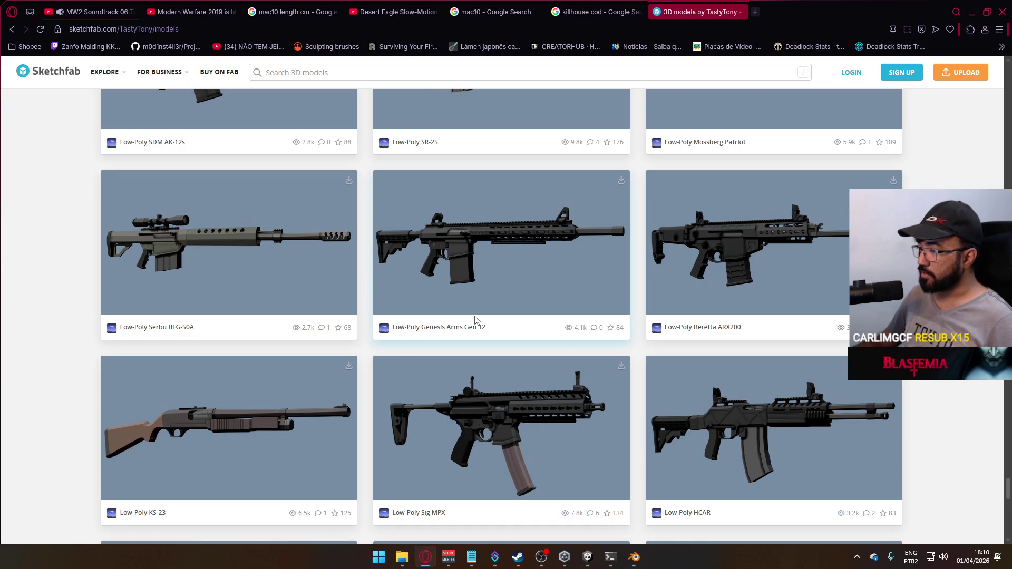
{"action": "scroll", "coordinate": [475, 319], "scroll_direction": "down", "scroll_amount": 7}
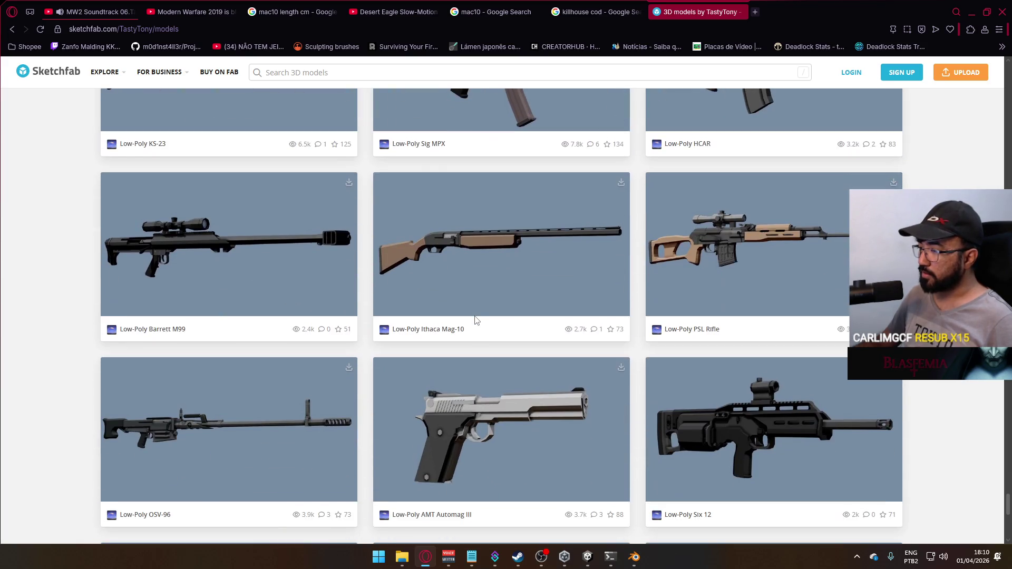
{"action": "scroll", "coordinate": [476, 321], "scroll_direction": "down", "scroll_amount": 3}
{"action": "scroll", "coordinate": [475, 321], "scroll_direction": "down", "scroll_amount": 2}
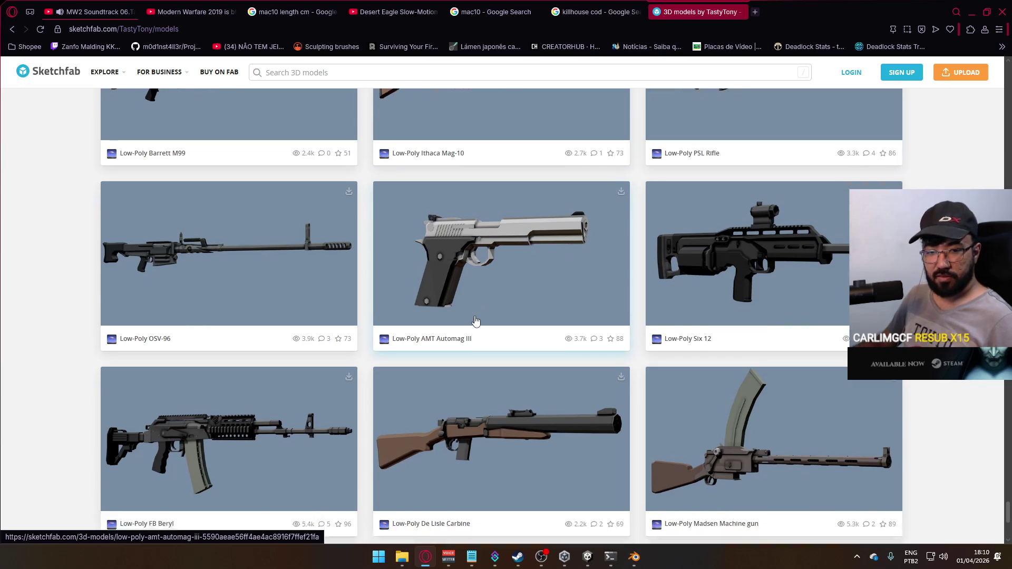
Step: Load more models and scroll past the Webley-Fosbery, SR-2 Veresk and AirForce Texan
{"action": "left_click", "coordinate": [509, 494]}
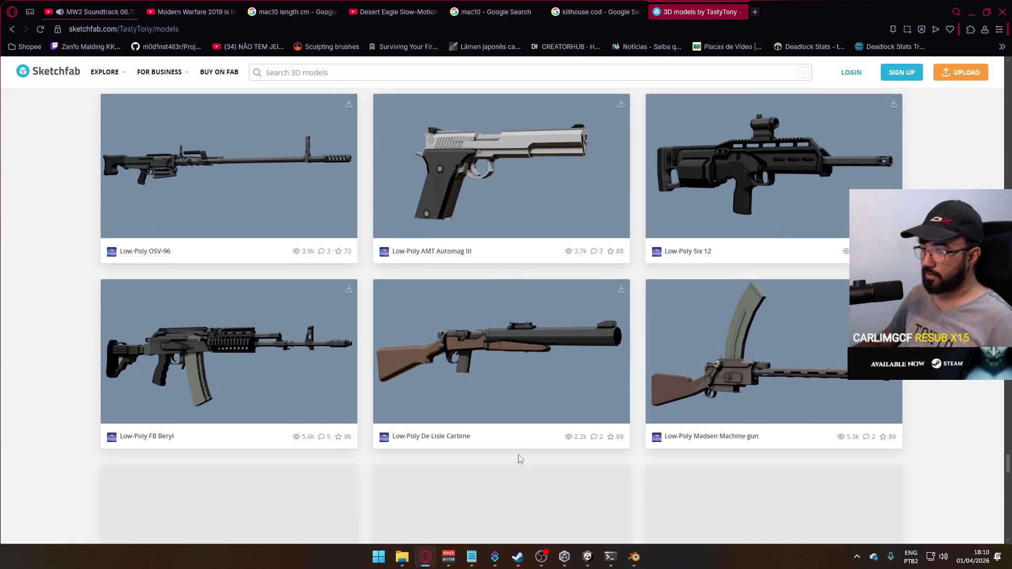
{"action": "scroll", "coordinate": [472, 386], "scroll_direction": "down", "scroll_amount": 4}
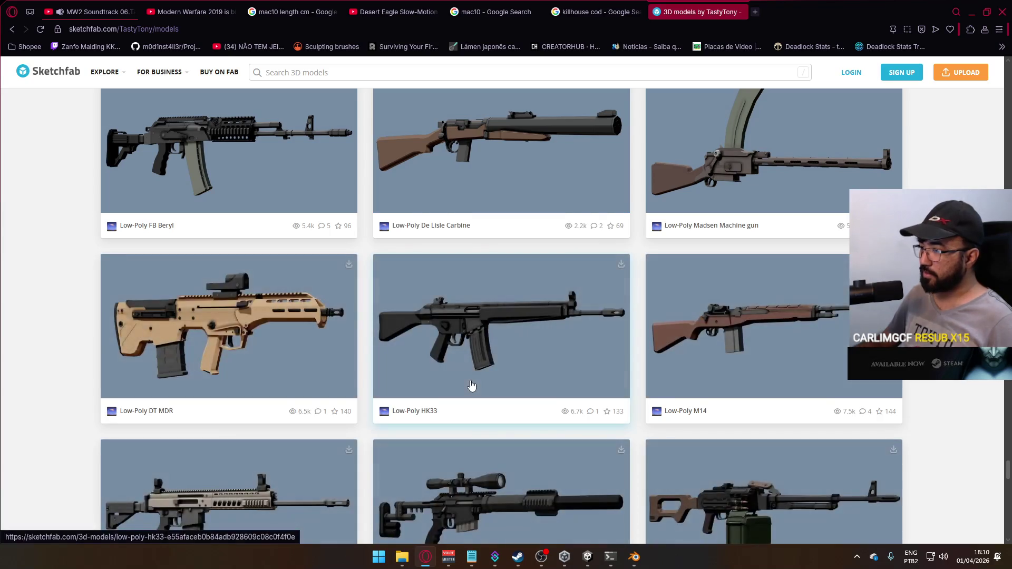
{"action": "scroll", "coordinate": [472, 386], "scroll_direction": "down", "scroll_amount": 4}
{"action": "scroll", "coordinate": [471, 386], "scroll_direction": "up", "scroll_amount": 1}
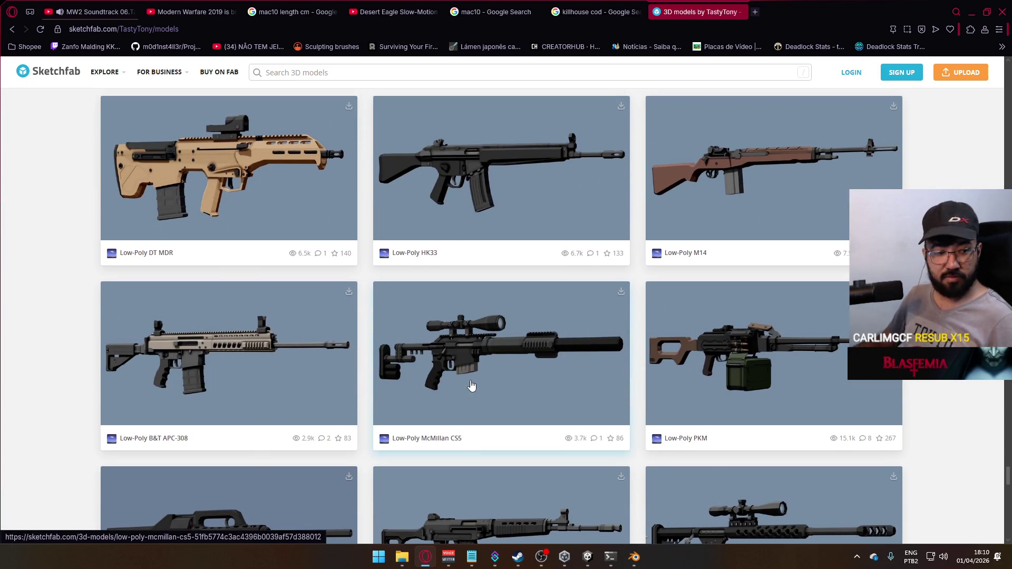
{"action": "scroll", "coordinate": [472, 386], "scroll_direction": "down", "scroll_amount": 3}
{"action": "scroll", "coordinate": [471, 386], "scroll_direction": "down", "scroll_amount": 1}
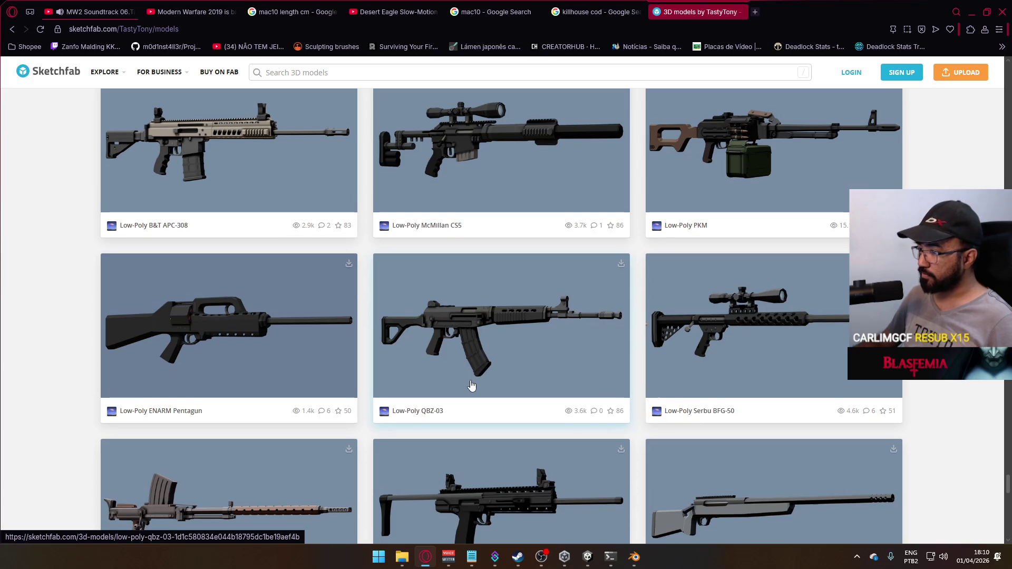
{"action": "scroll", "coordinate": [471, 386], "scroll_direction": "down", "scroll_amount": 3}
{"action": "scroll", "coordinate": [471, 386], "scroll_direction": "down", "scroll_amount": 3}
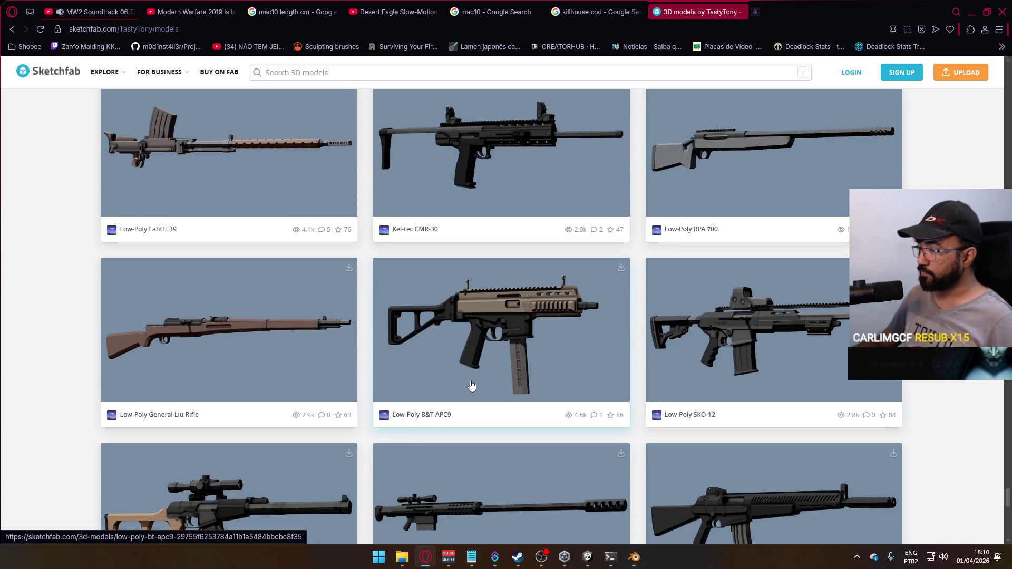
{"action": "scroll", "coordinate": [471, 386], "scroll_direction": "down", "scroll_amount": 3}
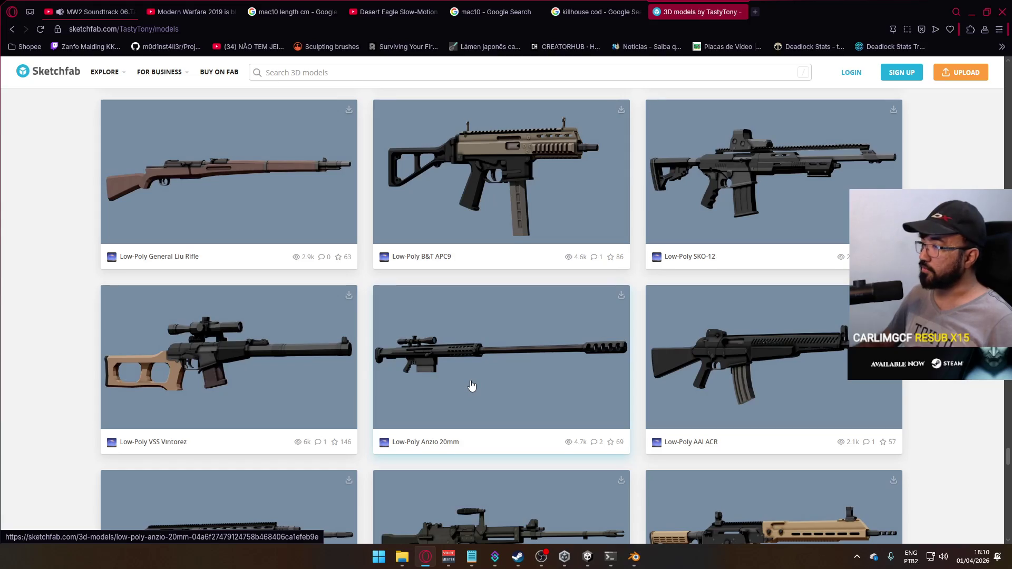
{"action": "scroll", "coordinate": [471, 386], "scroll_direction": "down", "scroll_amount": 3}
{"action": "scroll", "coordinate": [471, 387], "scroll_direction": "down", "scroll_amount": 3}
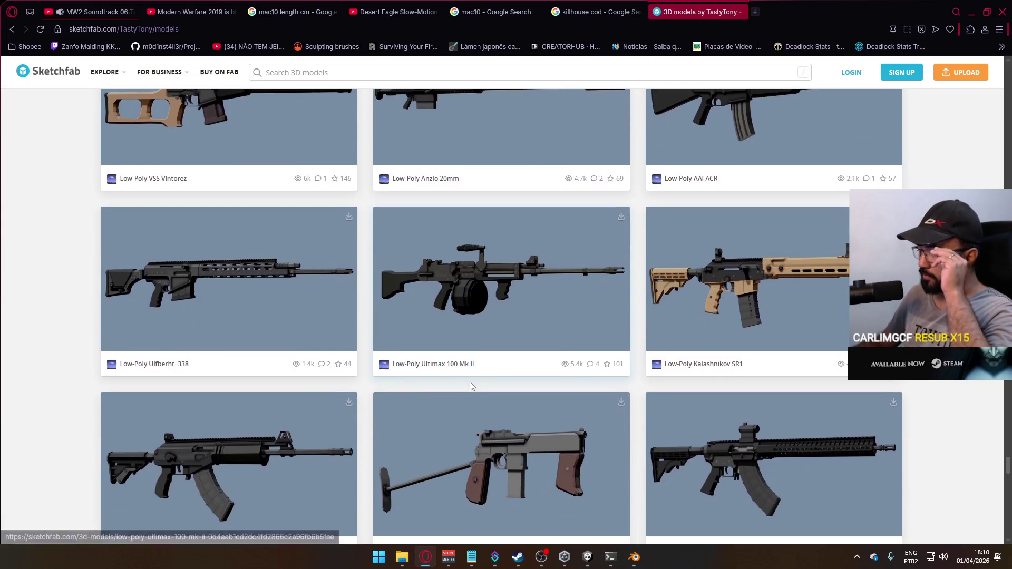
{"action": "scroll", "coordinate": [470, 393], "scroll_direction": "down", "scroll_amount": 3}
{"action": "scroll", "coordinate": [470, 396], "scroll_direction": "down", "scroll_amount": 2}
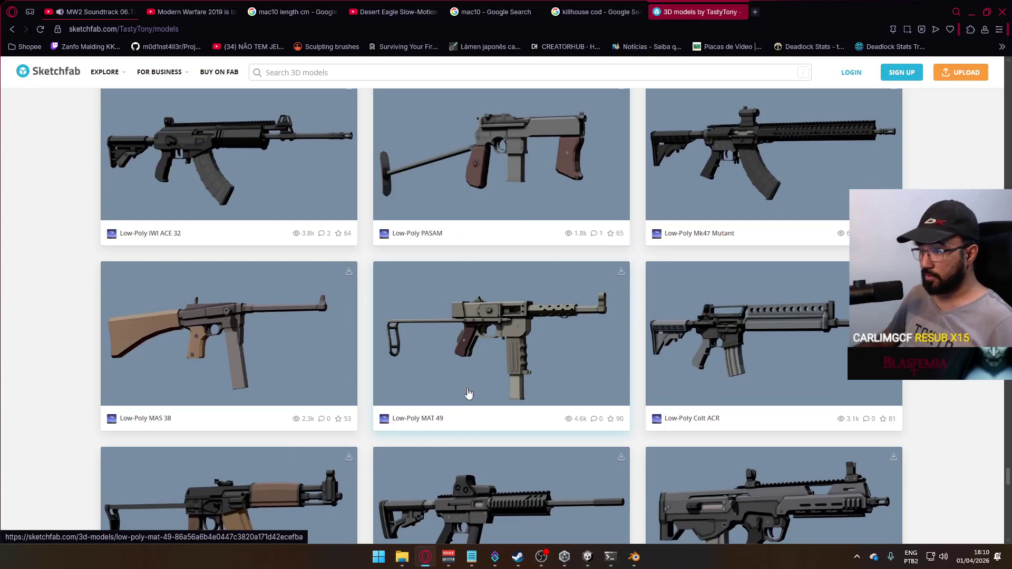
{"action": "scroll", "coordinate": [468, 393], "scroll_direction": "down", "scroll_amount": 7}
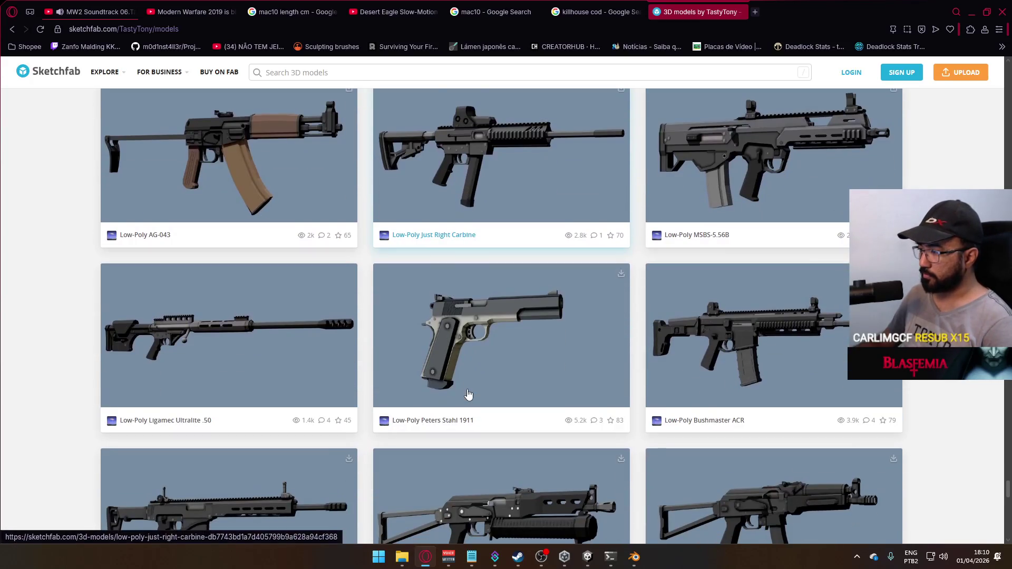
{"action": "scroll", "coordinate": [469, 393], "scroll_direction": "down", "scroll_amount": 5}
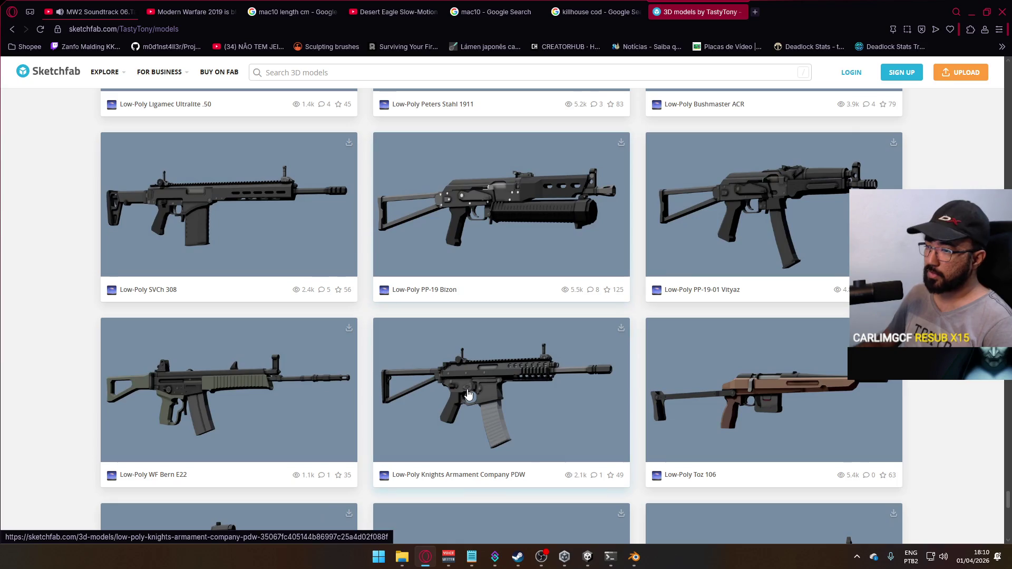
{"action": "scroll", "coordinate": [468, 394], "scroll_direction": "down", "scroll_amount": 4}
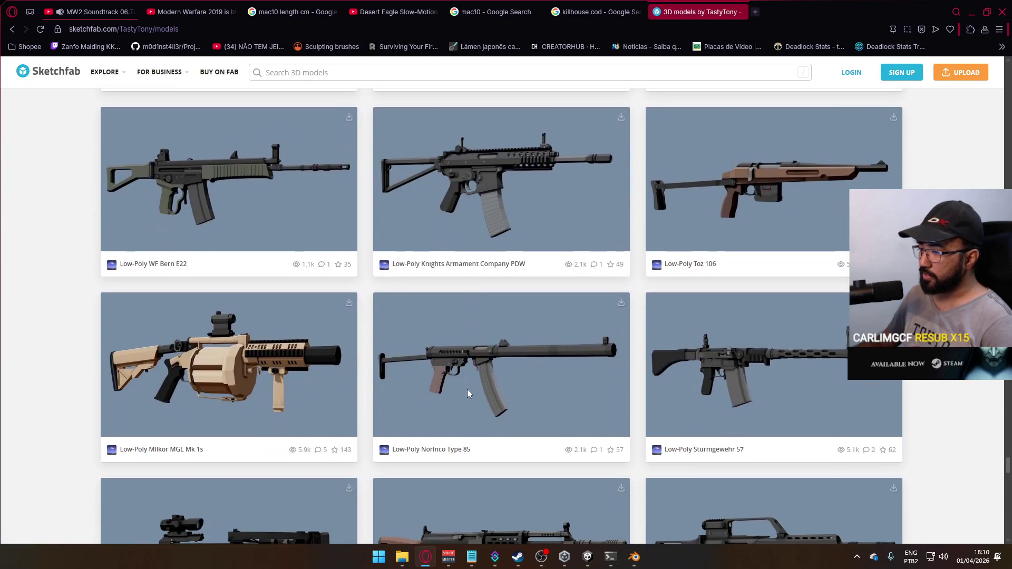
{"action": "scroll", "coordinate": [469, 394], "scroll_direction": "down", "scroll_amount": 3}
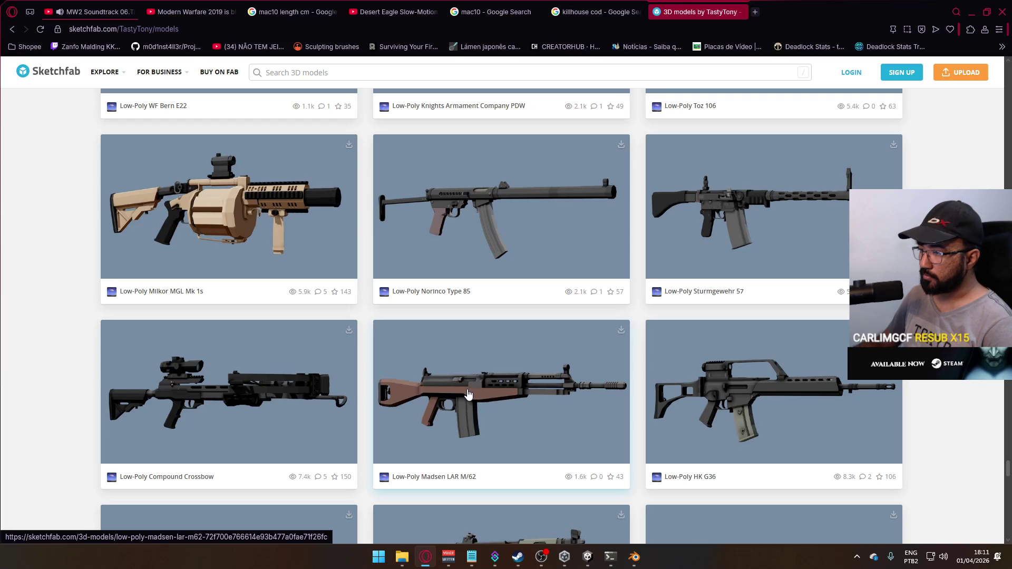
{"action": "scroll", "coordinate": [468, 394], "scroll_direction": "up", "scroll_amount": 4}
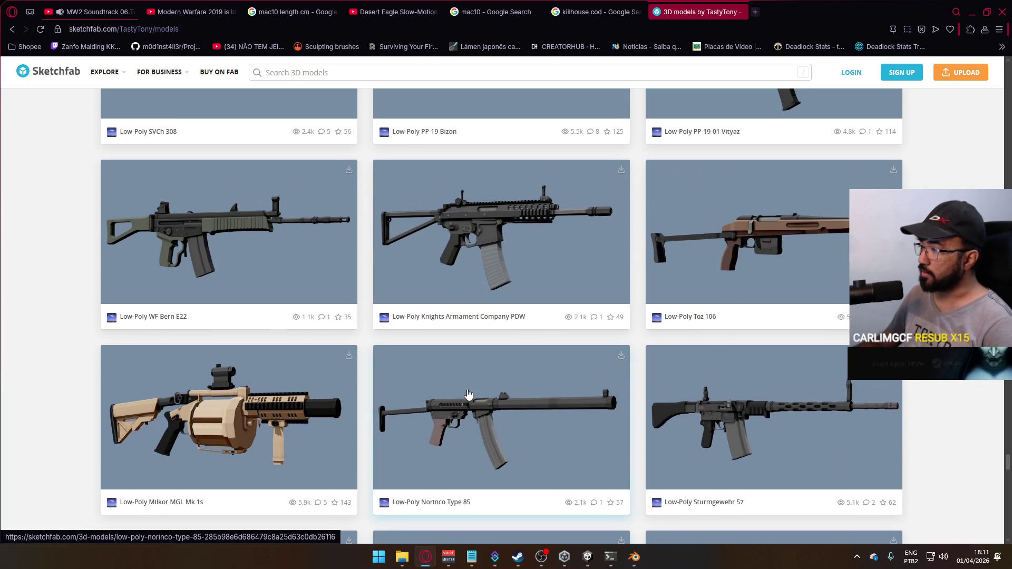
{"action": "scroll", "coordinate": [469, 394], "scroll_direction": "up", "scroll_amount": 6}
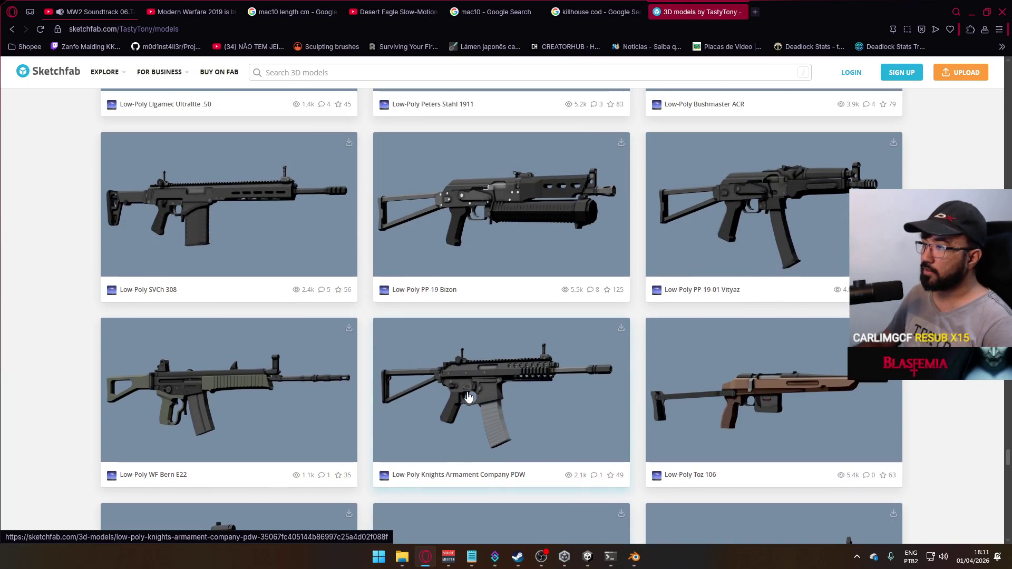
{"action": "scroll", "coordinate": [468, 397], "scroll_direction": "up", "scroll_amount": 8}
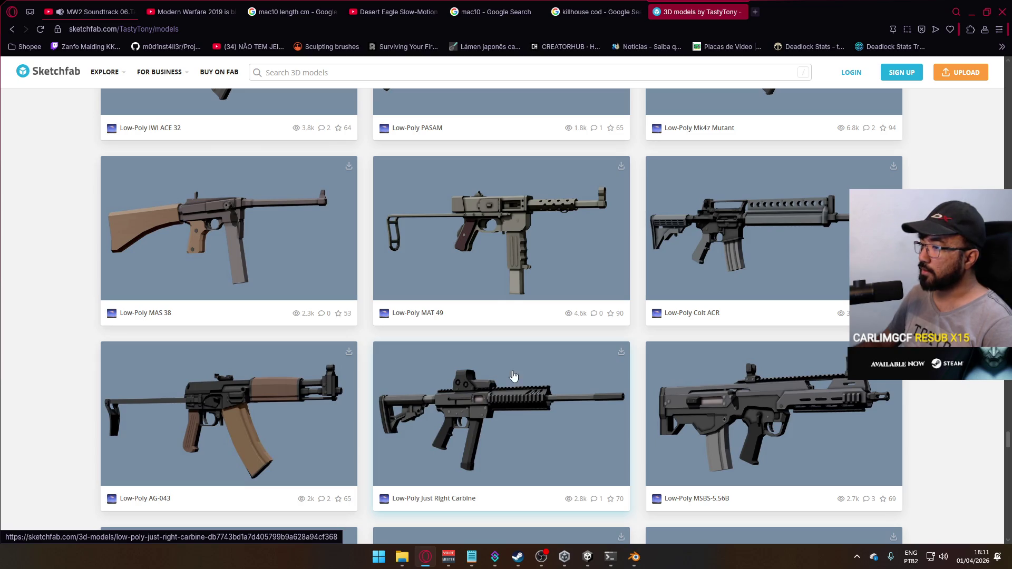
{"action": "scroll", "coordinate": [503, 382], "scroll_direction": "down", "scroll_amount": 15}
{"action": "scroll", "coordinate": [517, 371], "scroll_direction": "down", "scroll_amount": 10}
{"action": "scroll", "coordinate": [519, 368], "scroll_direction": "up", "scroll_amount": 4}
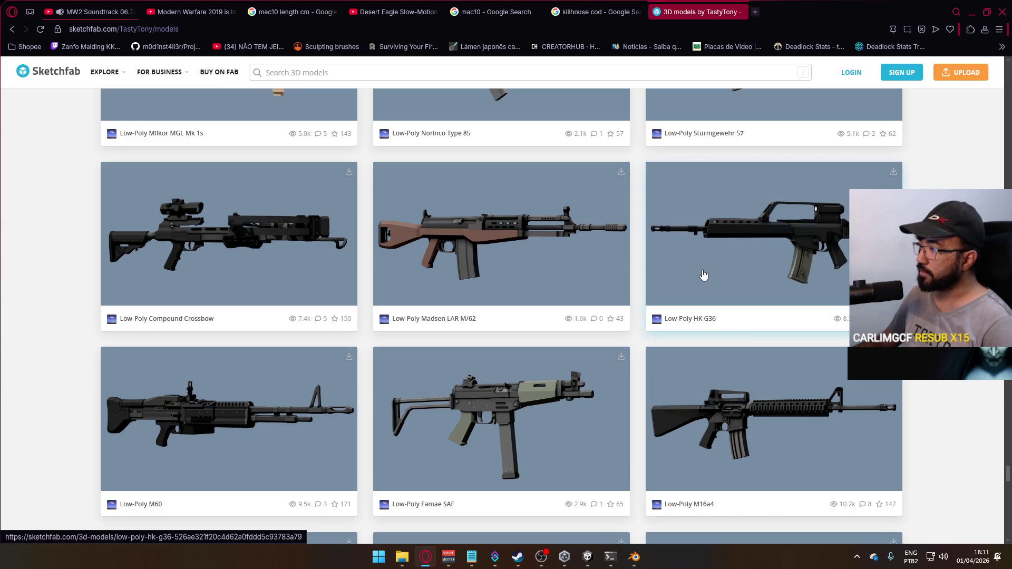
{"action": "scroll", "coordinate": [505, 317], "scroll_direction": "down", "scroll_amount": 10}
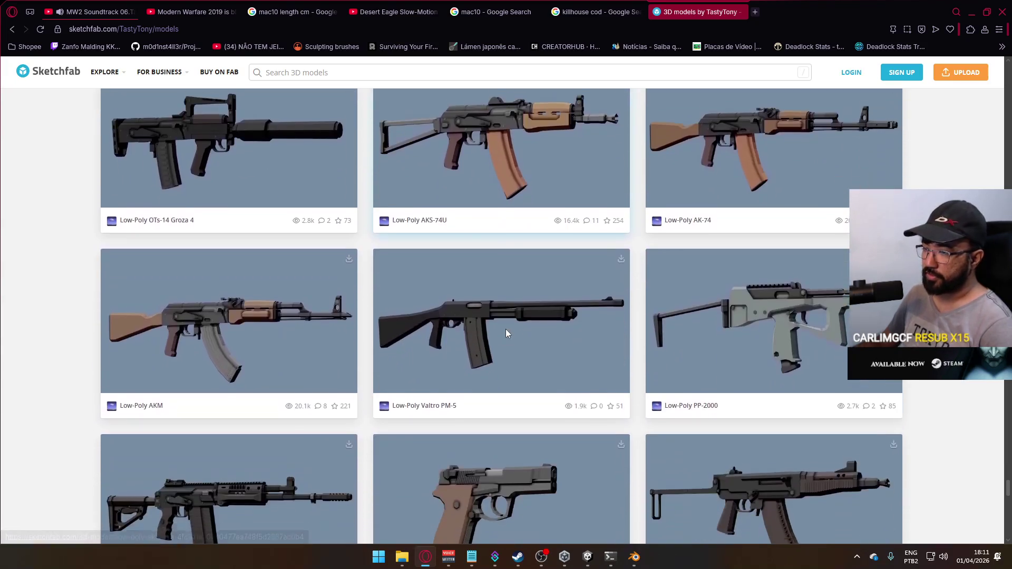
{"action": "scroll", "coordinate": [504, 331], "scroll_direction": "down", "scroll_amount": 1}
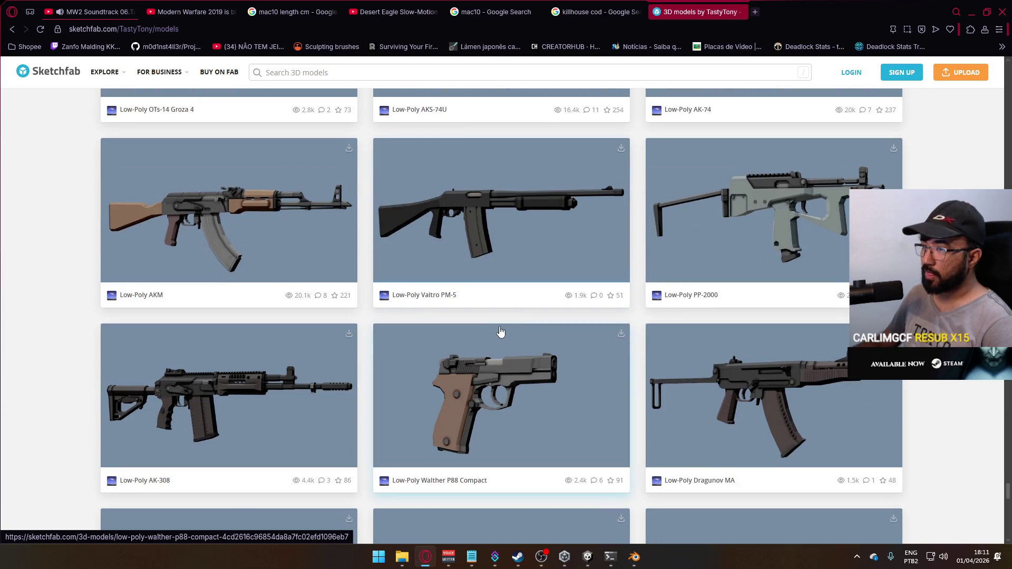
{"action": "scroll", "coordinate": [497, 332], "scroll_direction": "down", "scroll_amount": 9}
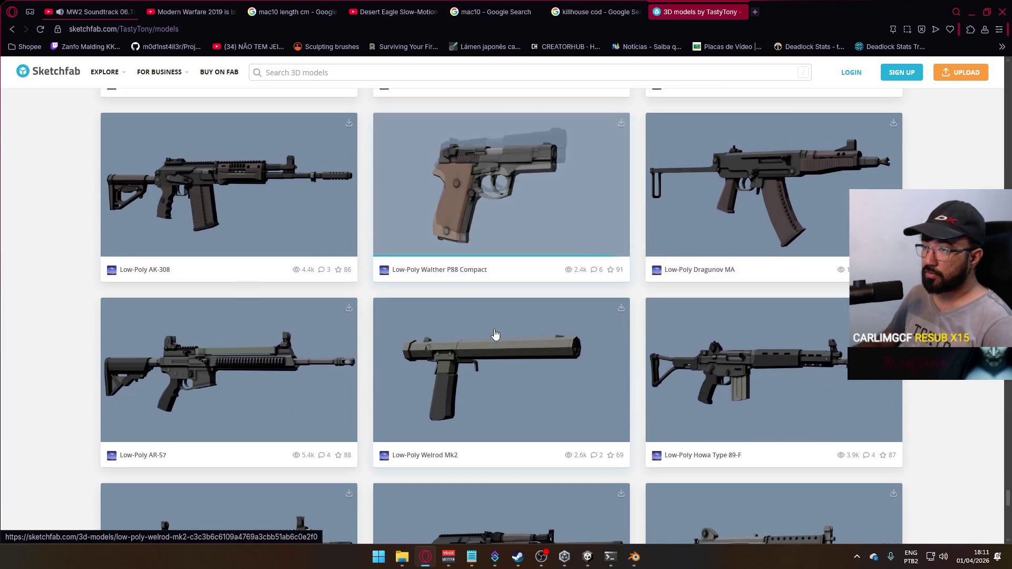
{"action": "scroll", "coordinate": [495, 330], "scroll_direction": "down", "scroll_amount": 3}
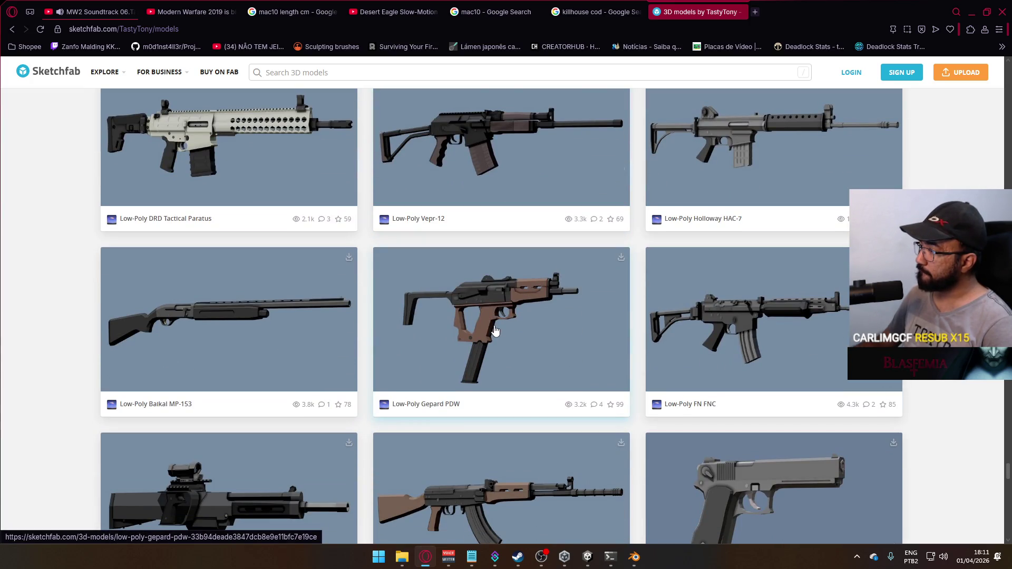
{"action": "scroll", "coordinate": [495, 330], "scroll_direction": "down", "scroll_amount": 3}
{"action": "scroll", "coordinate": [521, 324], "scroll_direction": "down", "scroll_amount": 7}
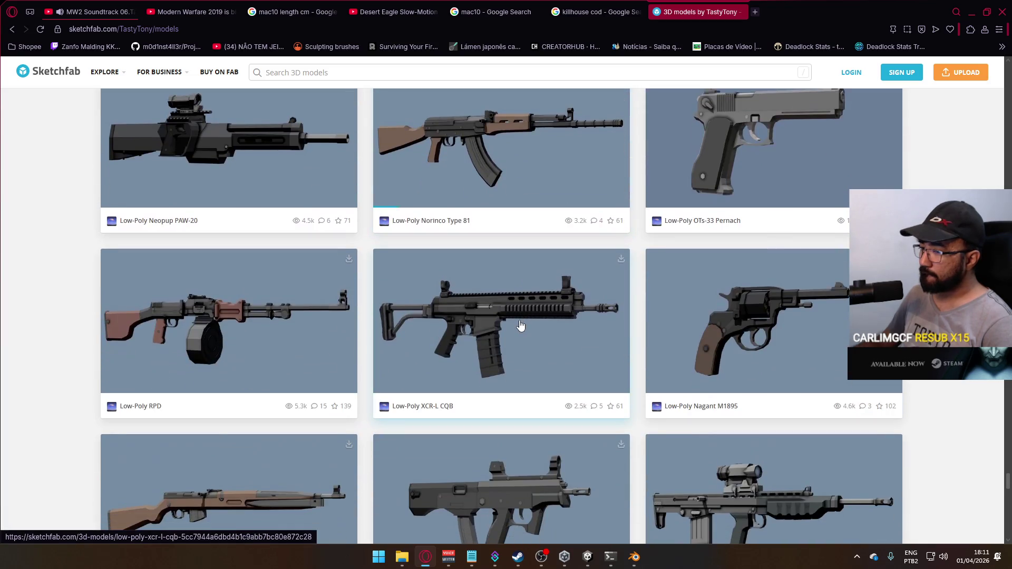
{"action": "scroll", "coordinate": [517, 327], "scroll_direction": "up", "scroll_amount": 6}
{"action": "scroll", "coordinate": [516, 327], "scroll_direction": "down", "scroll_amount": 14}
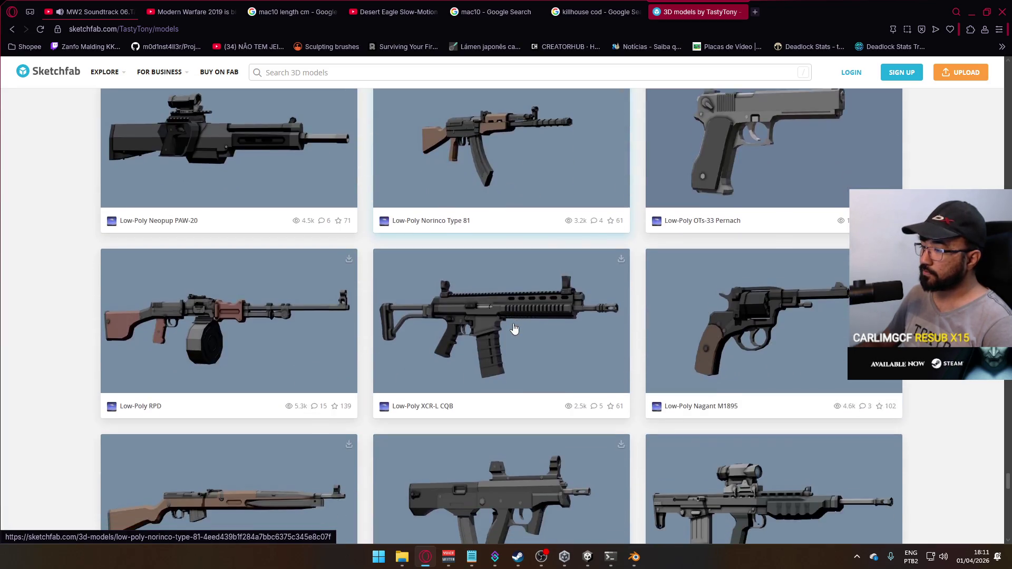
{"action": "scroll", "coordinate": [514, 329], "scroll_direction": "down", "scroll_amount": 4}
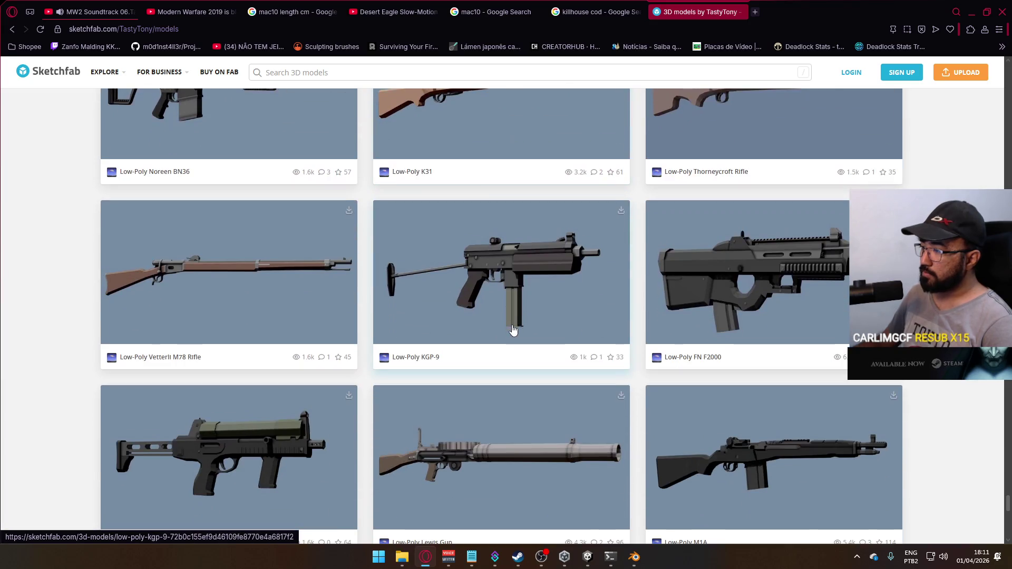
{"action": "scroll", "coordinate": [513, 329], "scroll_direction": "down", "scroll_amount": 14}
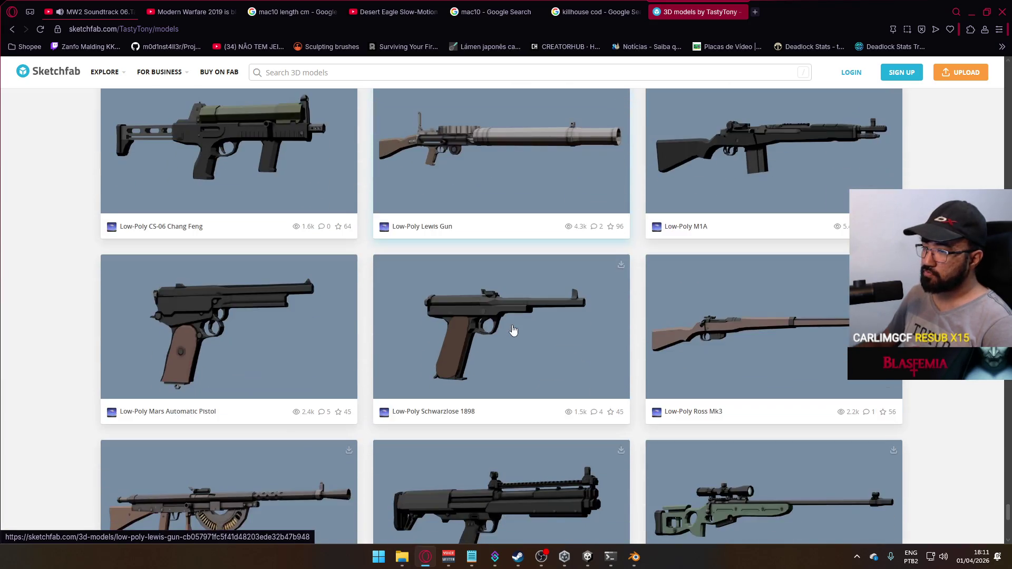
{"action": "scroll", "coordinate": [514, 330], "scroll_direction": "down", "scroll_amount": 4}
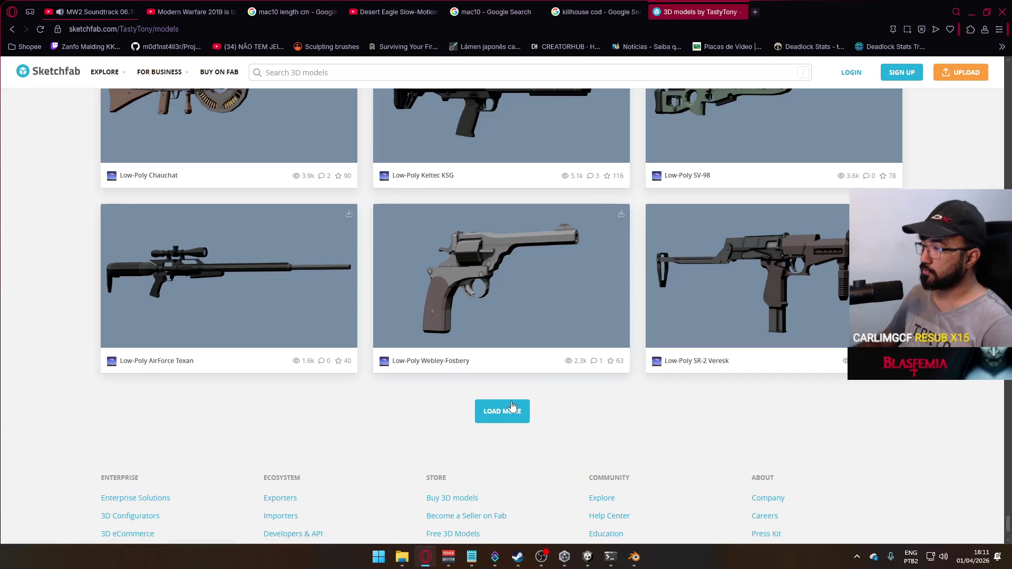
Step: Load the next batch, scroll down to the Ruger 10/22 and A-91, then search 'tastytony fal'
{"action": "left_click", "coordinate": [514, 412]}
{"action": "scroll", "coordinate": [532, 353], "scroll_direction": "down", "scroll_amount": 4}
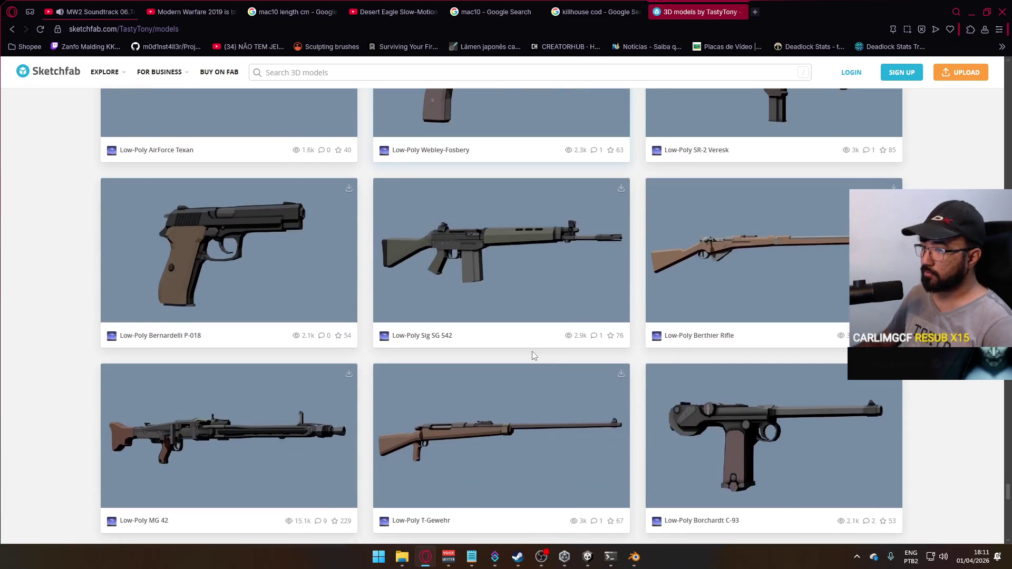
{"action": "scroll", "coordinate": [533, 356], "scroll_direction": "down", "scroll_amount": 9}
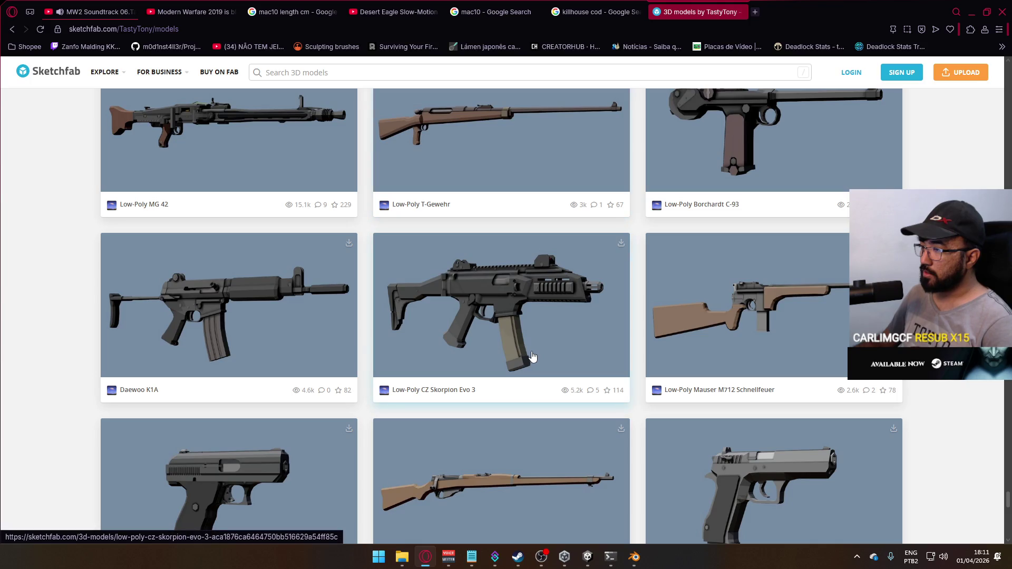
{"action": "scroll", "coordinate": [533, 357], "scroll_direction": "down", "scroll_amount": 12}
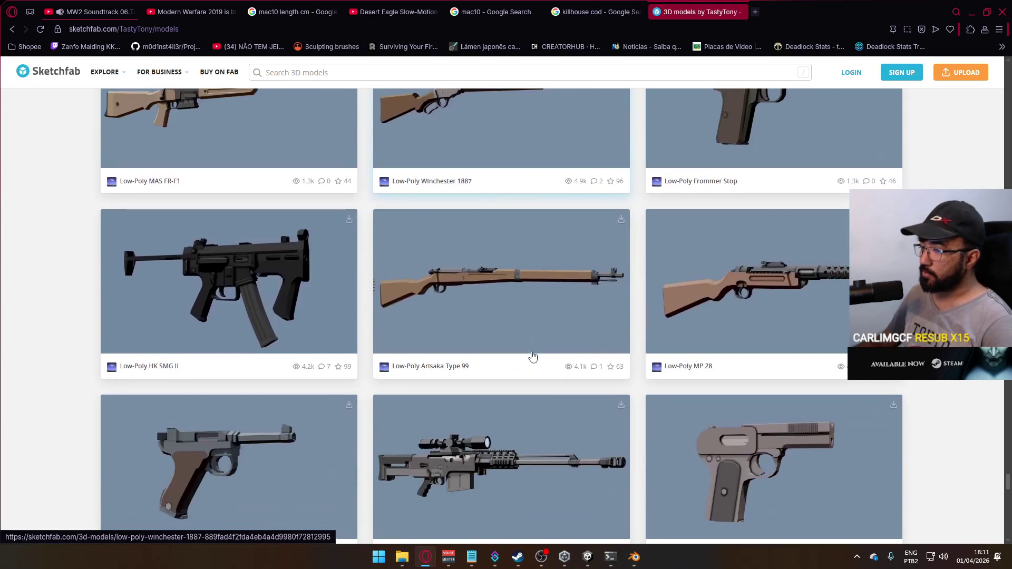
{"action": "scroll", "coordinate": [532, 357], "scroll_direction": "down", "scroll_amount": 4}
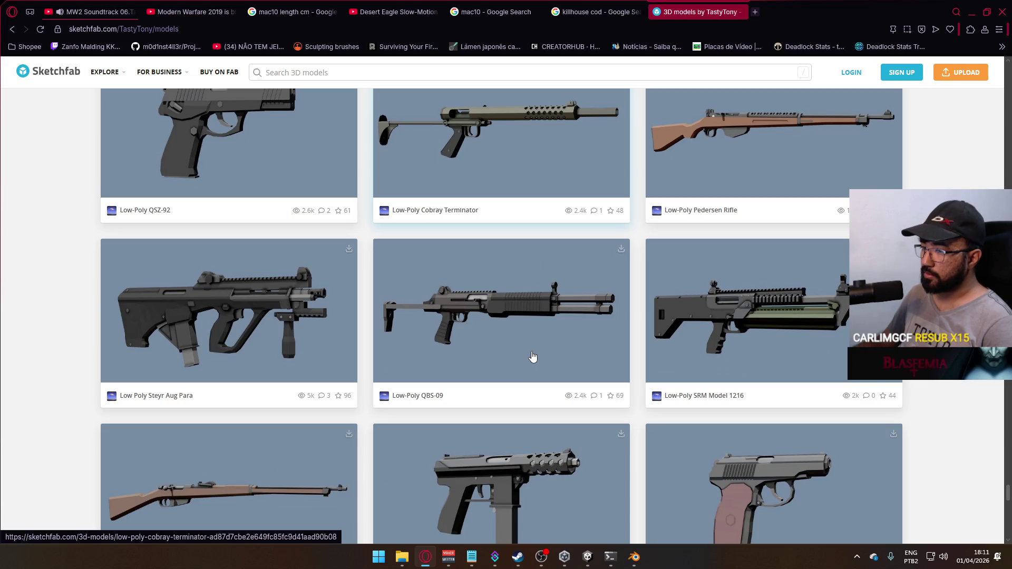
{"action": "scroll", "coordinate": [532, 357], "scroll_direction": "down", "scroll_amount": 3}
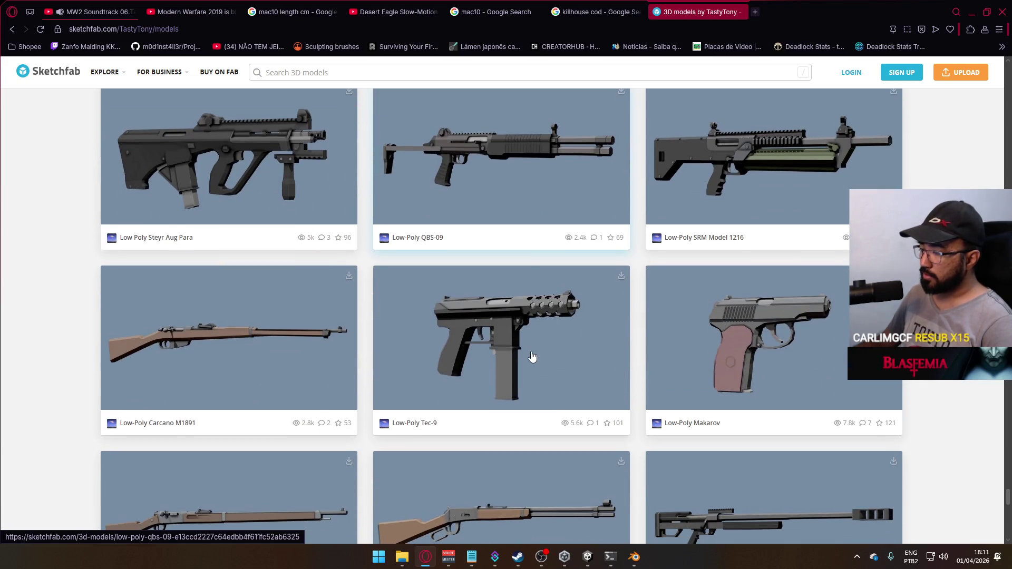
{"action": "scroll", "coordinate": [532, 357], "scroll_direction": "down", "scroll_amount": 6}
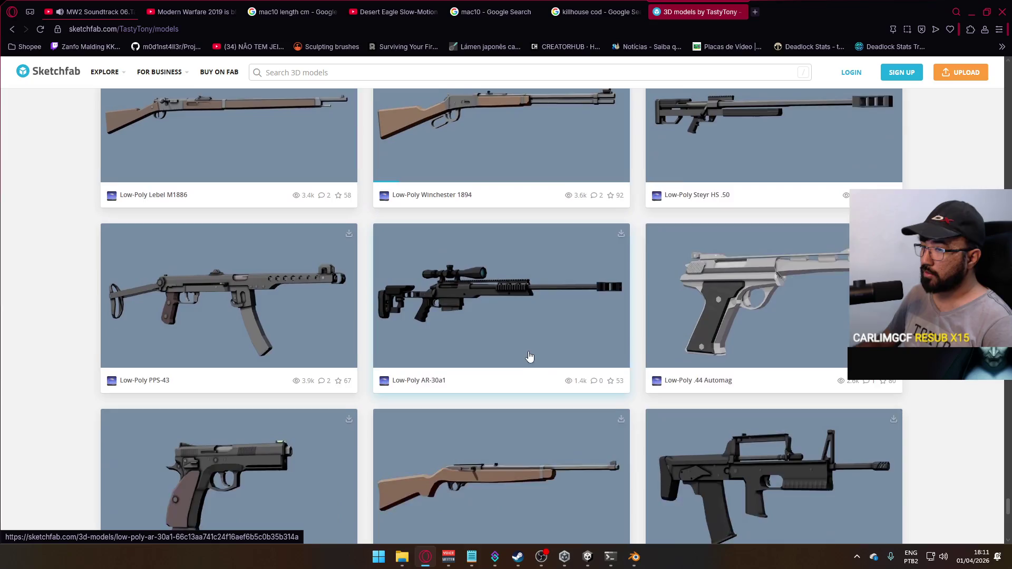
{"action": "scroll", "coordinate": [530, 357], "scroll_direction": "down", "scroll_amount": 4}
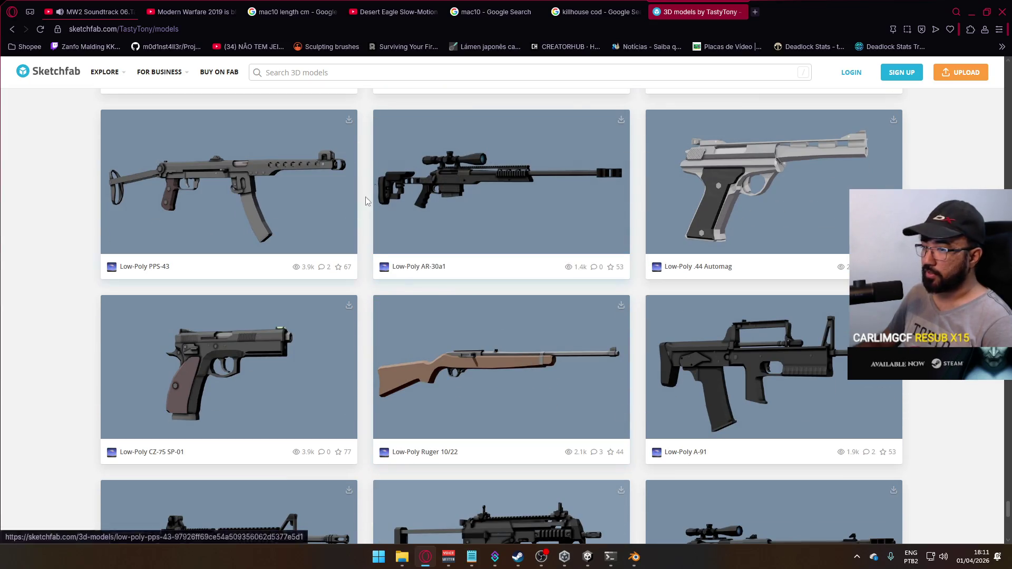
{"action": "type", "text": "tastytony fal"}
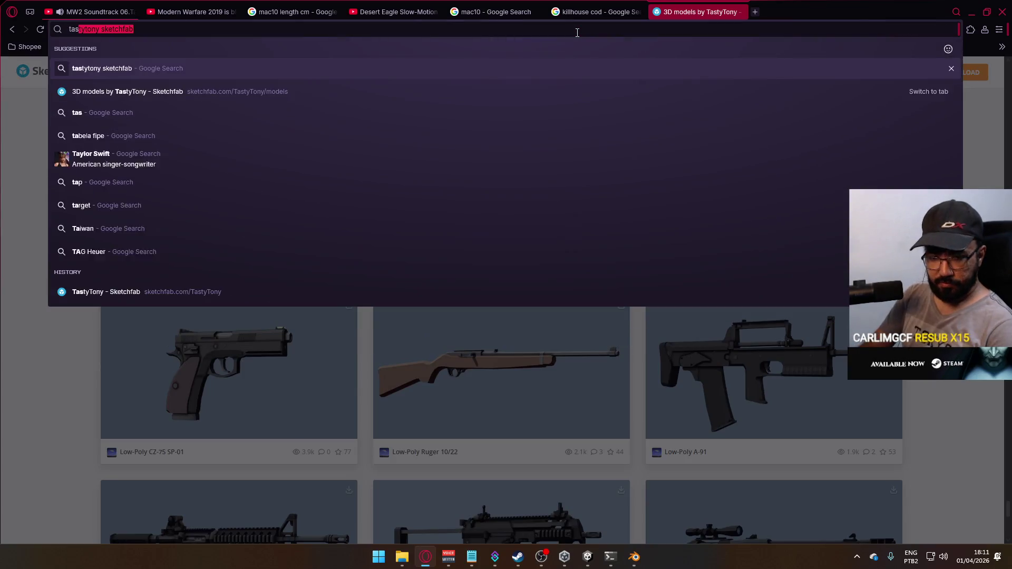
{"action": "key", "text": "BackSpace"}
{"action": "key", "text": "BackSpace"}
{"action": "type", "text": "n fal"}
{"action": "key", "text": "Return"}
{"action": "left_click", "coordinate": [337, 174]}
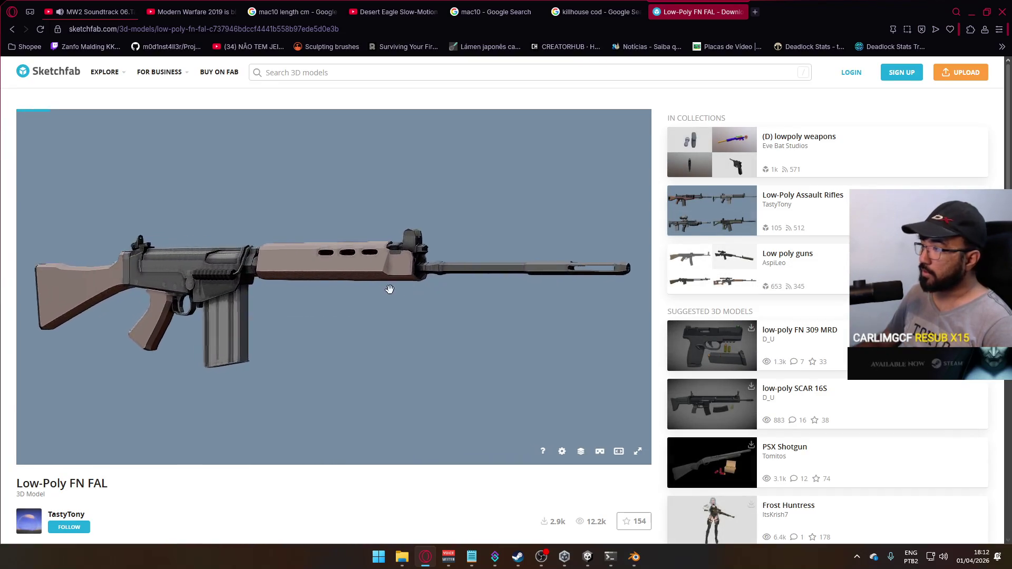
{"action": "mouse_move", "coordinate": [163, 303]}
{"action": "left_mouse_down"}
{"action": "mouse_move", "coordinate": [346, 319]}
{"action": "mouse_move", "coordinate": [377, 303]}
{"action": "mouse_move", "coordinate": [284, 325]}
{"action": "mouse_move", "coordinate": [231, 308]}
{"action": "mouse_move", "coordinate": [264, 319]}
{"action": "mouse_move", "coordinate": [276, 343]}
{"action": "mouse_move", "coordinate": [244, 289]}
{"action": "mouse_move", "coordinate": [223, 311]}
{"action": "mouse_move", "coordinate": [172, 306]}
{"action": "mouse_move", "coordinate": [308, 311]}
{"action": "mouse_move", "coordinate": [292, 334]}
{"action": "mouse_move", "coordinate": [397, 444]}
{"action": "left_mouse_up"}
{"action": "scroll", "coordinate": [356, 459], "scroll_direction": "down", "scroll_amount": 3}
{"action": "scroll", "coordinate": [357, 416], "scroll_direction": "down", "scroll_amount": 3}
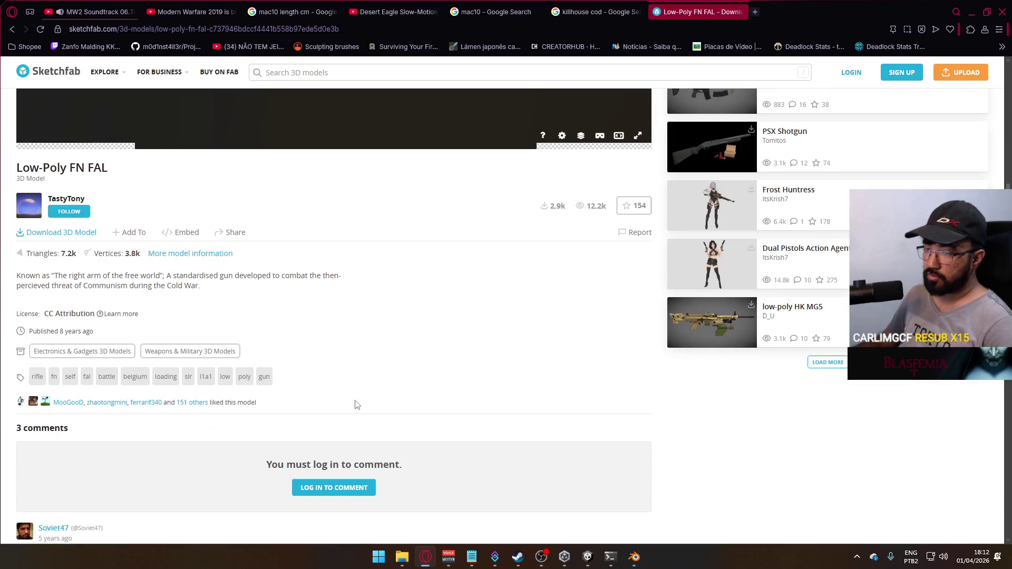
{"action": "scroll", "coordinate": [354, 409], "scroll_direction": "down", "scroll_amount": 4}
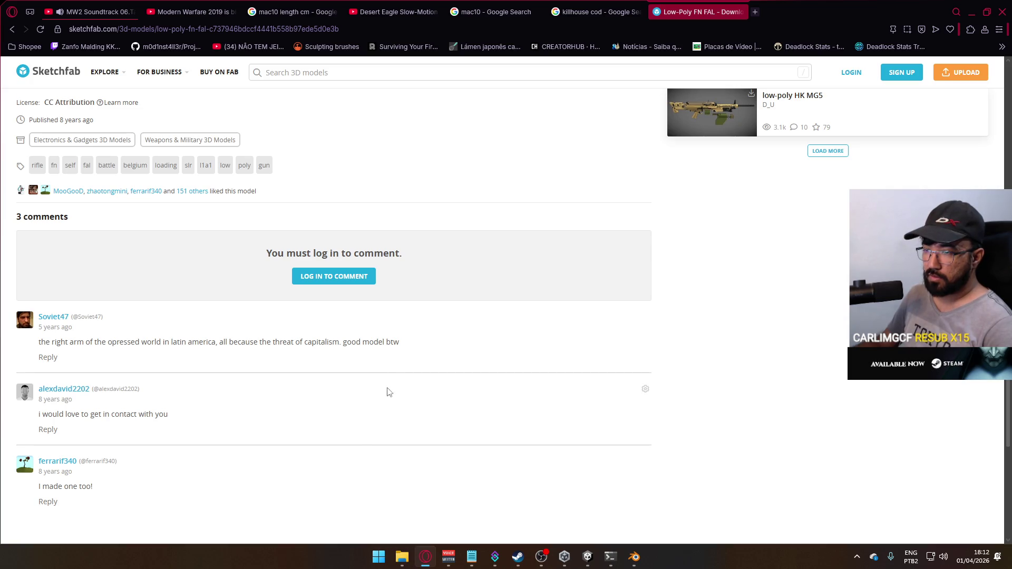
{"action": "scroll", "coordinate": [407, 387], "scroll_direction": "up", "scroll_amount": 2}
{"action": "scroll", "coordinate": [407, 388], "scroll_direction": "up", "scroll_amount": 5}
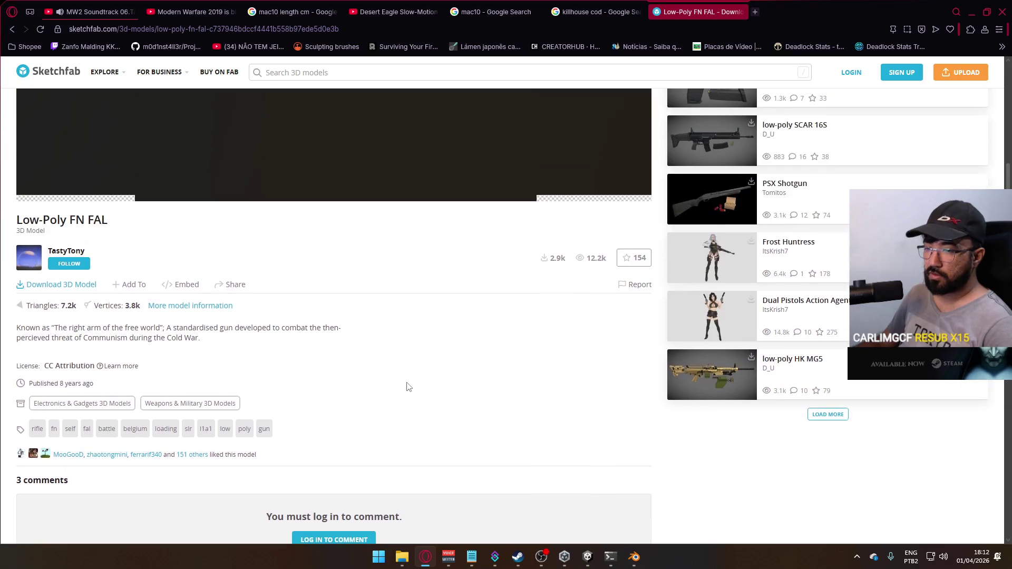
{"action": "left_click", "coordinate": [61, 390]}
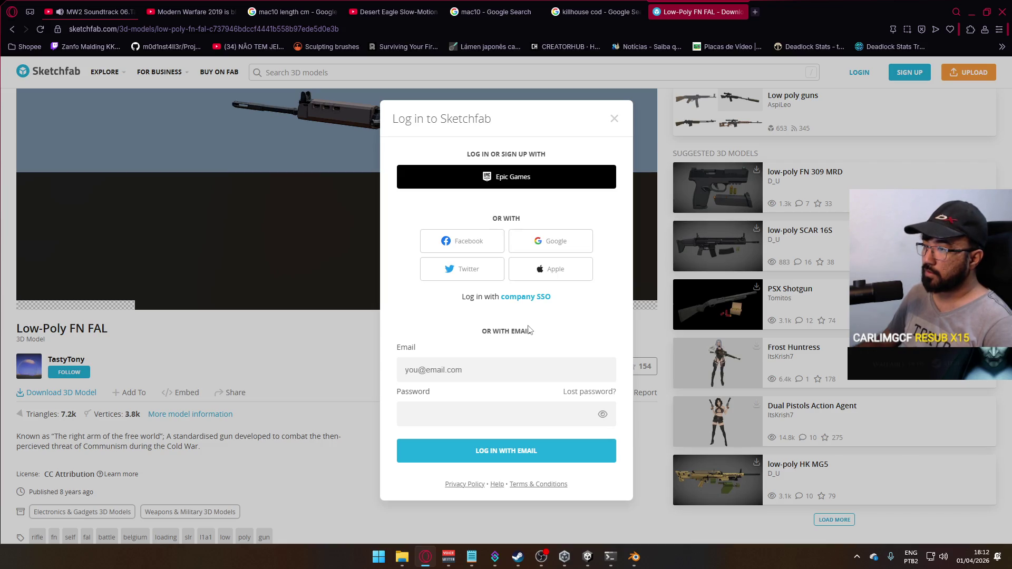
{"action": "left_click", "coordinate": [612, 118]}
{"action": "scroll", "coordinate": [428, 313], "scroll_direction": "up", "scroll_amount": 3}
{"action": "mouse_move", "coordinate": [428, 313]}
{"action": "left_mouse_down"}
{"action": "mouse_move", "coordinate": [495, 337]}
{"action": "mouse_move", "coordinate": [538, 318]}
{"action": "mouse_move", "coordinate": [330, 316]}
{"action": "left_mouse_up"}
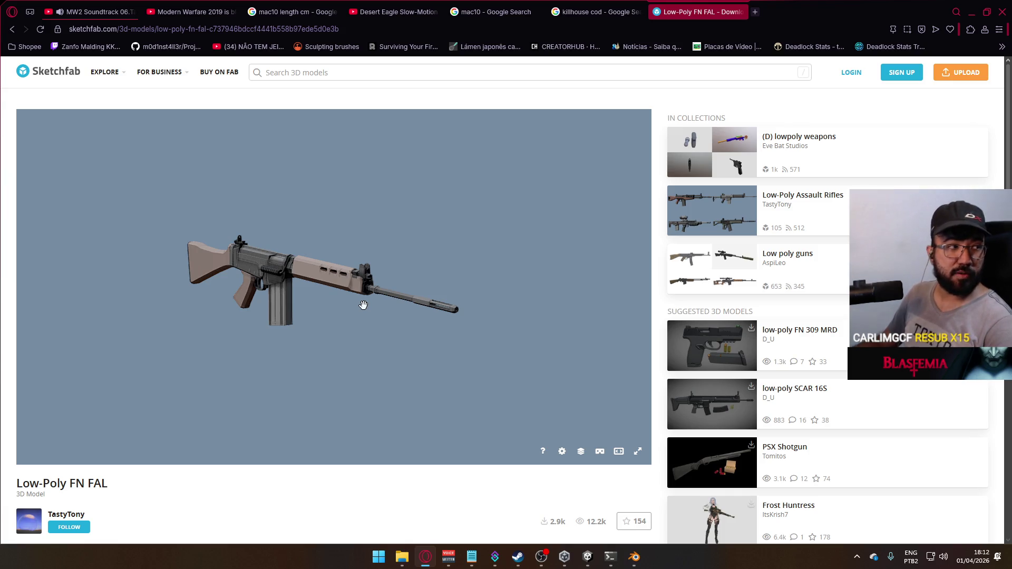
Step: Orbit and zoom the Low-Poly FN FAL through diagonal and side views, then close its page
{"action": "mouse_move", "coordinate": [361, 300]}
{"action": "left_mouse_down"}
{"action": "mouse_move", "coordinate": [395, 295]}
{"action": "mouse_move", "coordinate": [325, 323]}
{"action": "mouse_move", "coordinate": [358, 311]}
{"action": "mouse_move", "coordinate": [431, 316]}
{"action": "mouse_move", "coordinate": [334, 314]}
{"action": "left_mouse_up"}
{"action": "scroll", "coordinate": [334, 314], "scroll_direction": "up", "scroll_amount": 6}
{"action": "mouse_move", "coordinate": [208, 279]}
{"action": "left_mouse_down"}
{"action": "mouse_move", "coordinate": [266, 300]}
{"action": "mouse_move", "coordinate": [240, 271]}
{"action": "mouse_move", "coordinate": [397, 309]}
{"action": "mouse_move", "coordinate": [402, 325]}
{"action": "mouse_move", "coordinate": [416, 311]}
{"action": "mouse_move", "coordinate": [255, 300]}
{"action": "mouse_move", "coordinate": [328, 305]}
{"action": "left_mouse_up"}
{"action": "scroll", "coordinate": [420, 321], "scroll_direction": "down", "scroll_amount": 5}
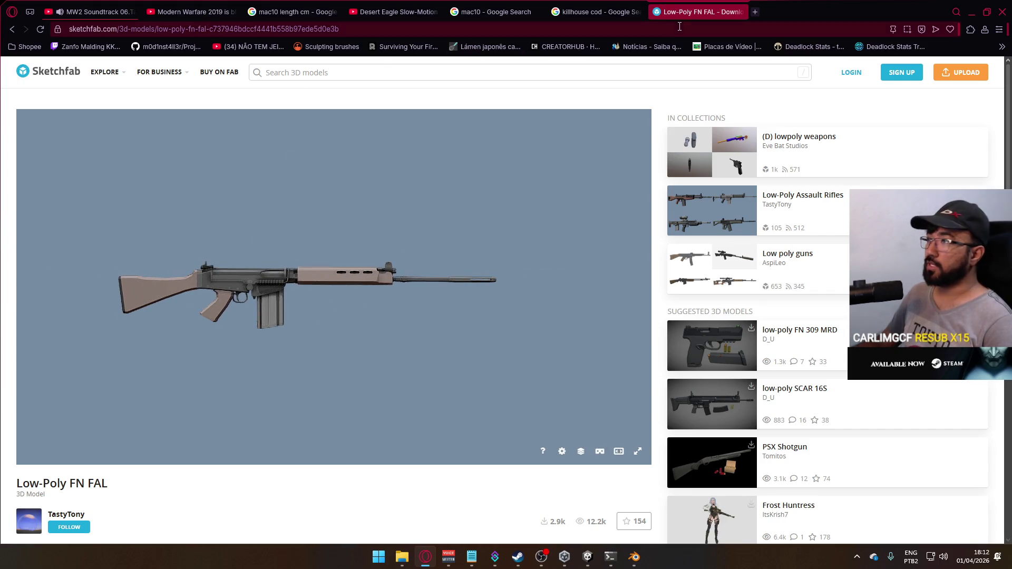
{"action": "left_click", "coordinate": [738, 12]}
Step: Switch to Blender, close File Explorer, and briefly show then hide the MW2019 notes
{"action": "key", "text": "alt+Tab"}
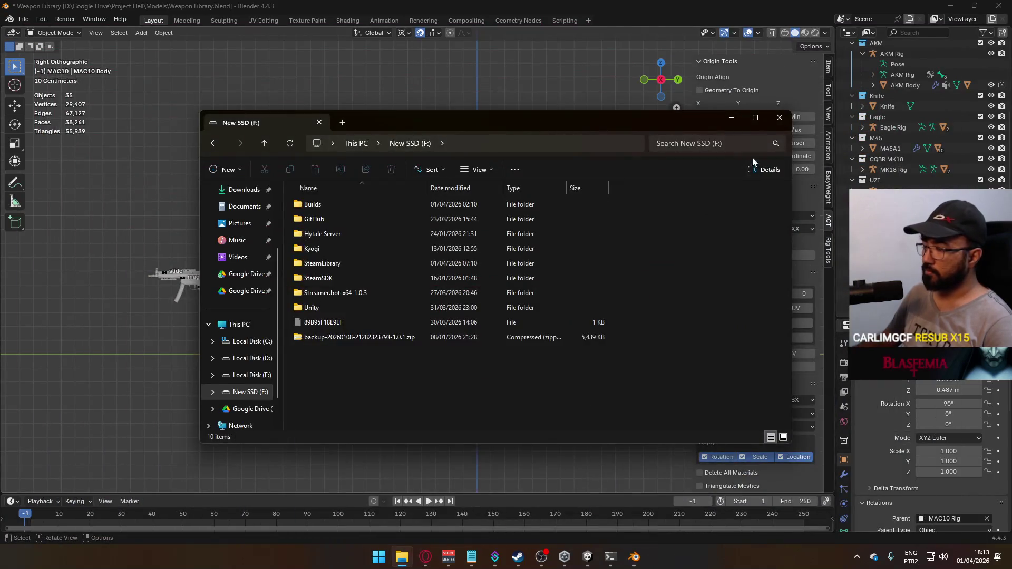
{"action": "left_click", "coordinate": [779, 117]}
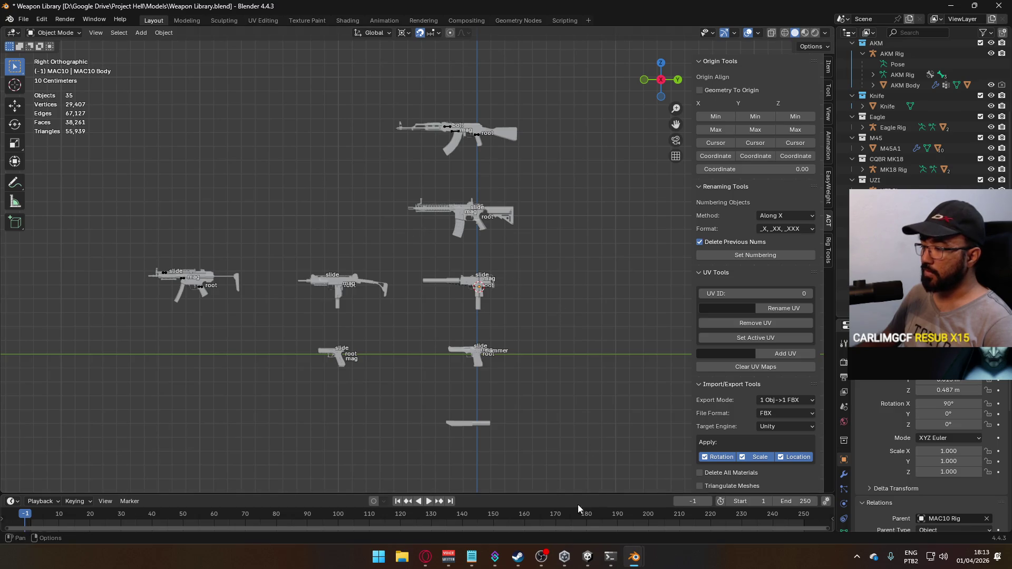
{"action": "left_click", "coordinate": [466, 556]}
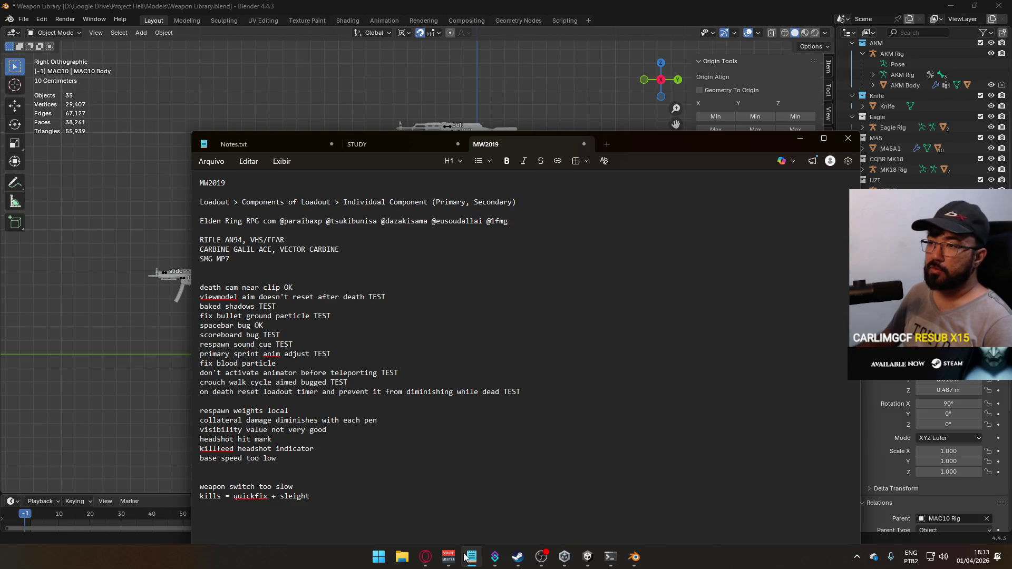
{"action": "left_click", "coordinate": [463, 556]}
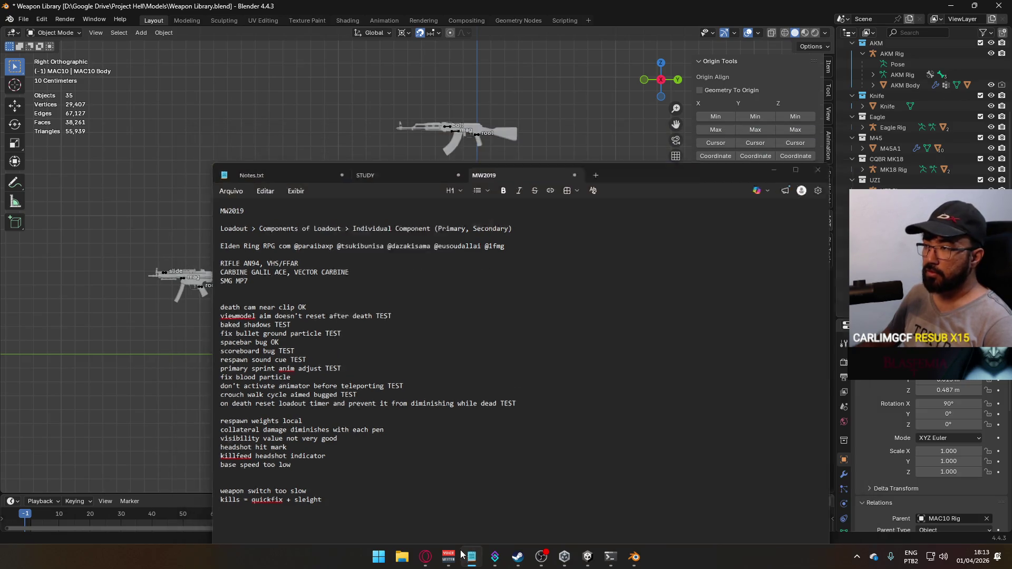
Step: Pan the Weapon Comparisons scene over the pistols, MP5, M14, AK and AR rifles, then return to the browser
{"action": "mouse_move", "coordinate": [631, 557]}
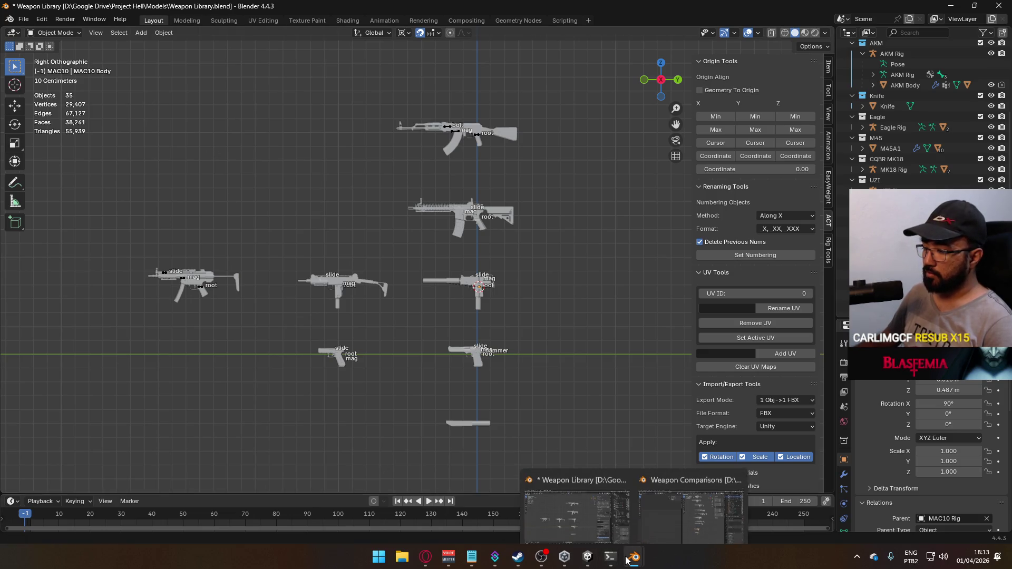
{"action": "mouse_move", "coordinate": [687, 521]}
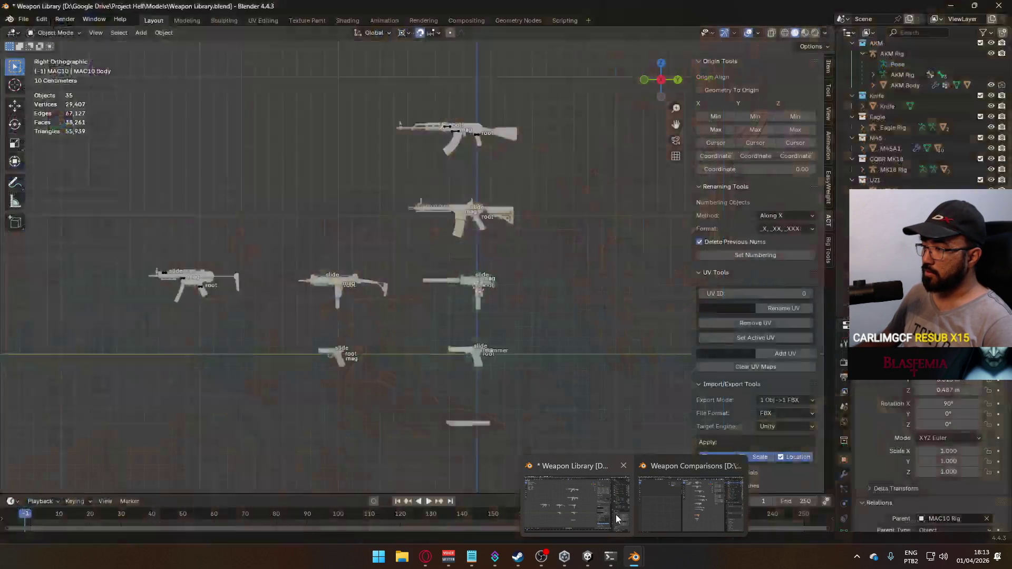
{"action": "scroll", "coordinate": [621, 324], "scroll_direction": "up", "scroll_amount": 2}
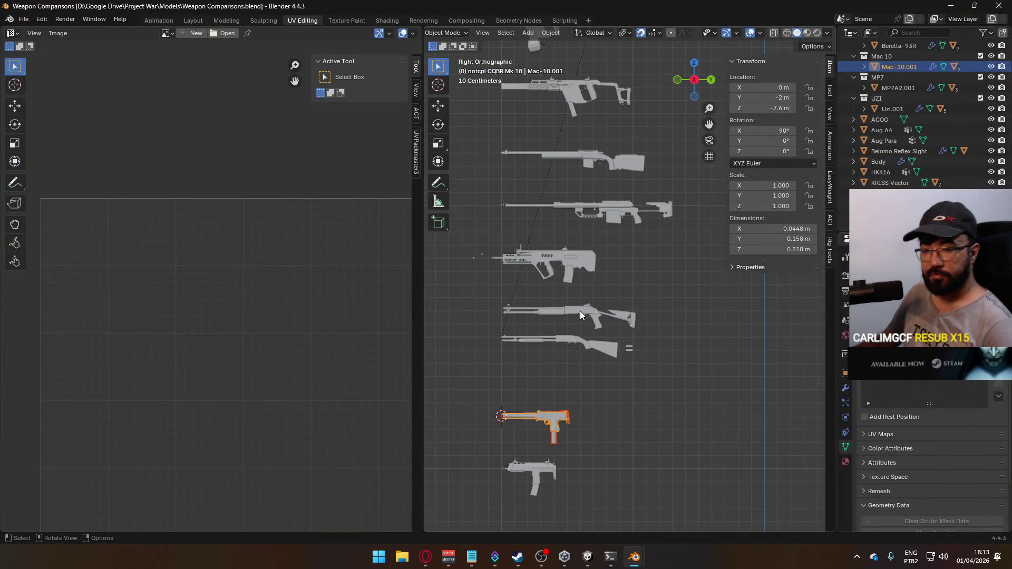
{"action": "mouse_move", "coordinate": [538, 255]}
{"action": "middle_mouse_down", "text": "shift"}
{"action": "mouse_move", "coordinate": [552, 354]}
{"action": "mouse_move", "coordinate": [536, 274]}
{"action": "mouse_move", "coordinate": [567, 214]}
{"action": "mouse_move", "coordinate": [602, 392]}
{"action": "middle_mouse_up", "text": "shift"}
{"action": "scroll", "coordinate": [614, 356], "scroll_direction": "up", "scroll_amount": 2}
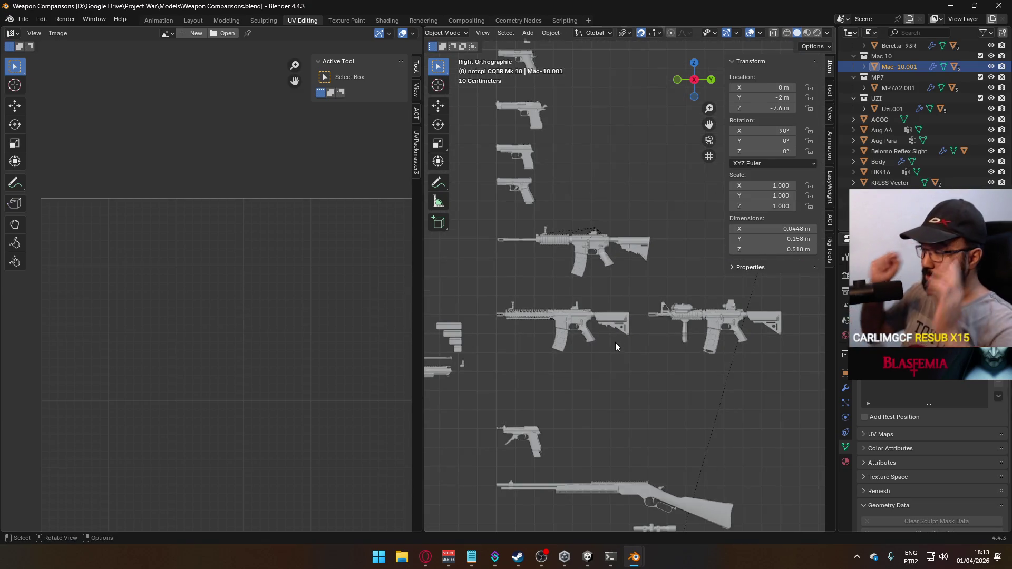
{"action": "scroll", "coordinate": [560, 292], "scroll_direction": "down", "scroll_amount": 2}
{"action": "middle_click_drag", "start_coordinate": [560, 293], "coordinate": [593, 431], "text": "shift"}
{"action": "scroll", "coordinate": [561, 309], "scroll_direction": "up", "scroll_amount": 2}
{"action": "mouse_move", "coordinate": [564, 239]}
{"action": "middle_mouse_down", "text": "shift"}
{"action": "mouse_move", "coordinate": [566, 527]}
{"action": "mouse_move", "coordinate": [566, 4]}
{"action": "middle_mouse_up", "text": "shift"}
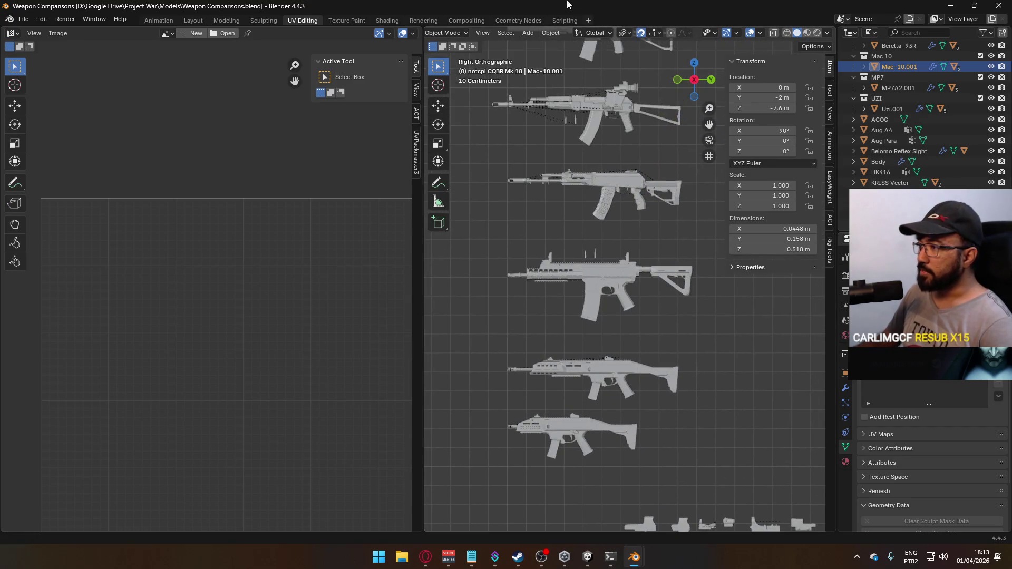
{"action": "scroll", "coordinate": [582, 158], "scroll_direction": "down", "scroll_amount": 2}
{"action": "middle_click_drag", "start_coordinate": [583, 159], "coordinate": [583, 53], "text": "shift"}
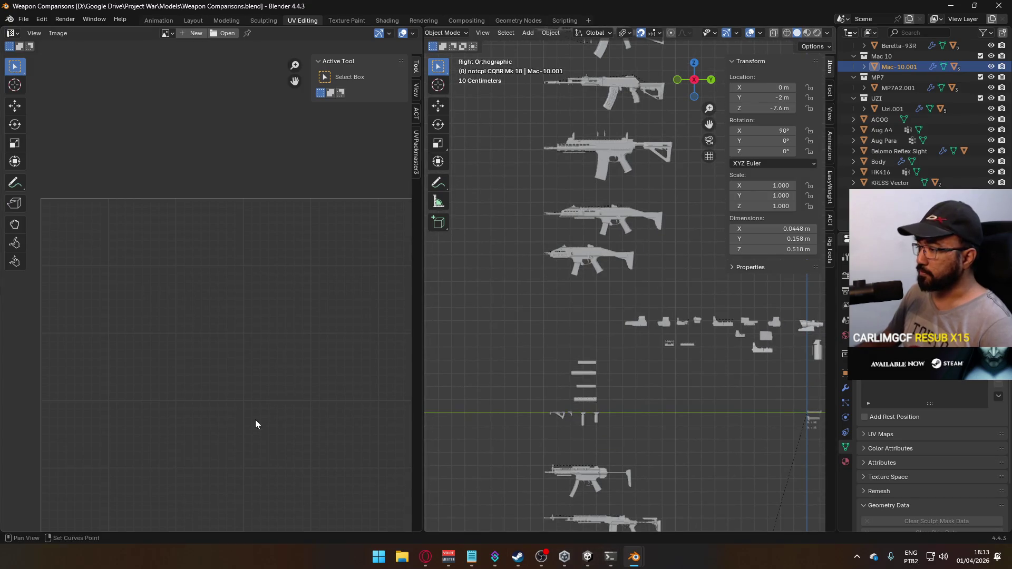
{"action": "left_click", "coordinate": [434, 568]}
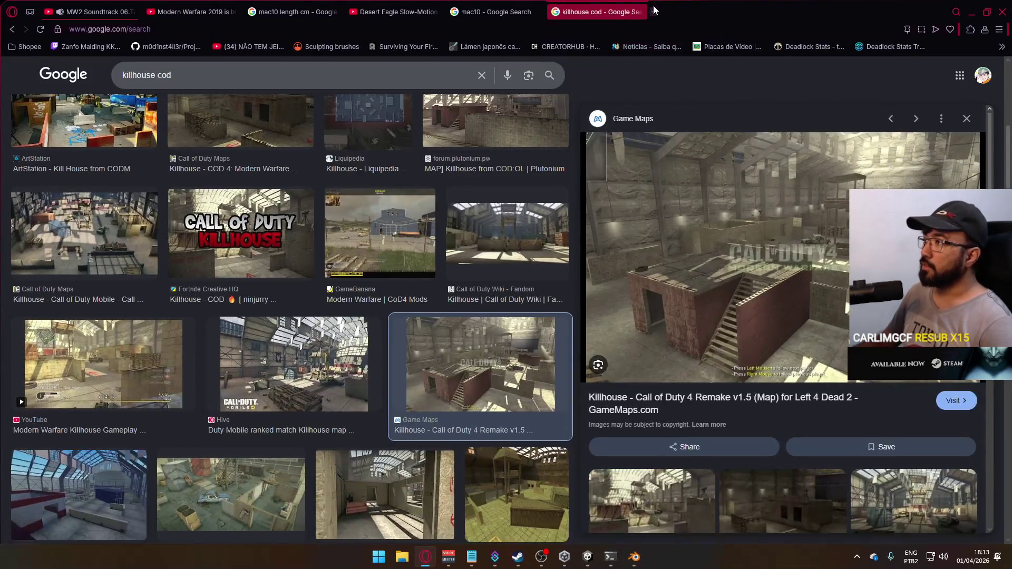
Step: Search Google Images for 'tar 21' in a new tab and preview the Wikipedia Tavor photo
{"action": "left_click", "coordinate": [653, 14]}
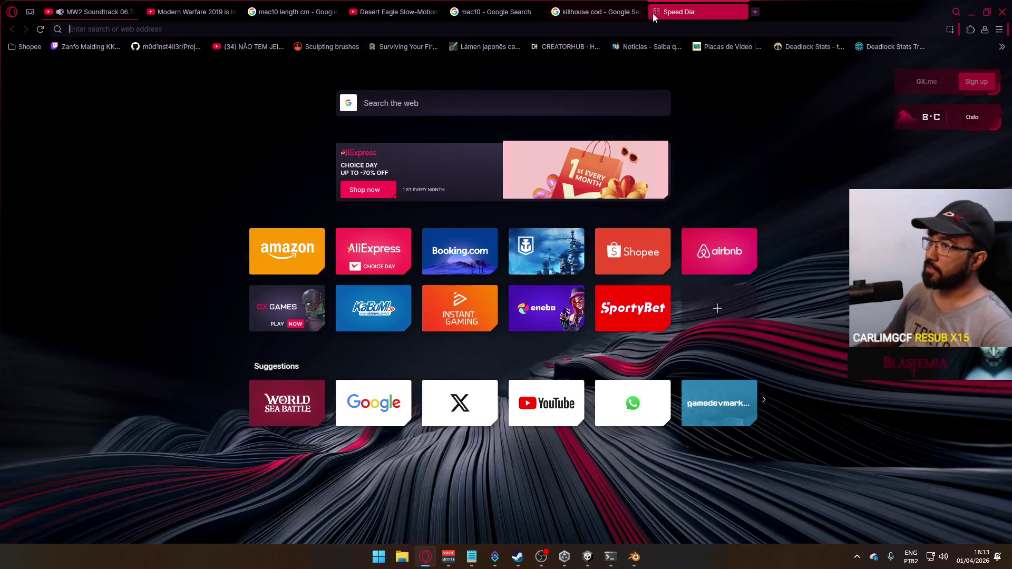
{"action": "type", "text": "tar 21"}
{"action": "key", "text": "Return"}
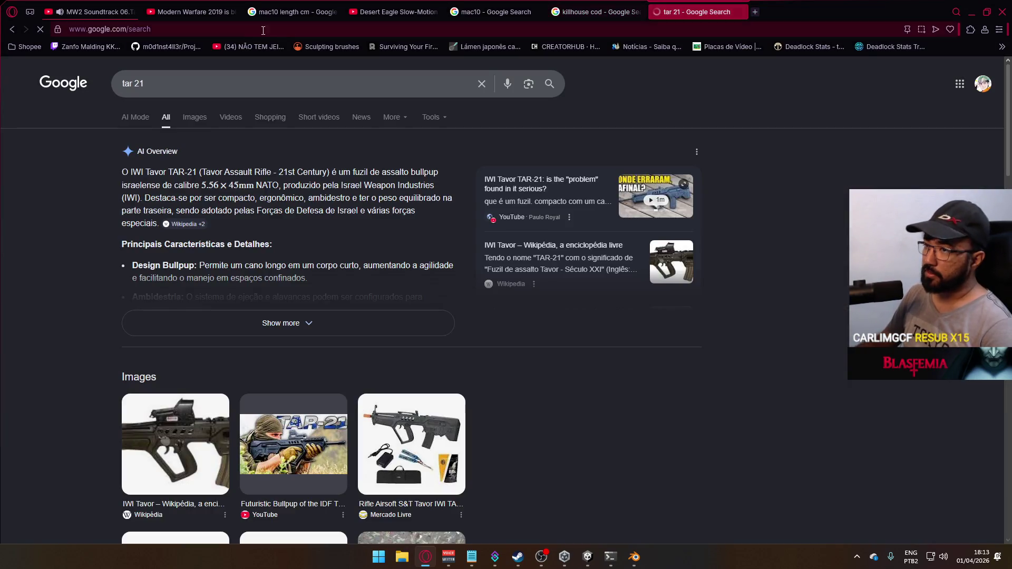
{"action": "left_click", "coordinate": [195, 117]}
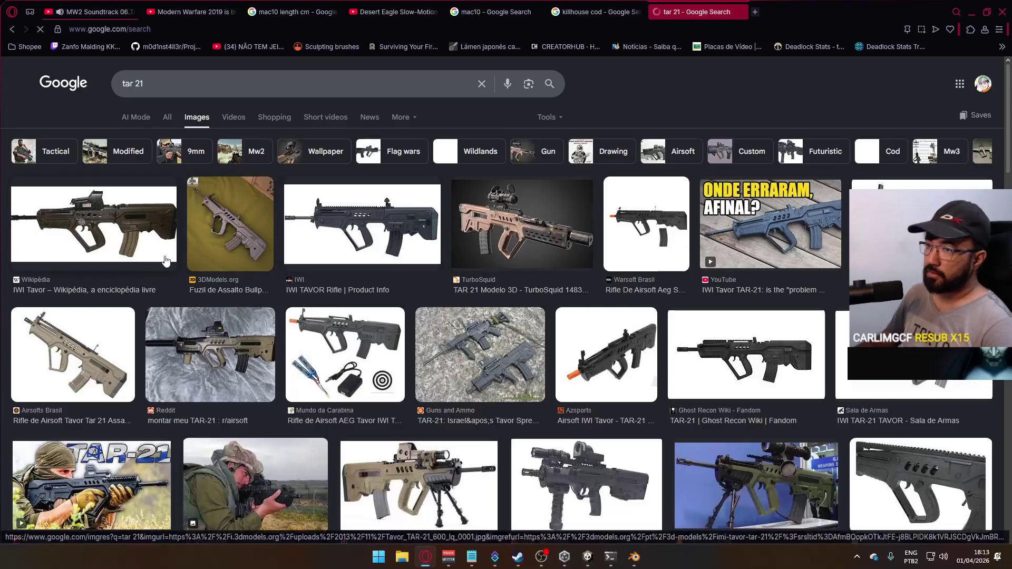
{"action": "left_click", "coordinate": [94, 224]}
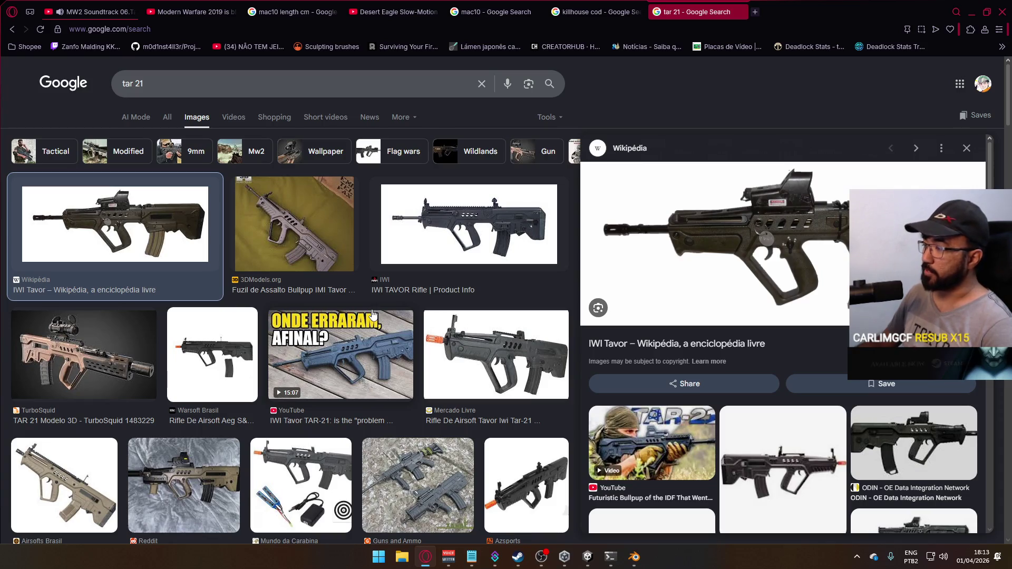
Step: Open the Google homepage in a new tab and search for 'ram 7'
{"action": "right_click", "coordinate": [72, 91]}
{"action": "left_click", "coordinate": [92, 93]}
{"action": "key", "text": "ctrl+Tab"}
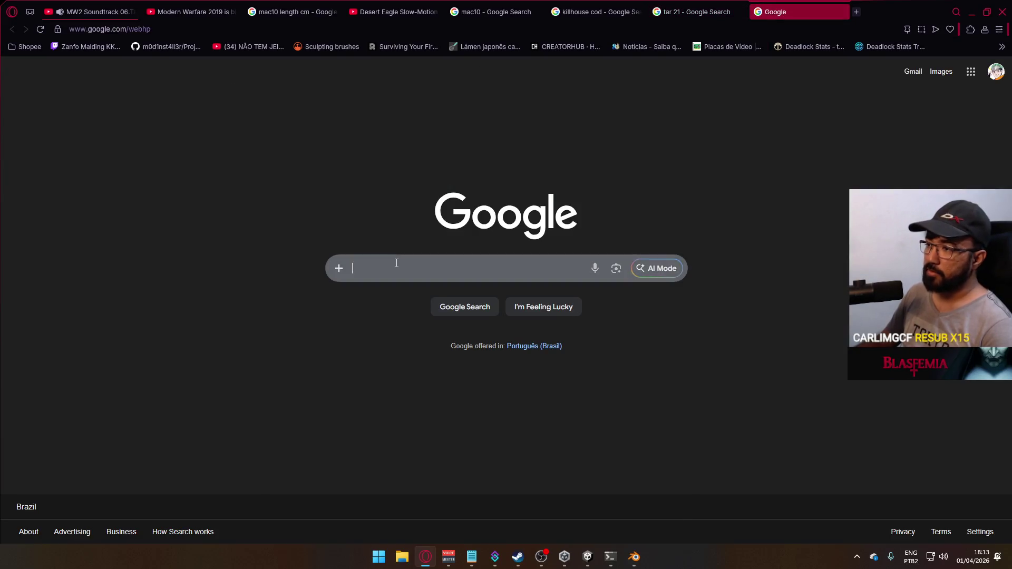
{"action": "left_click", "coordinate": [399, 261]}
{"action": "type", "text": "ram 7"}
{"action": "key", "text": "Return"}
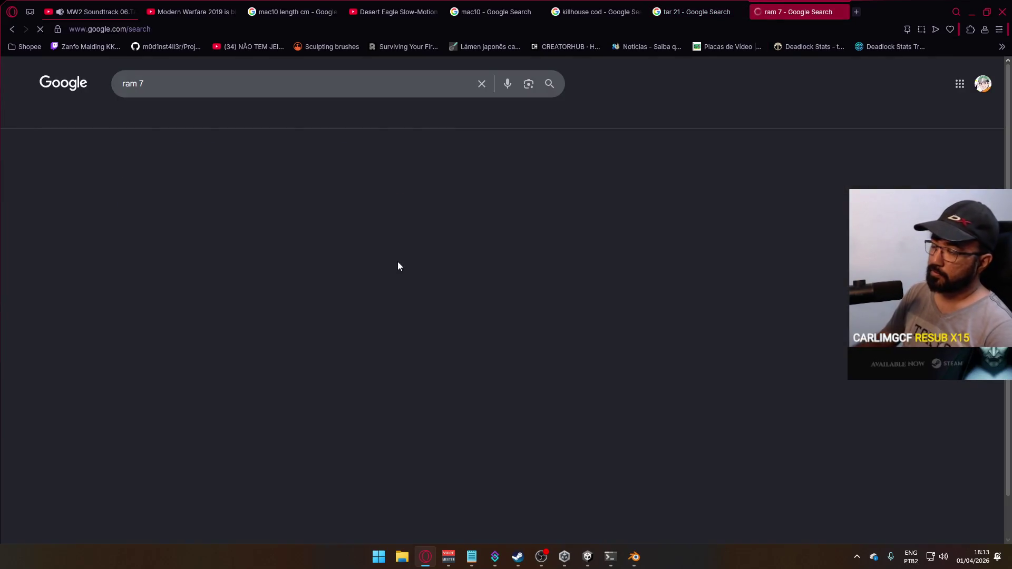
Step: Refine the query to 'ram 7 mw 2019', show image results, and preview the first RAM-7 image
{"action": "left_click", "coordinate": [254, 84]}
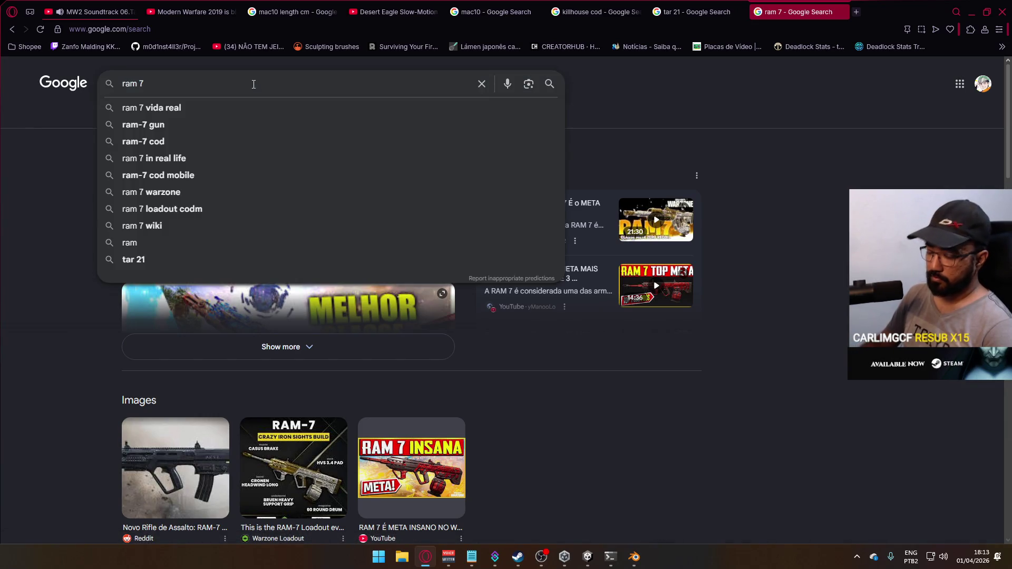
{"action": "type", "text": " mw 2018"}
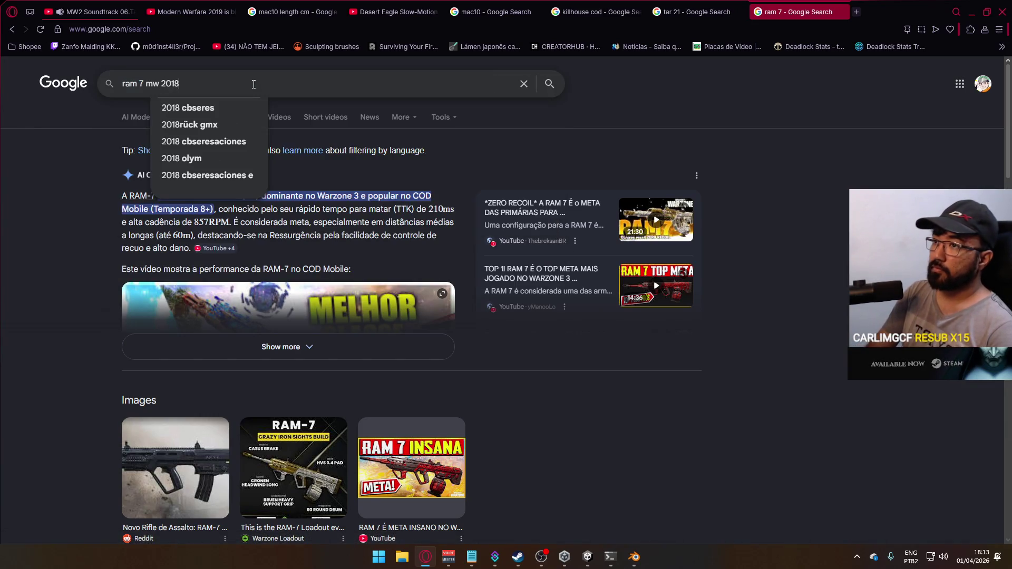
{"action": "key", "text": "BackSpace"}
{"action": "type", "text": "9"}
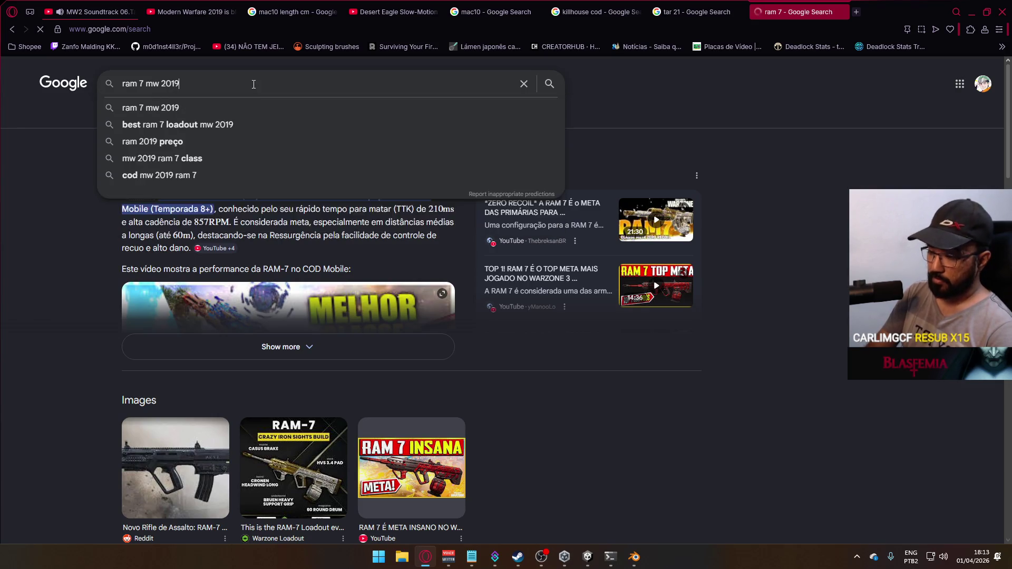
{"action": "key", "text": "Return"}
{"action": "left_click", "coordinate": [242, 118]}
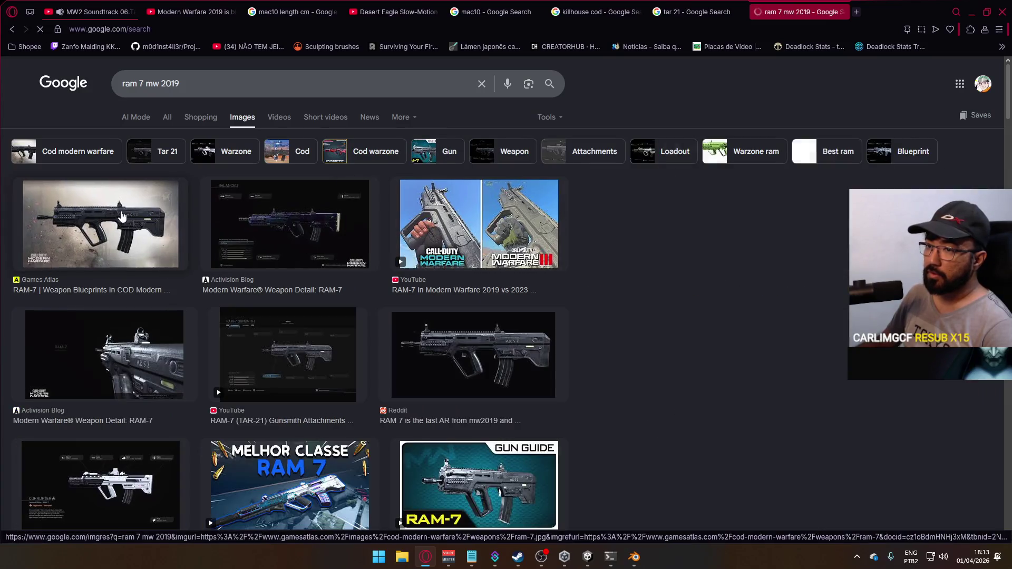
{"action": "left_click", "coordinate": [122, 216]}
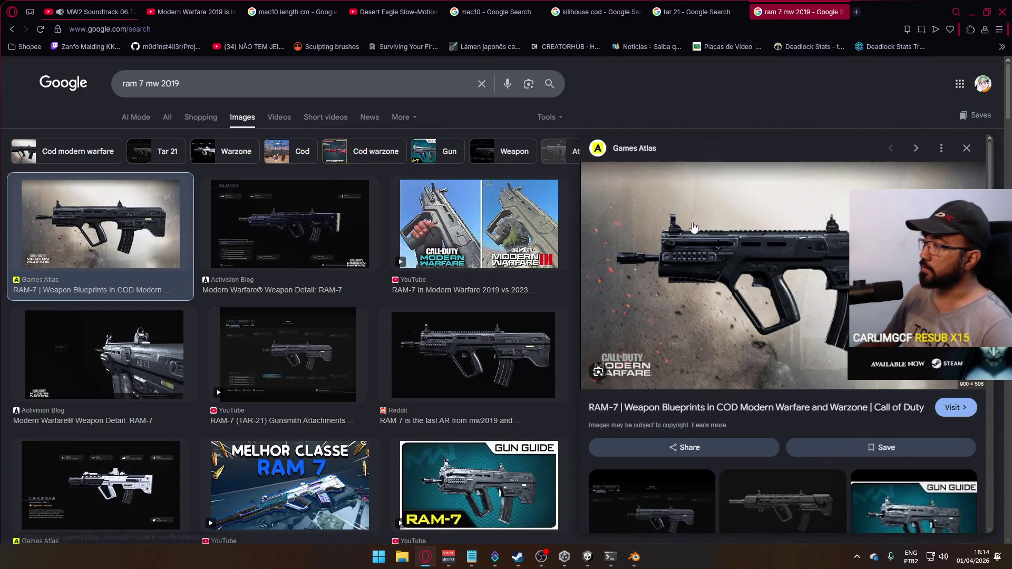
Step: Compare the 'tar 21' and RAM-7 results tabs, ending on RAM-7 with the query selected
{"action": "left_click", "coordinate": [696, 11]}
{"action": "left_click", "coordinate": [777, 7]}
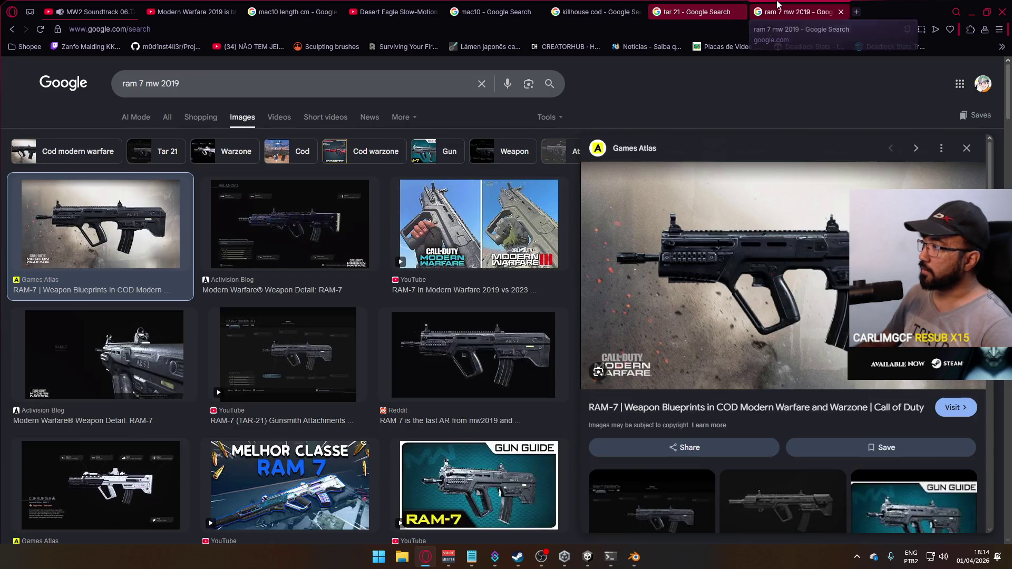
{"action": "key", "text": "ctrl+Tab"}
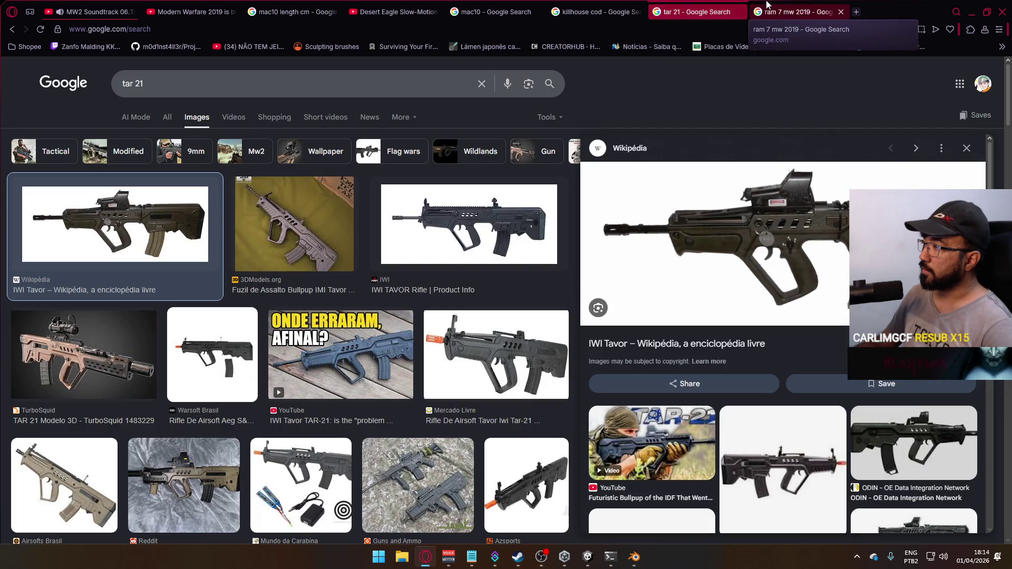
{"action": "left_click", "coordinate": [767, 5]}
{"action": "key", "text": "ctrl+shift+Tab"}
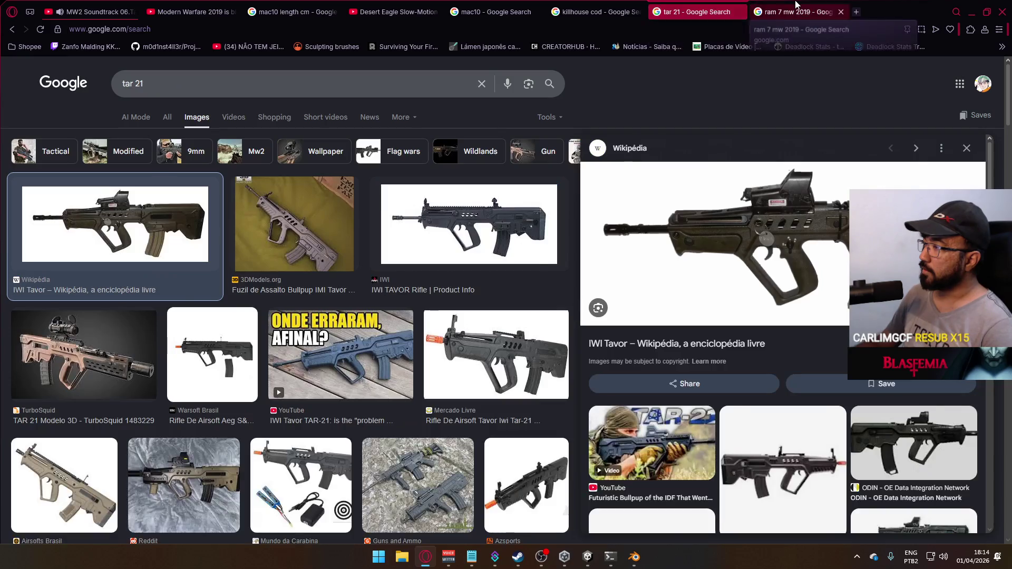
{"action": "left_click", "coordinate": [795, 6]}
{"action": "key", "text": "ctrl+shift+Tab"}
{"action": "left_click", "coordinate": [785, 6]}
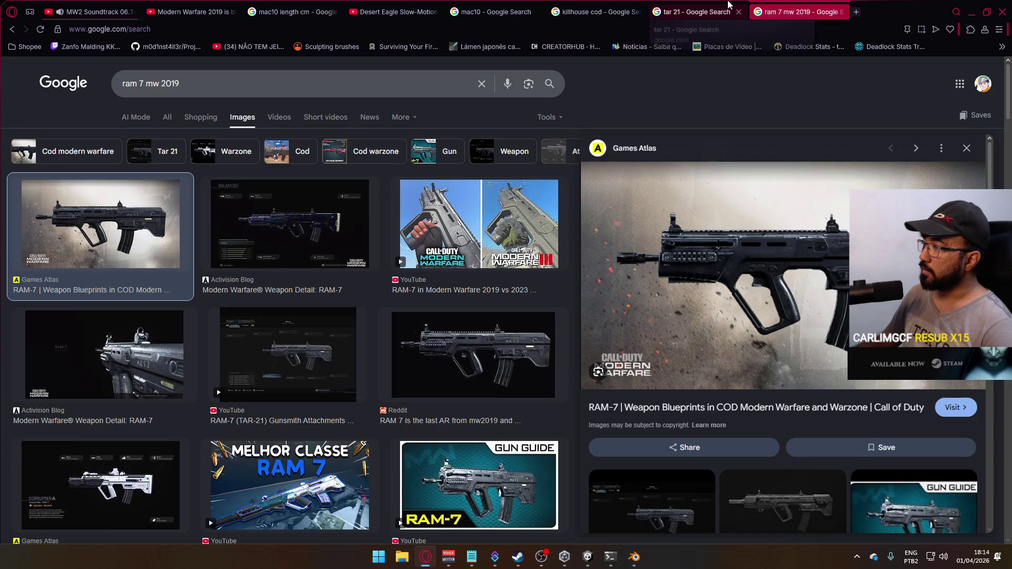
{"action": "key", "text": "ctrl+shift+Tab"}
{"action": "left_click", "coordinate": [803, 5]}
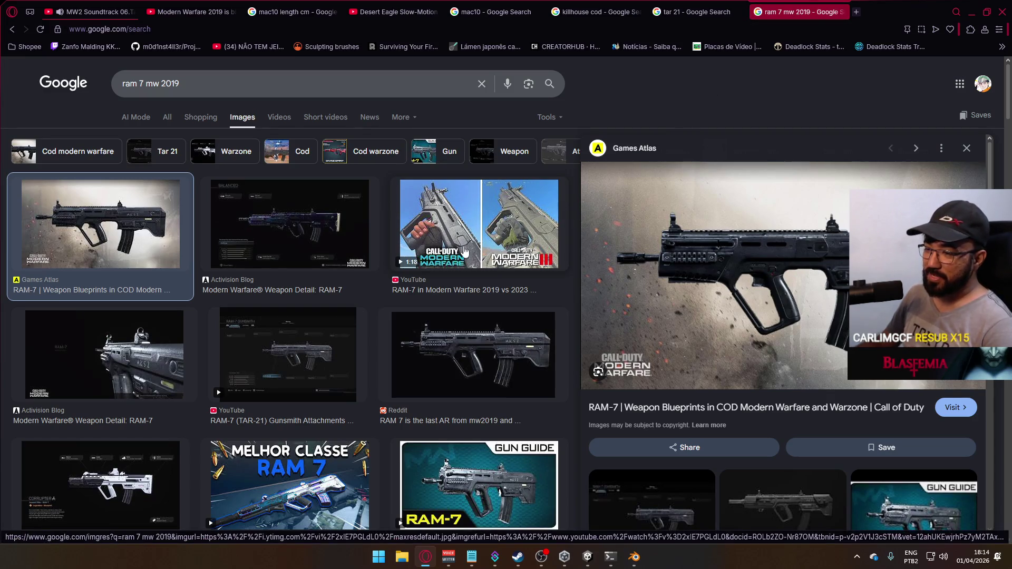
{"action": "left_click_drag", "start_coordinate": [196, 90], "coordinate": [43, 85]}
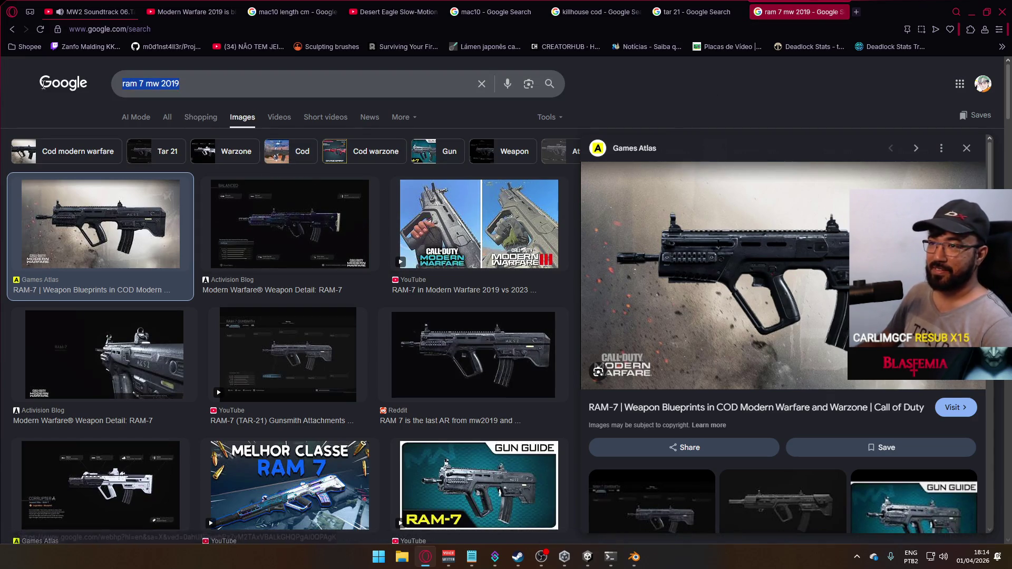
Step: Search images for 'cr 56 amax' and preview the Tracker Network CR-56 AMAX image
{"action": "type", "text": "cd 4"}
{"action": "type", "text": "5"}
{"action": "key", "text": "BackSpace"}
{"action": "key", "text": "BackSpace"}
{"action": "key", "text": "BackSpace"}
{"action": "key", "text": "BackSpace"}
{"action": "type", "text": "r4"}
{"action": "key", "text": "BackSpace"}
{"action": "type", "text": "5"}
{"action": "key", "text": "Down"}
{"action": "key", "text": "Return"}
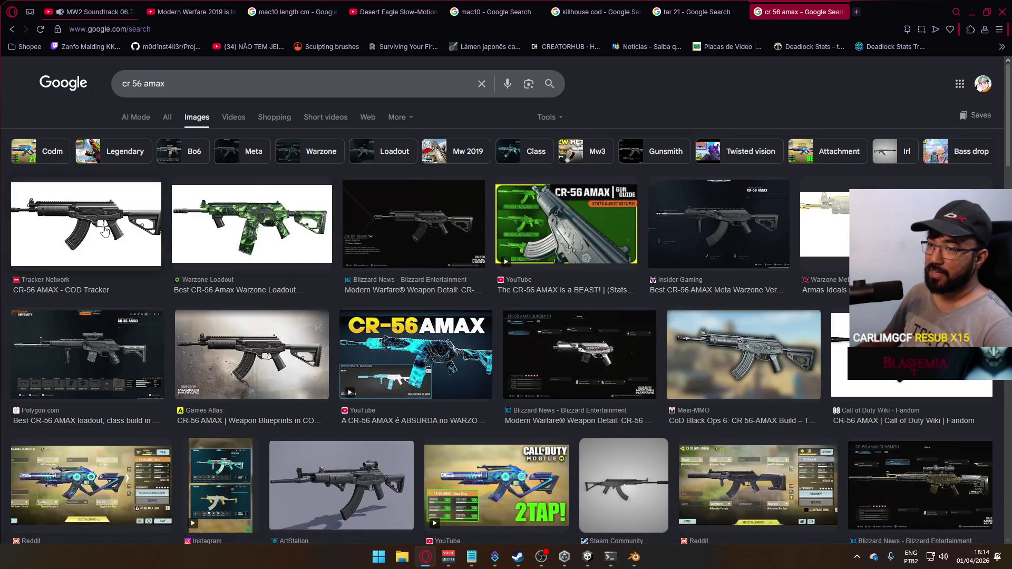
{"action": "left_click", "coordinate": [105, 231]}
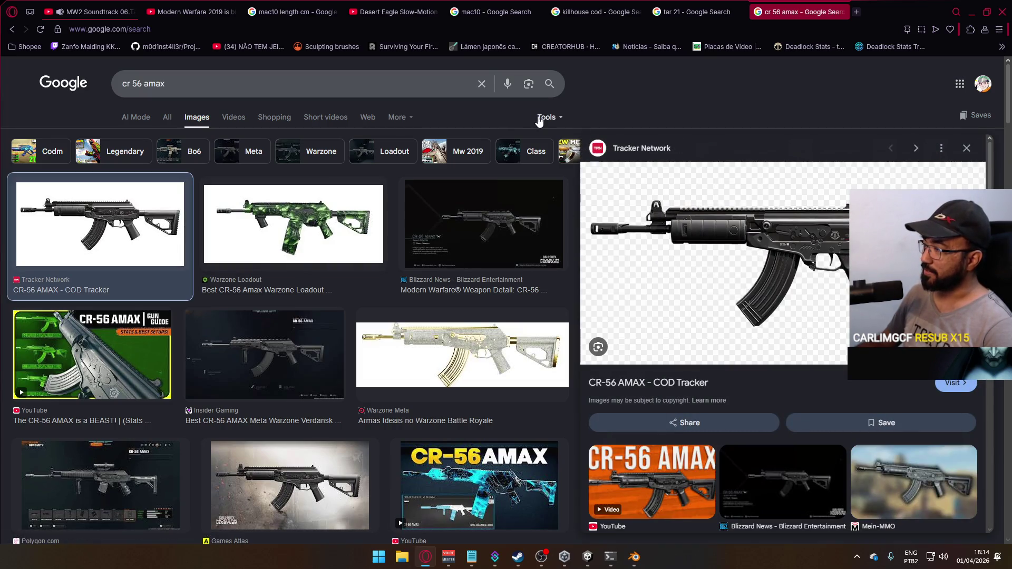
Step: In the tar 21 tab, search images for 'galil ace gen 1' and preview the Wikipedia Galil ACE image
{"action": "left_click", "coordinate": [690, 12]}
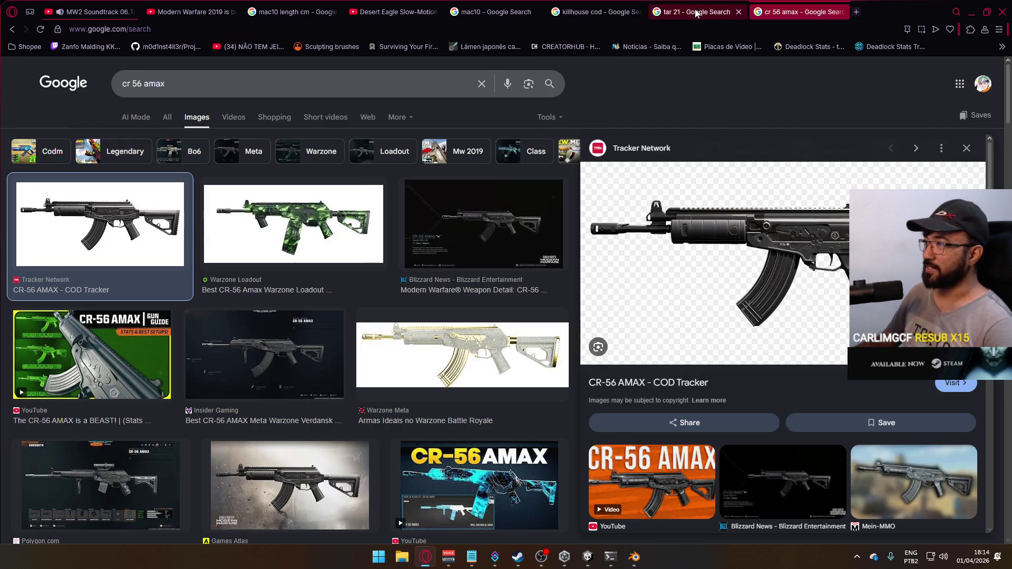
{"action": "key", "text": "slash"}
{"action": "type", "text": "galil ace gen 1"}
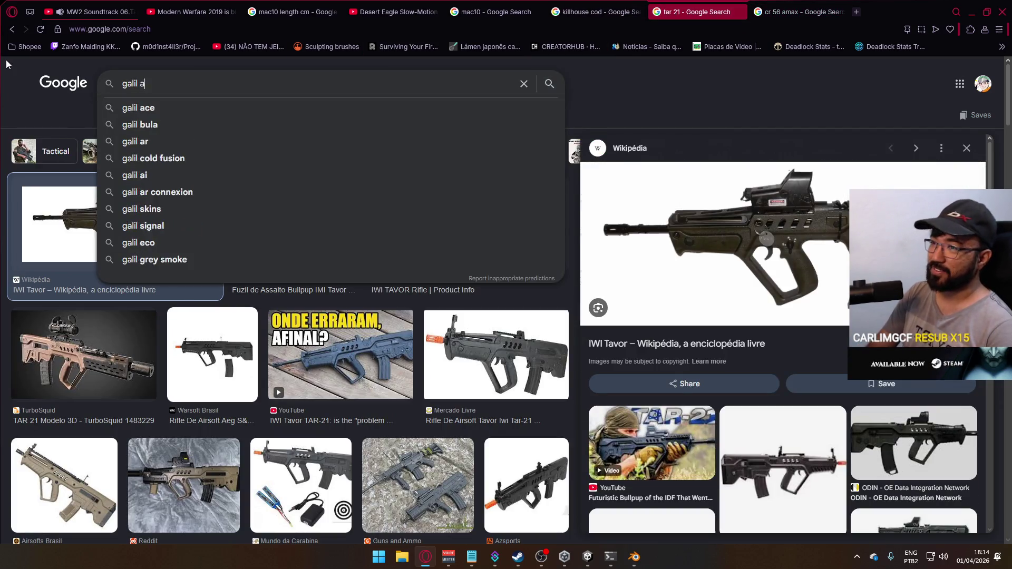
{"action": "key", "text": "Return"}
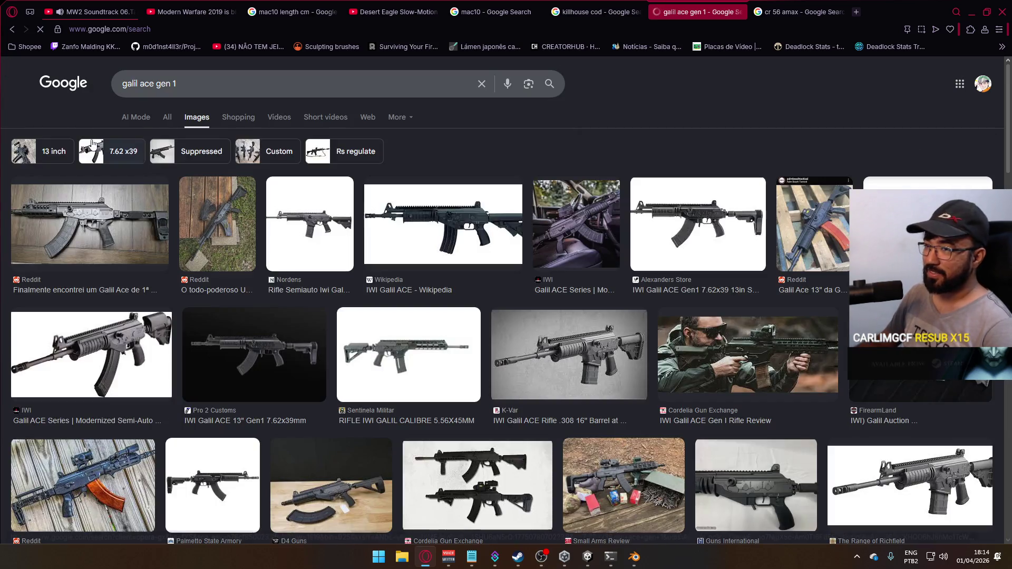
{"action": "left_click", "coordinate": [436, 229]}
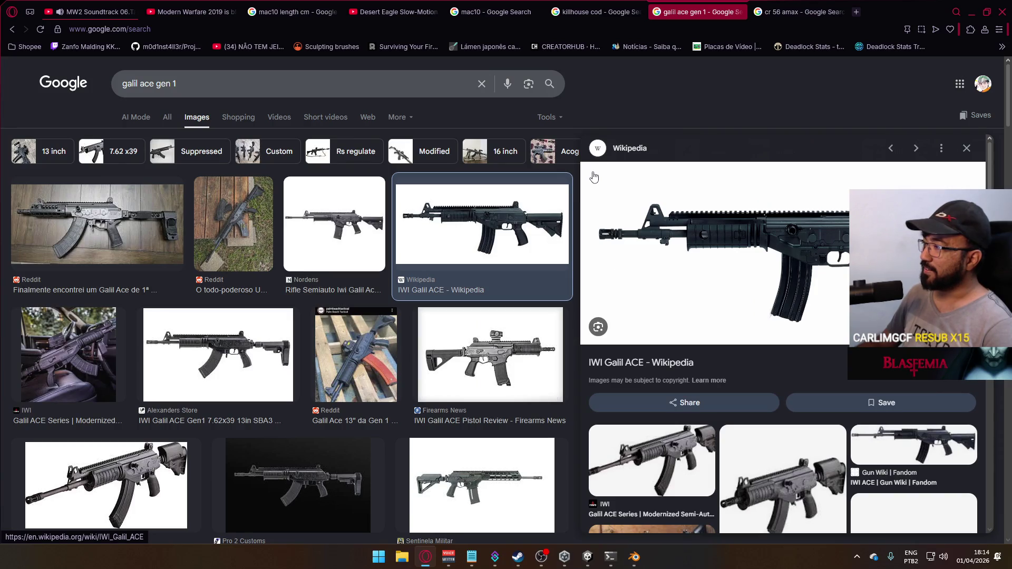
Step: Compare the CR-56 AMAX and Galil ACE Gen 1 results tabs
{"action": "left_click", "coordinate": [783, 15]}
{"action": "left_click", "coordinate": [708, 7]}
{"action": "left_click", "coordinate": [801, 12]}
{"action": "left_click", "coordinate": [720, 7]}
{"action": "left_click", "coordinate": [799, 7]}
{"action": "left_click", "coordinate": [798, 12]}
{"action": "left_click", "coordinate": [695, 12]}
Step: Change the query to 'galil ace gen 2' and preview the IWI Galil Ace Gen 2 image
{"action": "left_click", "coordinate": [174, 82]}
{"action": "type", "text": "2"}
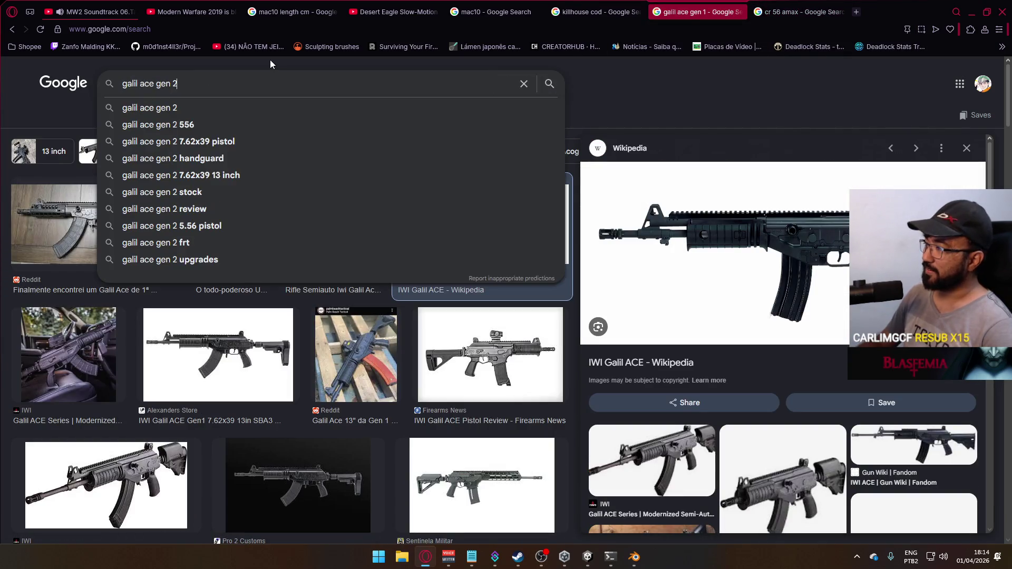
{"action": "key", "text": "Return"}
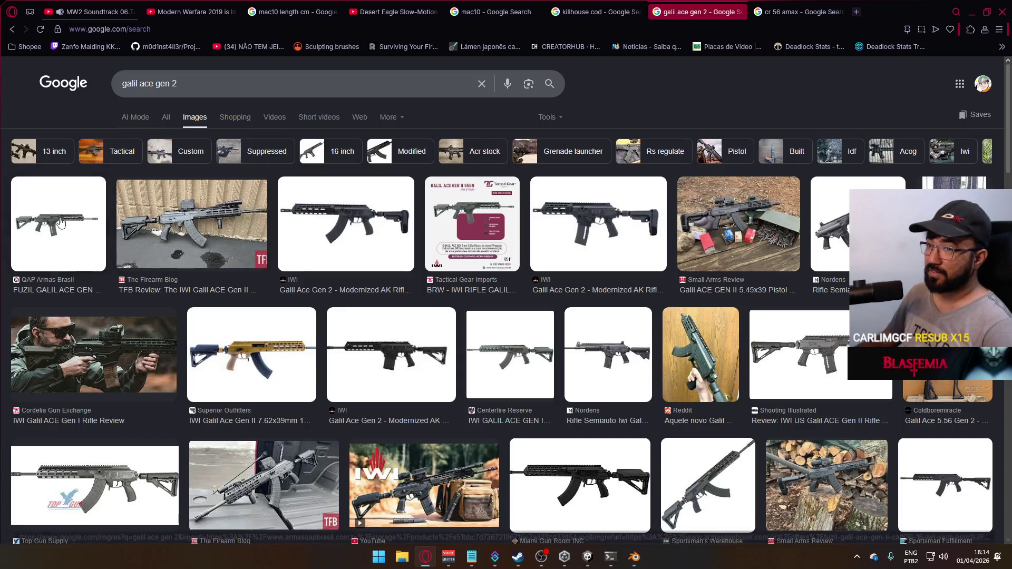
{"action": "left_click", "coordinate": [369, 224]}
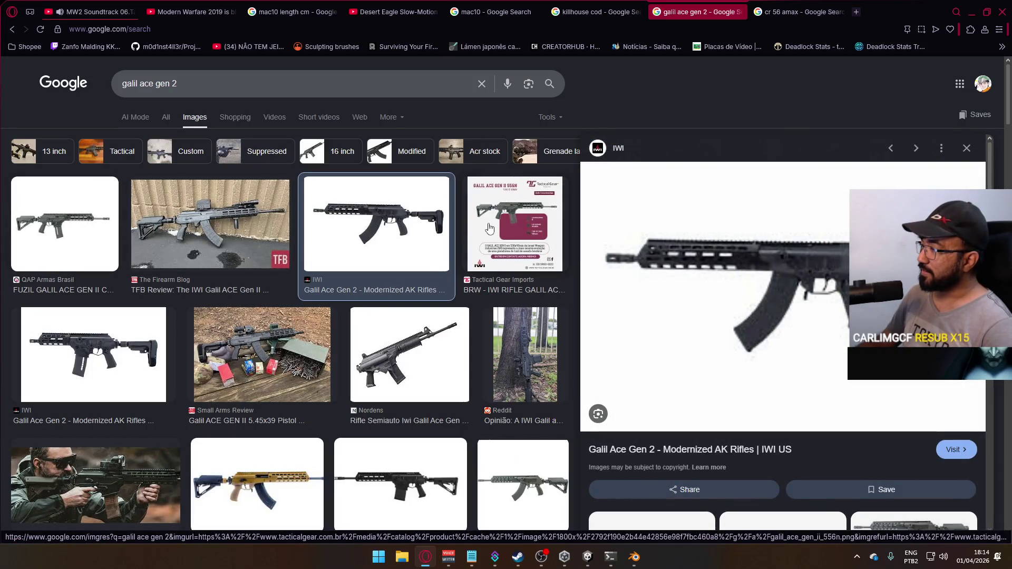
Step: Compare the CR-56 AMAX results against the Galil ACE Gen 2 results
{"action": "left_click", "coordinate": [793, 11]}
{"action": "left_click", "coordinate": [707, 5]}
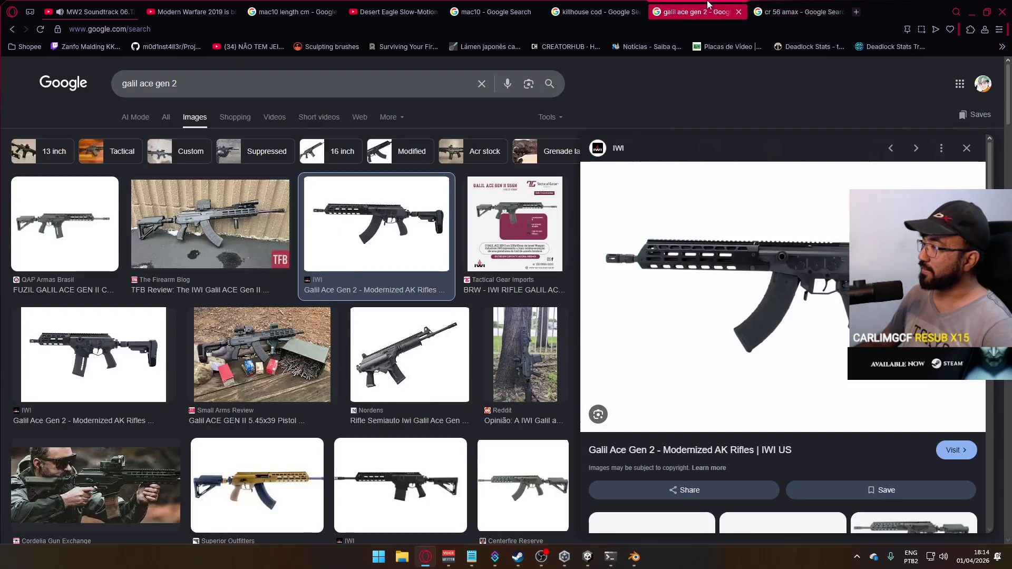
{"action": "left_click", "coordinate": [793, 11]}
{"action": "left_click", "coordinate": [736, 6]}
{"action": "left_click", "coordinate": [762, 7]}
{"action": "left_click", "coordinate": [736, 7]}
{"action": "left_click", "coordinate": [763, 6]}
{"action": "left_click", "coordinate": [681, 4]}
{"action": "left_click", "coordinate": [759, 7]}
{"action": "left_click", "coordinate": [714, 5]}
{"action": "left_click", "coordinate": [760, 5]}
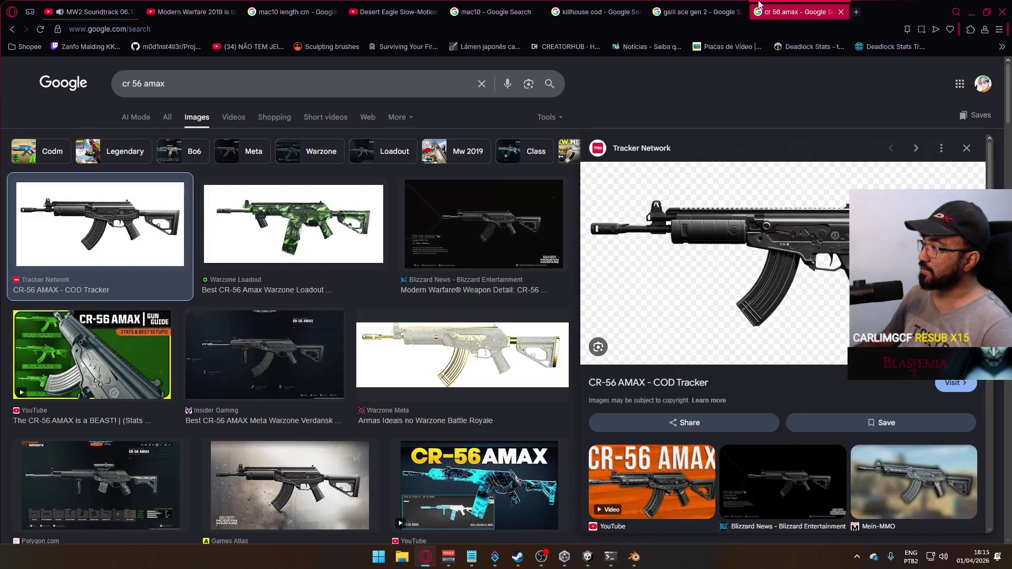
{"action": "left_click", "coordinate": [701, 7]}
{"action": "left_click", "coordinate": [758, 6]}
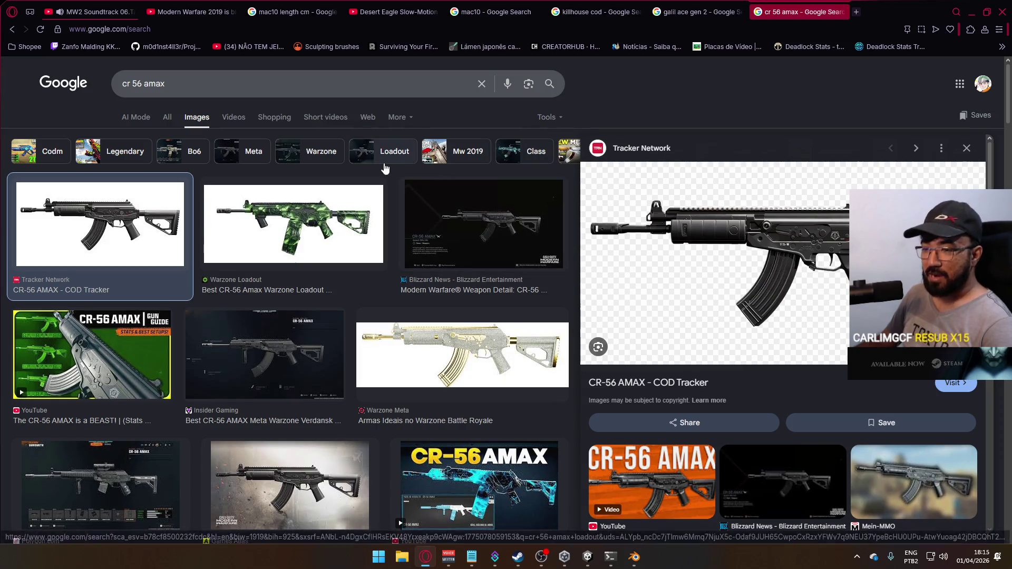
Step: Check the hidden bookmarks, go to the MW2 soundtrack tab, and open YouTube home in a new tab
{"action": "left_click", "coordinate": [1001, 46]}
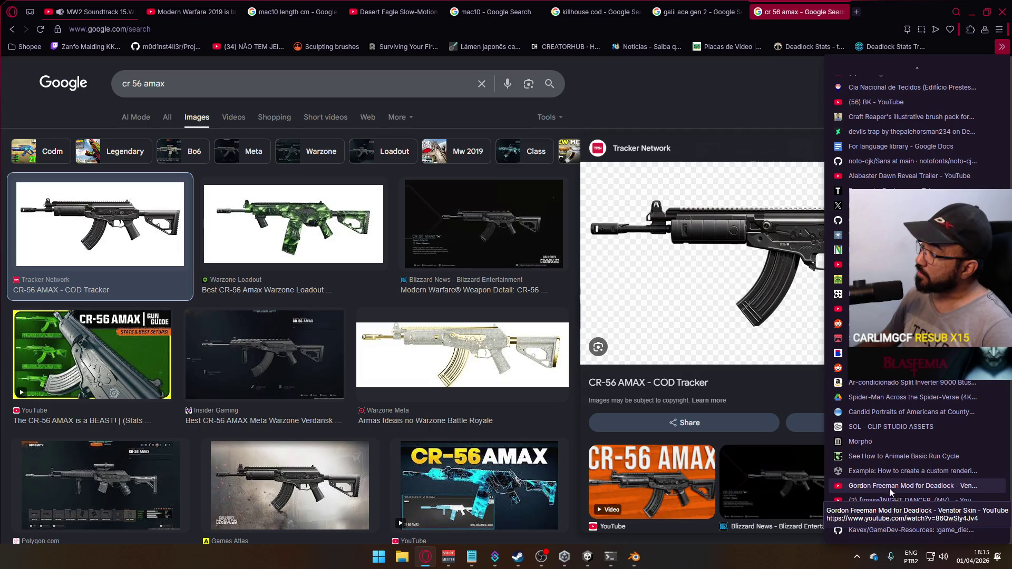
{"action": "left_click", "coordinate": [214, 87]}
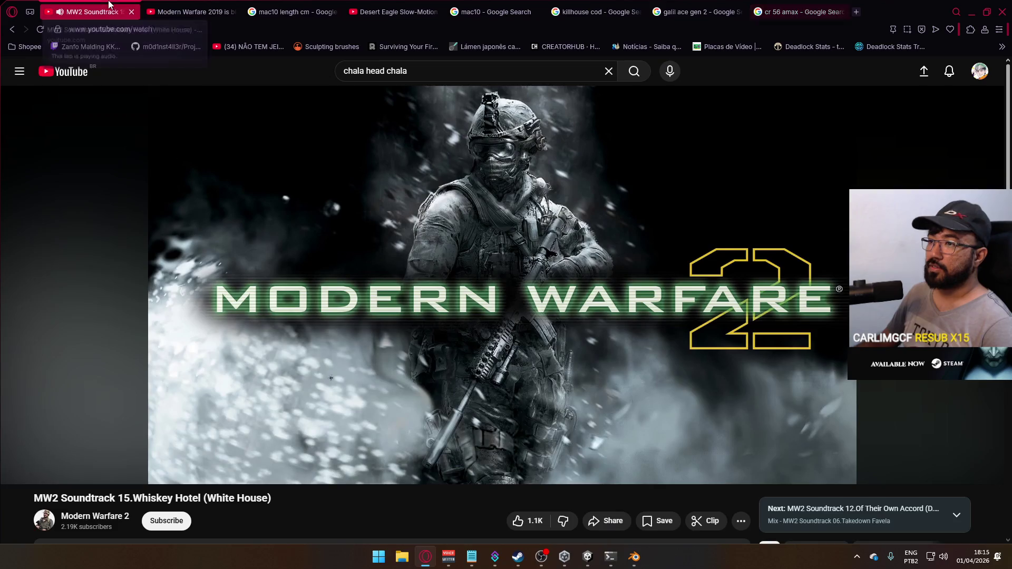
{"action": "left_click", "coordinate": [87, 12]}
{"action": "right_click", "coordinate": [73, 73]}
{"action": "left_click", "coordinate": [101, 78]}
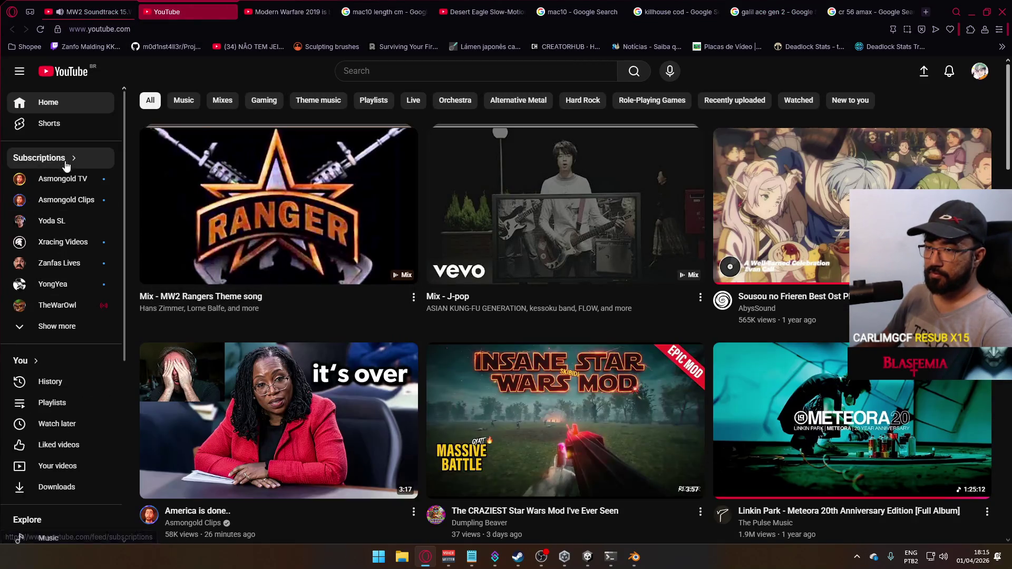
Step: Play 'The HARDEST M4A1 To Clone' from Watch later and pause on the 0:41 rifle close-up
{"action": "left_click", "coordinate": [56, 421]}
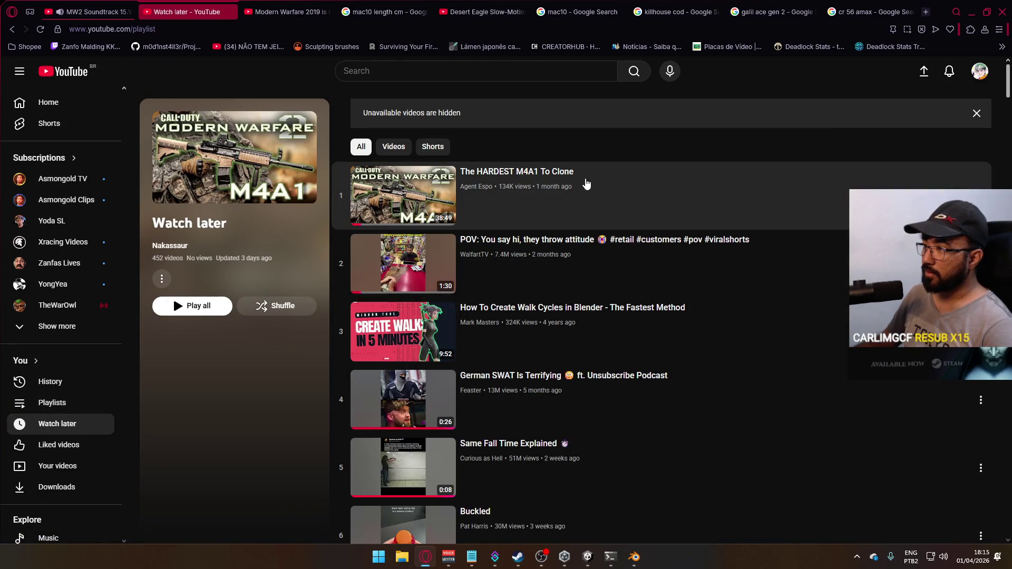
{"action": "left_click", "coordinate": [587, 183]}
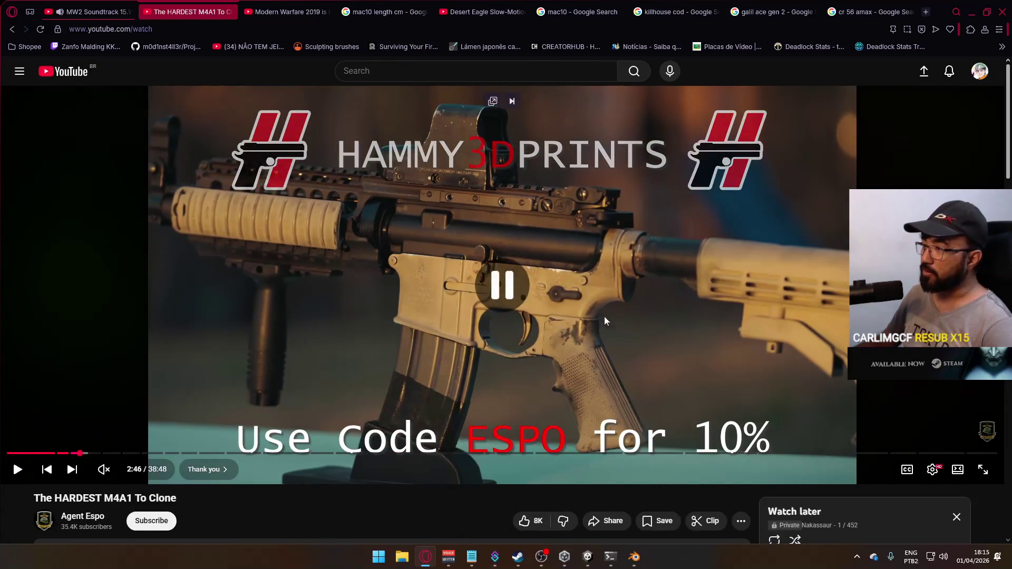
{"action": "left_click", "coordinate": [75, 453]}
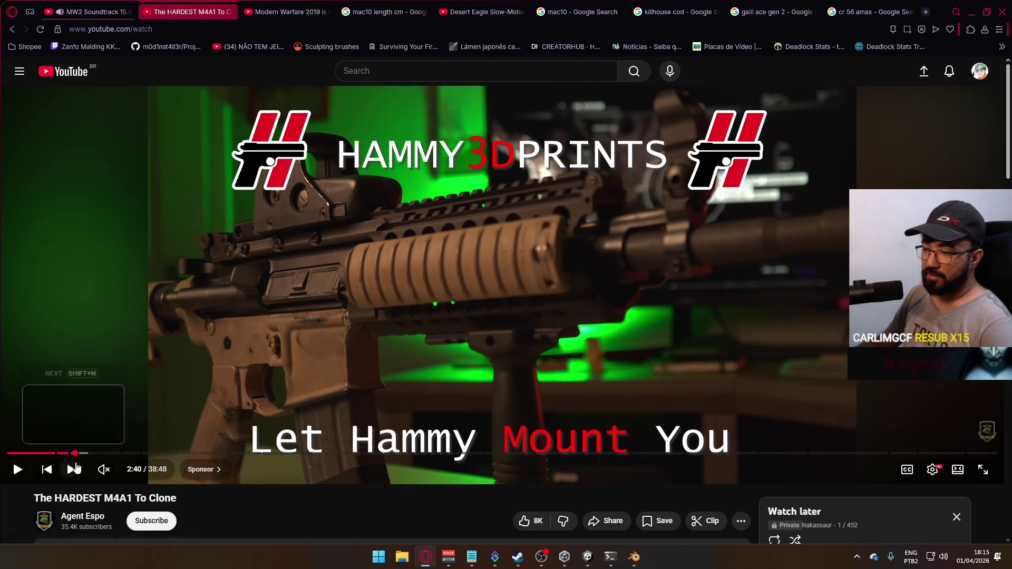
{"action": "left_click", "coordinate": [12, 454]}
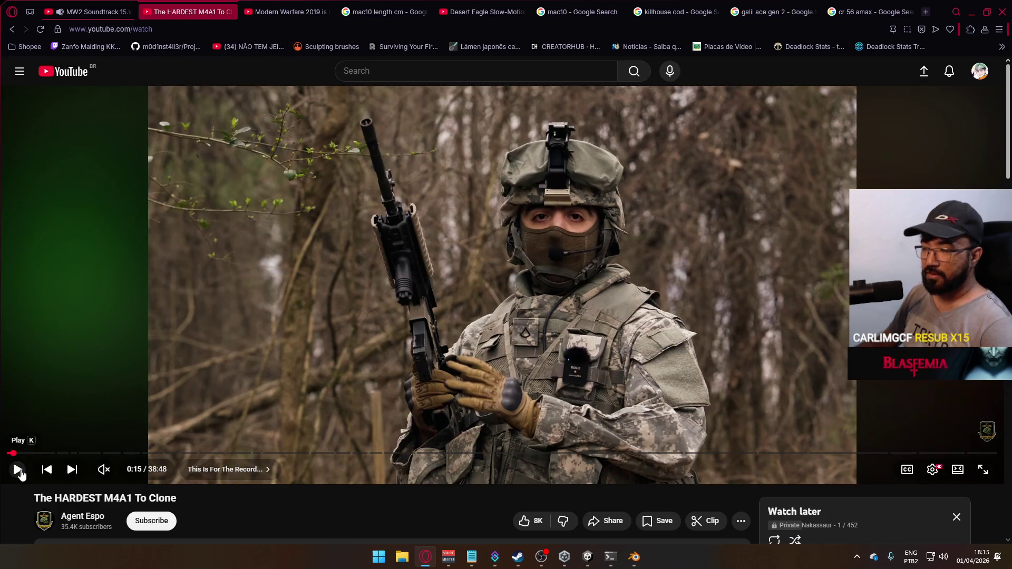
{"action": "left_click", "coordinate": [18, 472]}
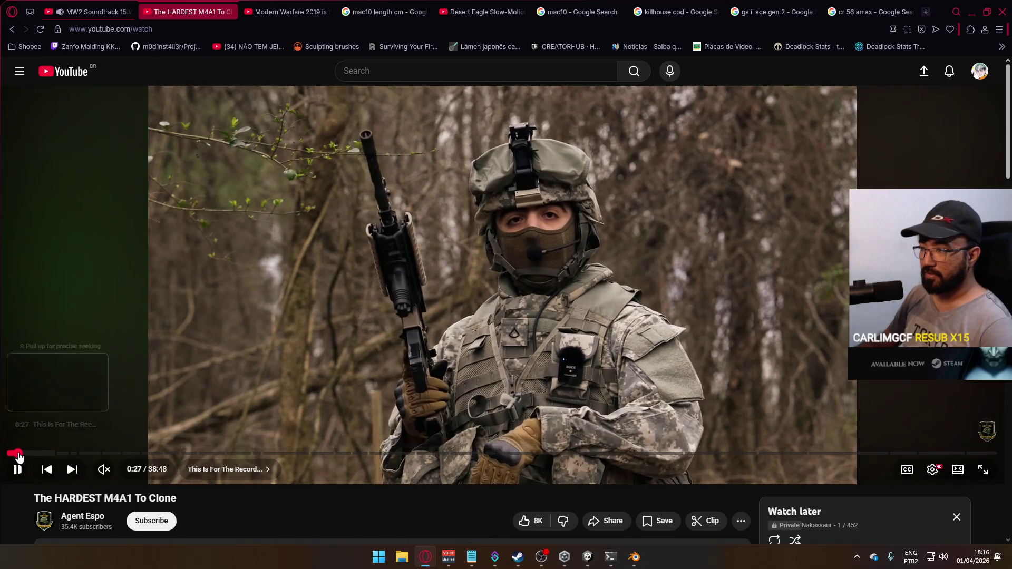
{"action": "left_click", "coordinate": [19, 454]}
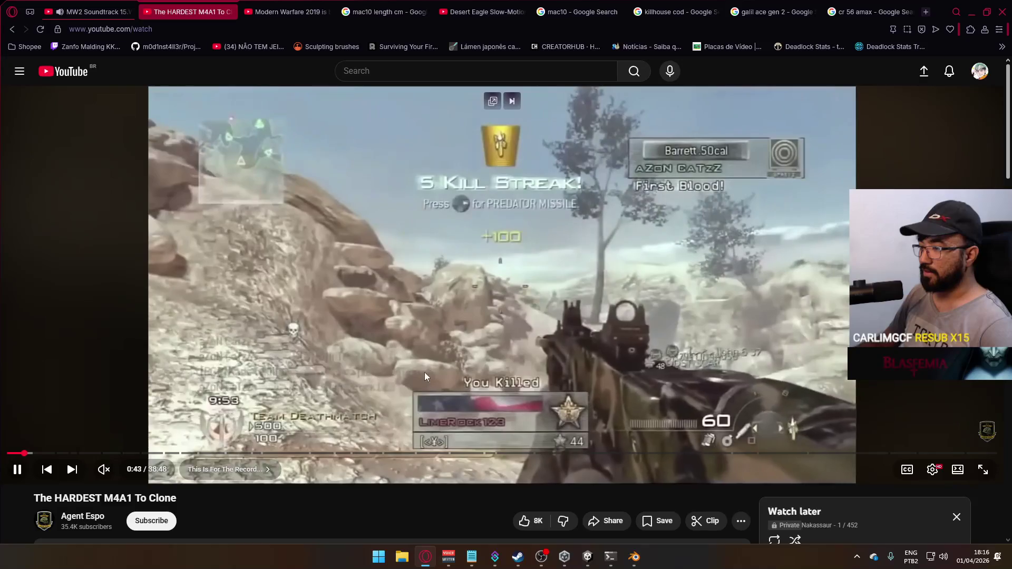
{"action": "left_click", "coordinate": [22, 454]}
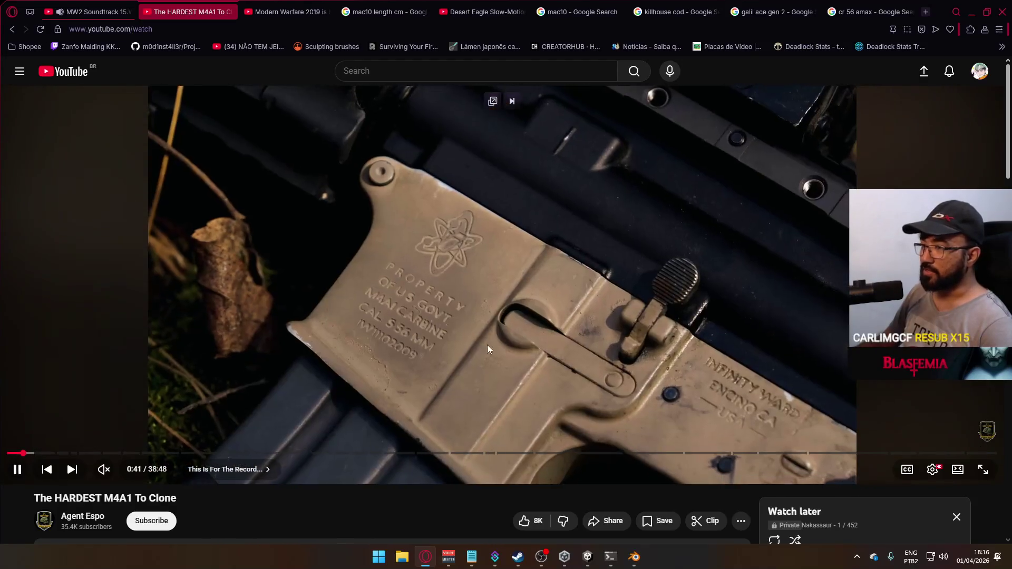
{"action": "left_click", "coordinate": [405, 296]}
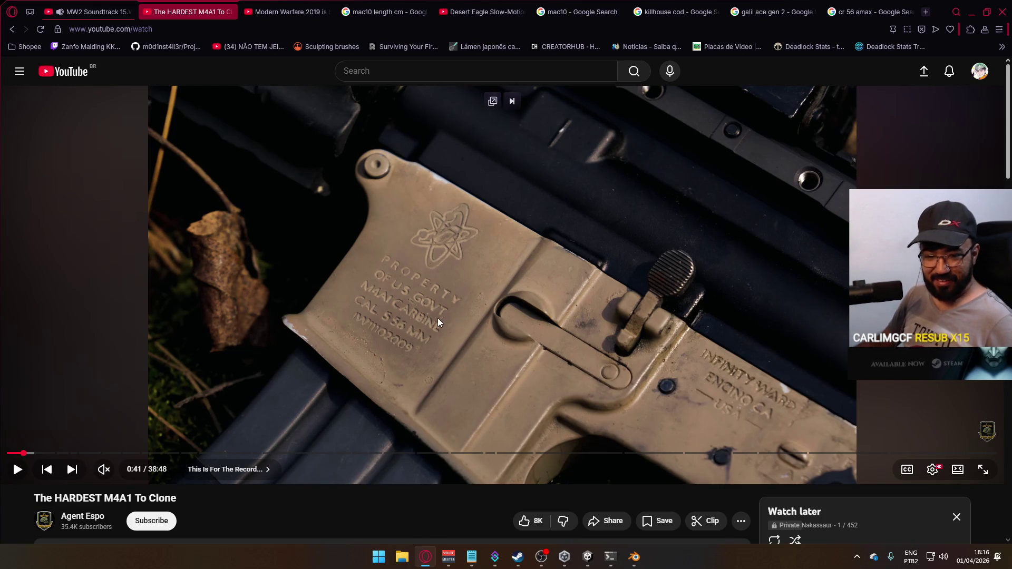
Step: Resume, skip ahead to around 1:15 to the soldier scene, pause, and close the video tab
{"action": "left_click", "coordinate": [503, 303]}
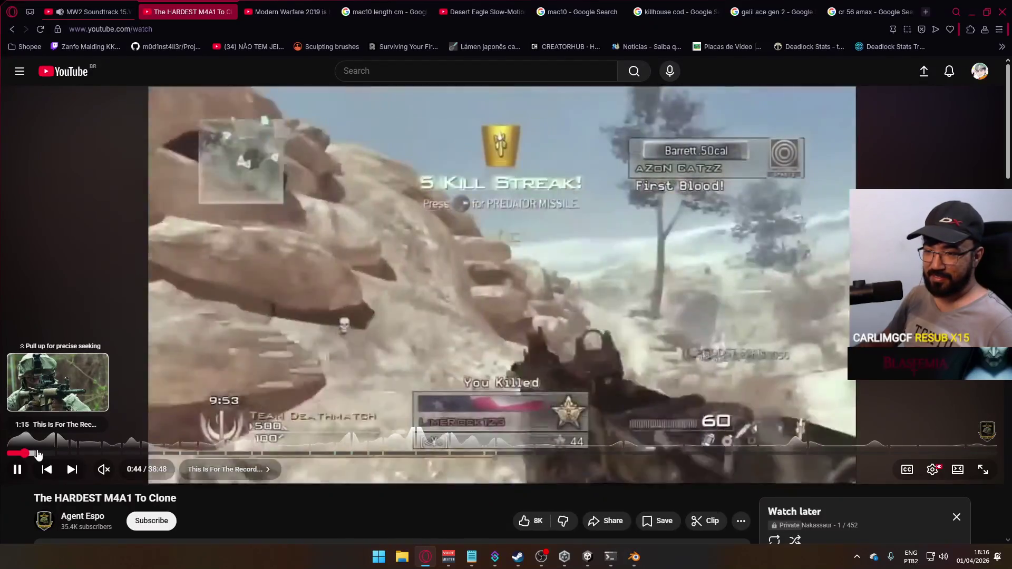
{"action": "left_click", "coordinate": [38, 453]}
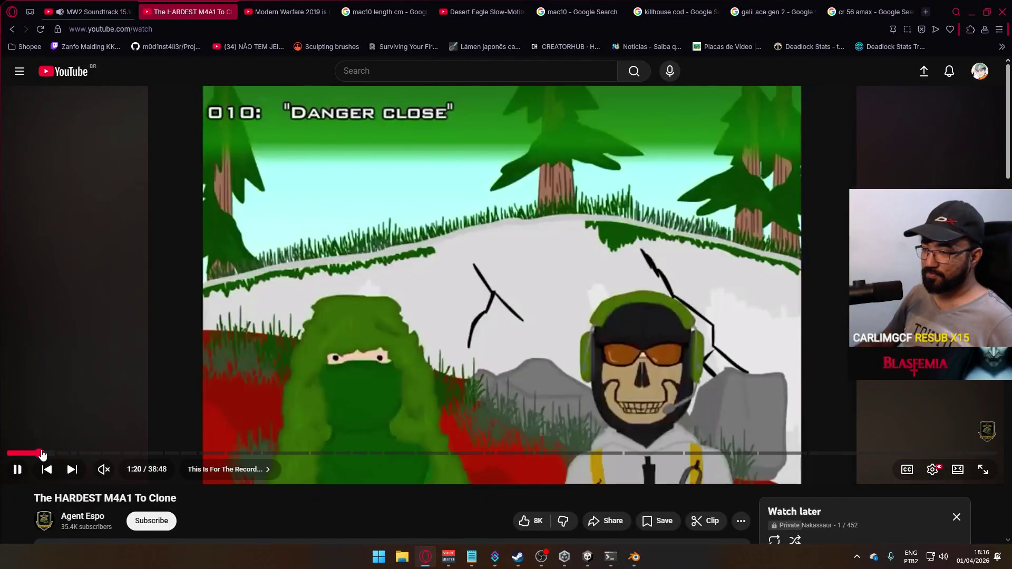
{"action": "left_click", "coordinate": [45, 454]}
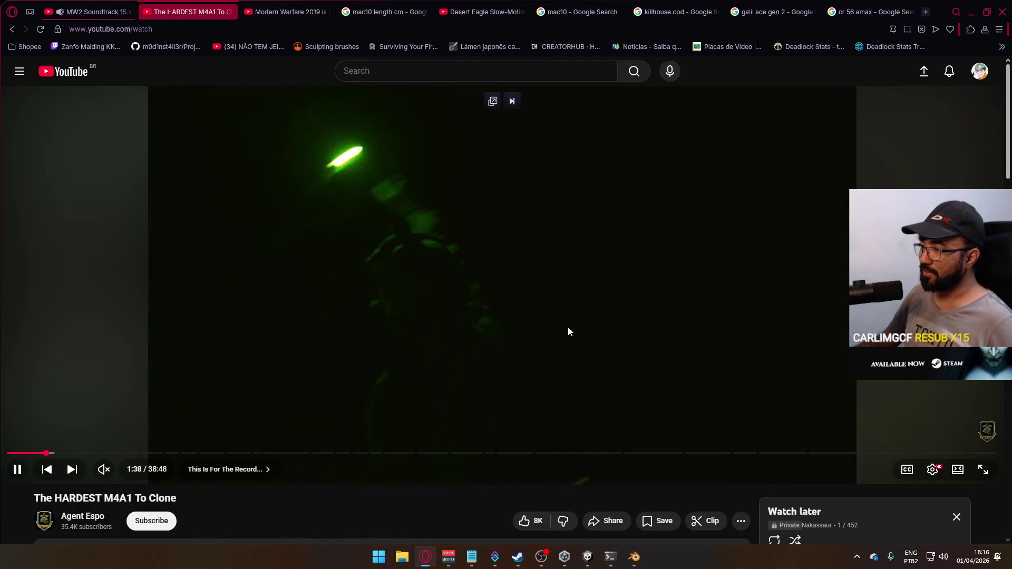
{"action": "left_click", "coordinate": [596, 306]}
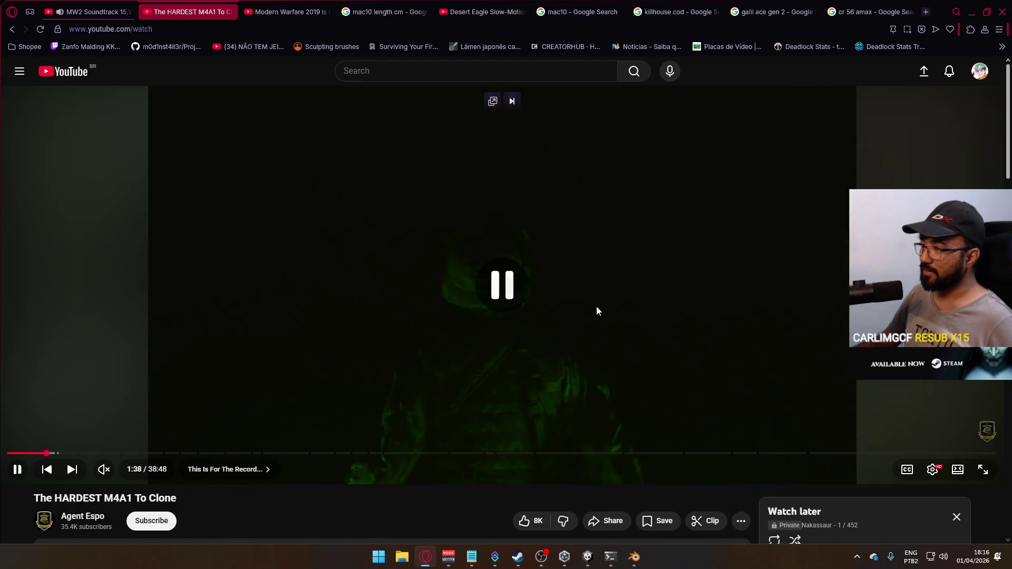
{"action": "middle_click", "coordinate": [209, 6]}
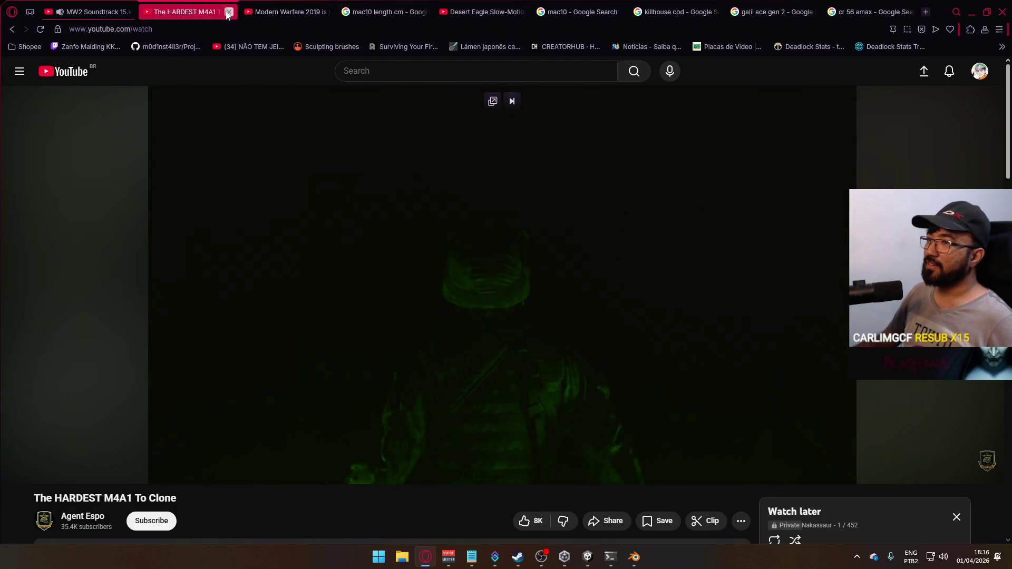
Step: Minimize the browser and bring the Weapon Library Blender file forward
{"action": "left_click", "coordinate": [974, 9]}
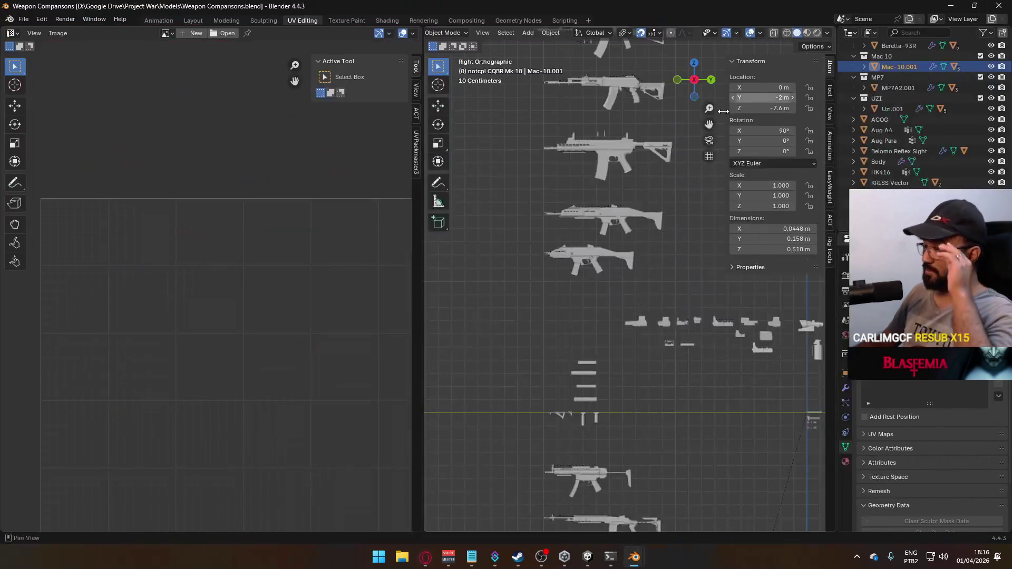
{"action": "scroll", "coordinate": [586, 334], "scroll_direction": "down", "scroll_amount": 4}
{"action": "mouse_move", "coordinate": [648, 362]}
{"action": "middle_mouse_down", "text": "shift"}
{"action": "mouse_move", "coordinate": [635, 248]}
{"action": "mouse_move", "coordinate": [606, 159]}
{"action": "middle_mouse_up", "text": "shift"}
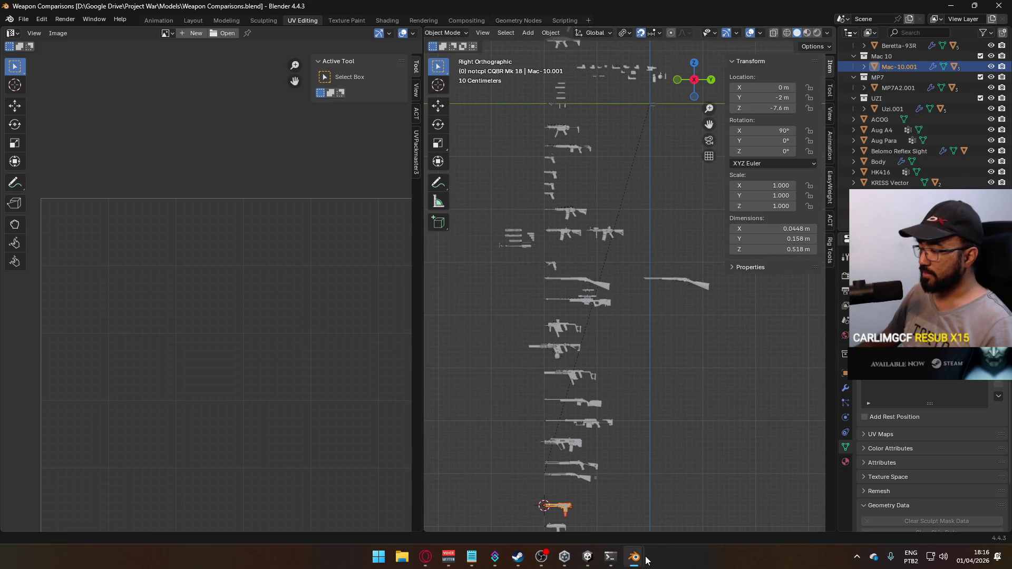
{"action": "mouse_move", "coordinate": [635, 557]}
{"action": "left_click", "coordinate": [581, 494]}
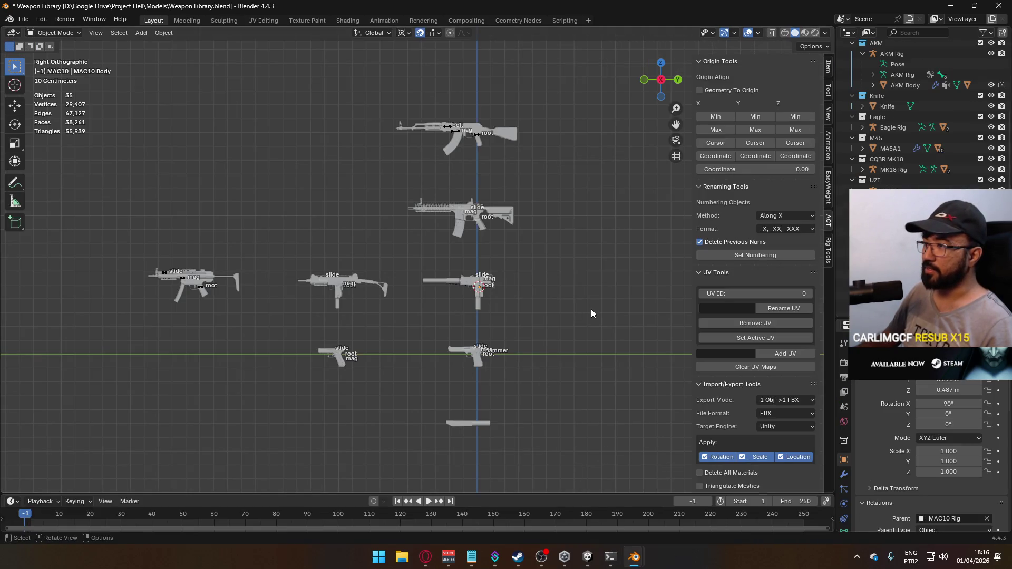
{"action": "scroll", "coordinate": [591, 315], "scroll_direction": "down", "scroll_amount": 2}
Step: Append from D:/Google Drive/Project Hell/Models/VHS.blend, browsing into its Object folder
{"action": "left_click", "coordinate": [24, 20]}
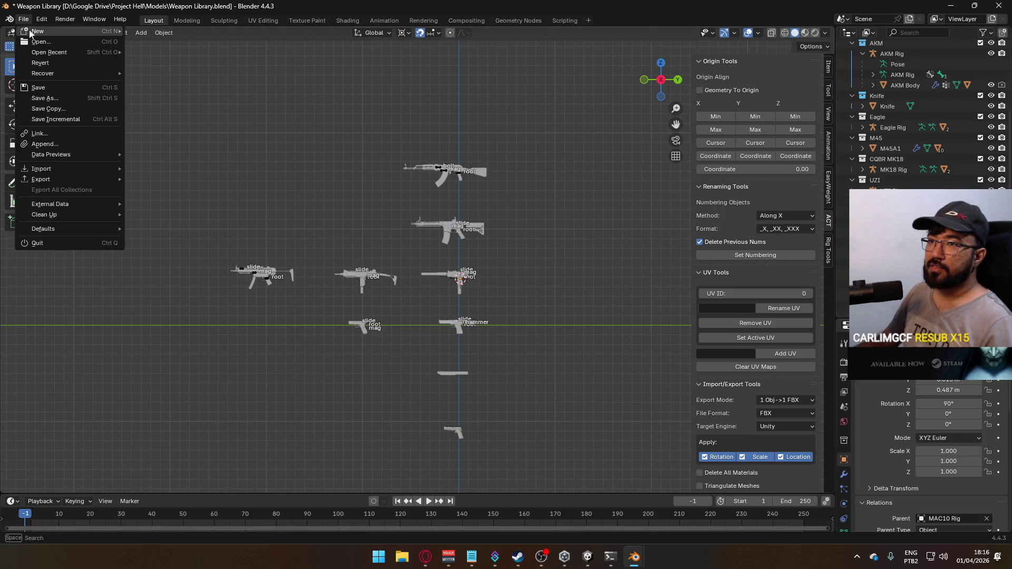
{"action": "mouse_move", "coordinate": [55, 53]}
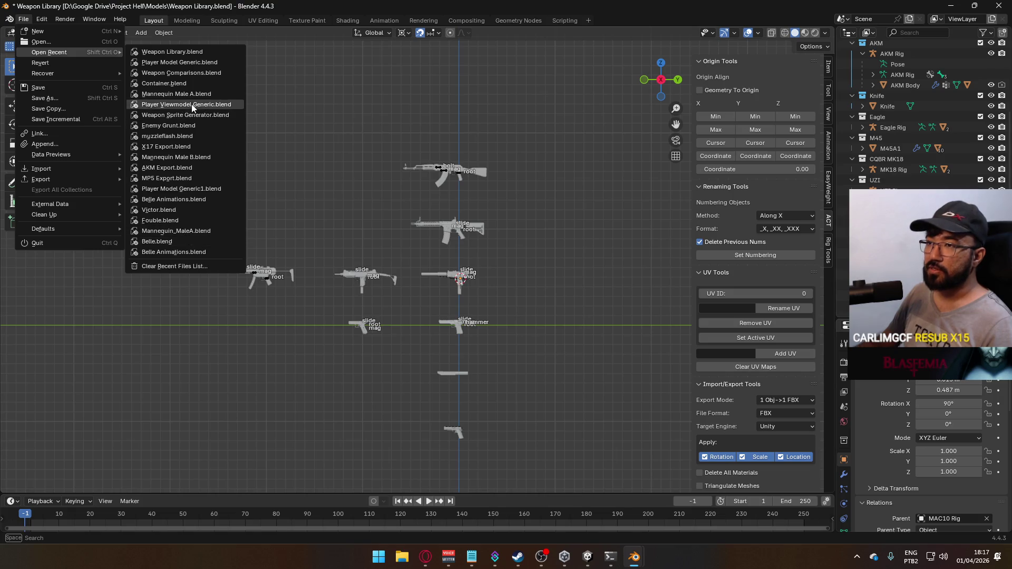
{"action": "left_click", "coordinate": [59, 144]}
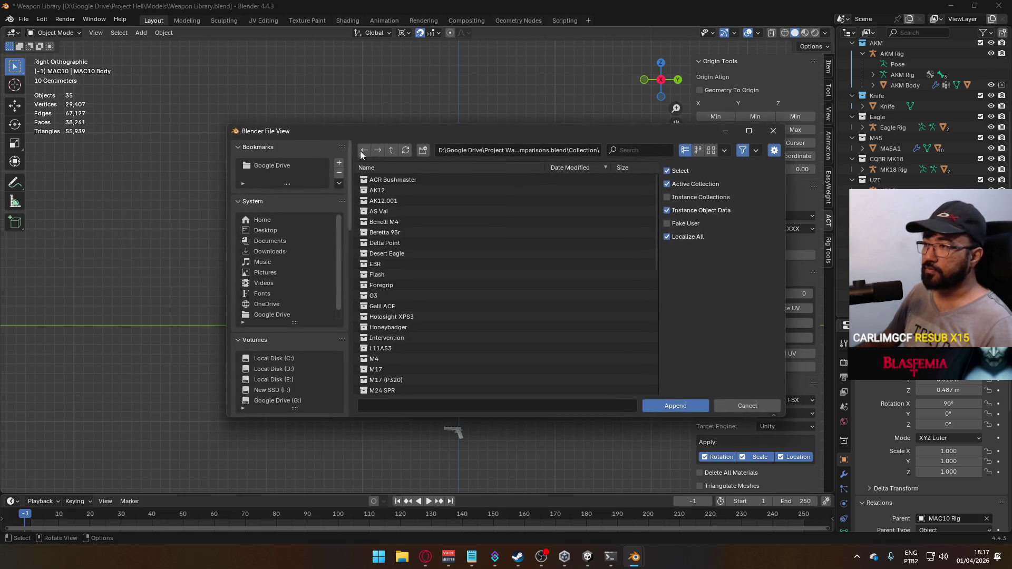
{"action": "left_click", "coordinate": [392, 153]}
{"action": "scroll", "coordinate": [286, 352], "scroll_direction": "down", "scroll_amount": 3}
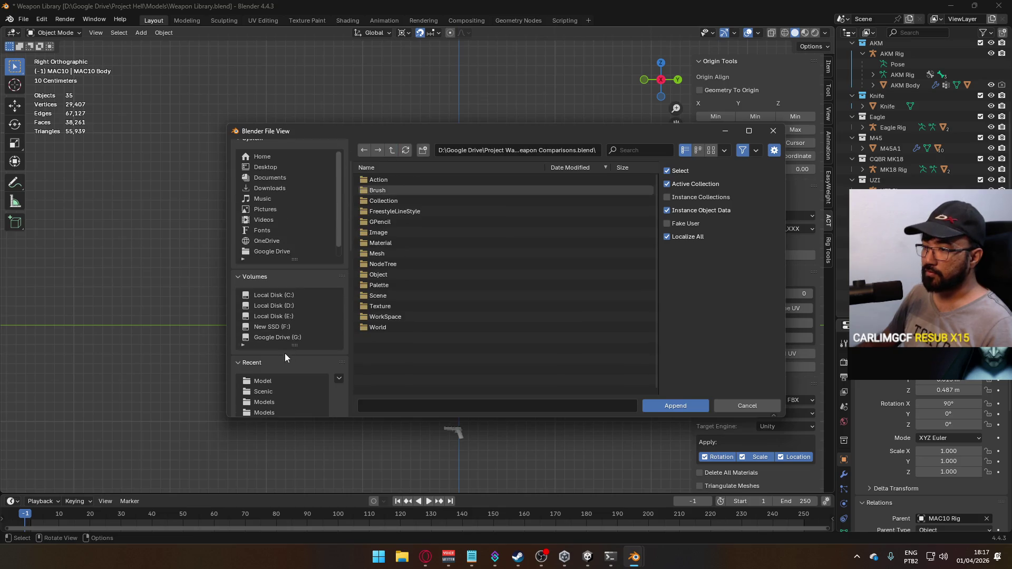
{"action": "left_click", "coordinate": [273, 306]}
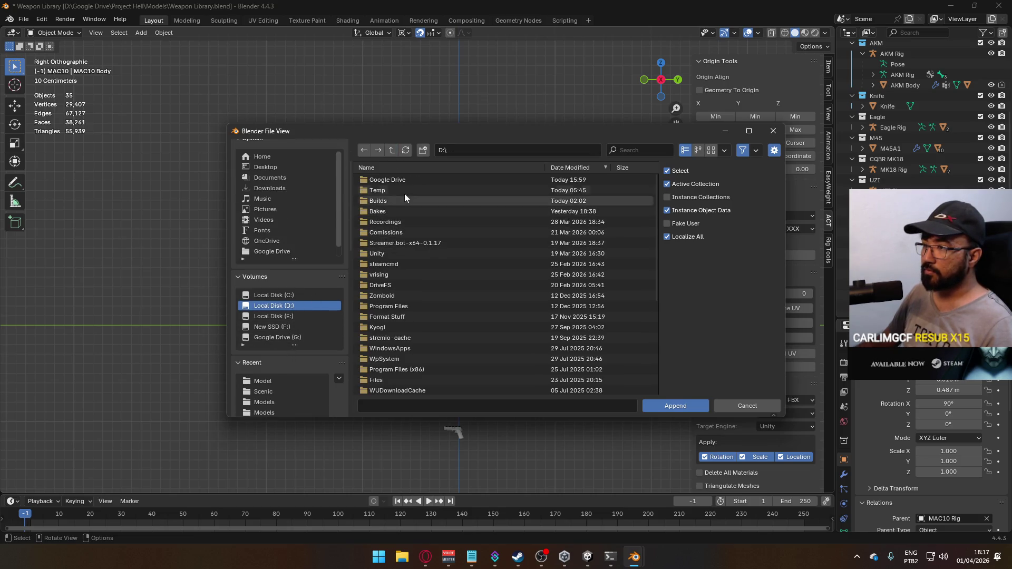
{"action": "left_click", "coordinate": [402, 180]}
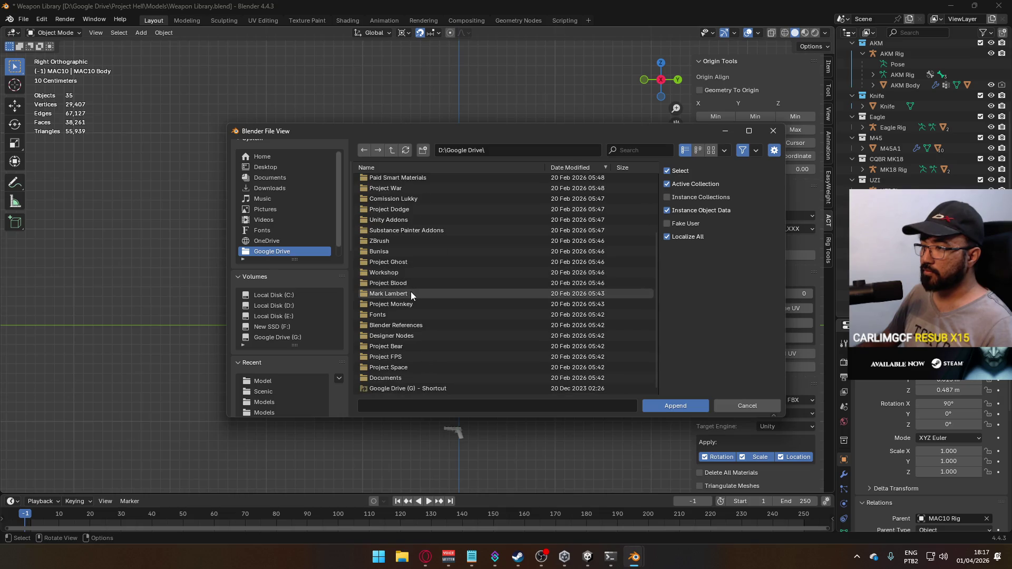
{"action": "scroll", "coordinate": [411, 216], "scroll_direction": "up", "scroll_amount": 3}
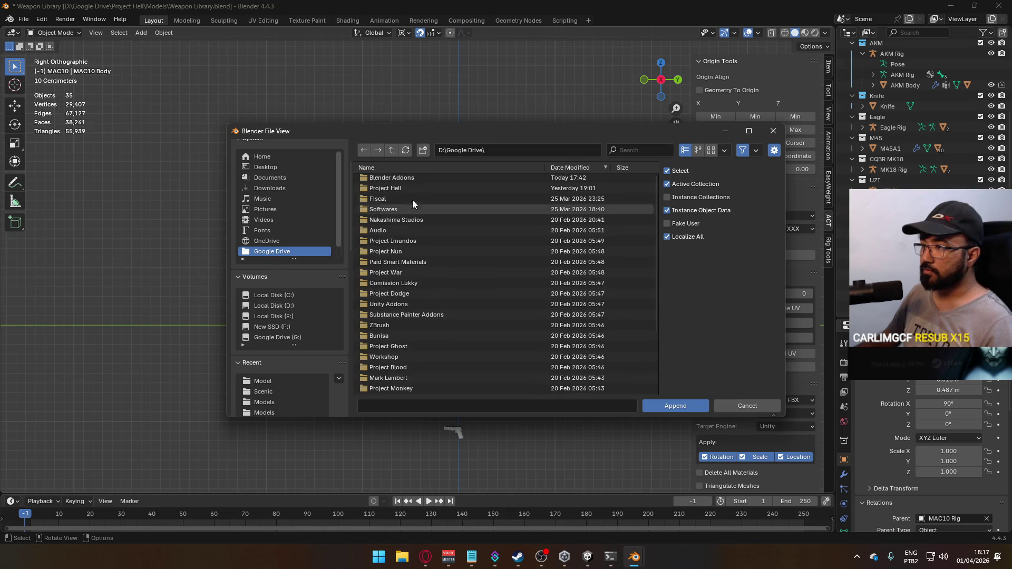
{"action": "left_click", "coordinate": [408, 185]}
{"action": "left_click", "coordinate": [403, 181]}
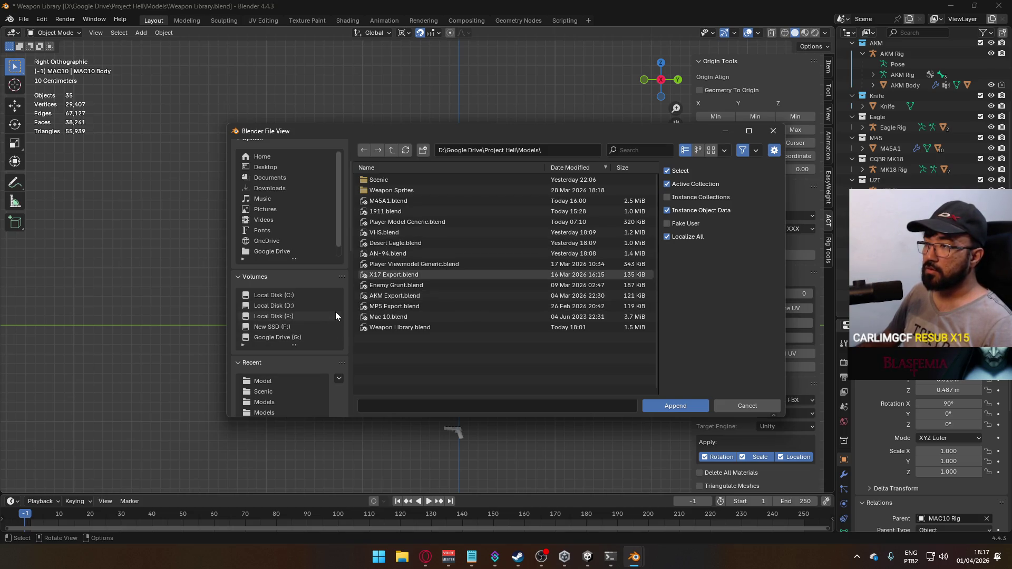
{"action": "double_click", "coordinate": [396, 233]}
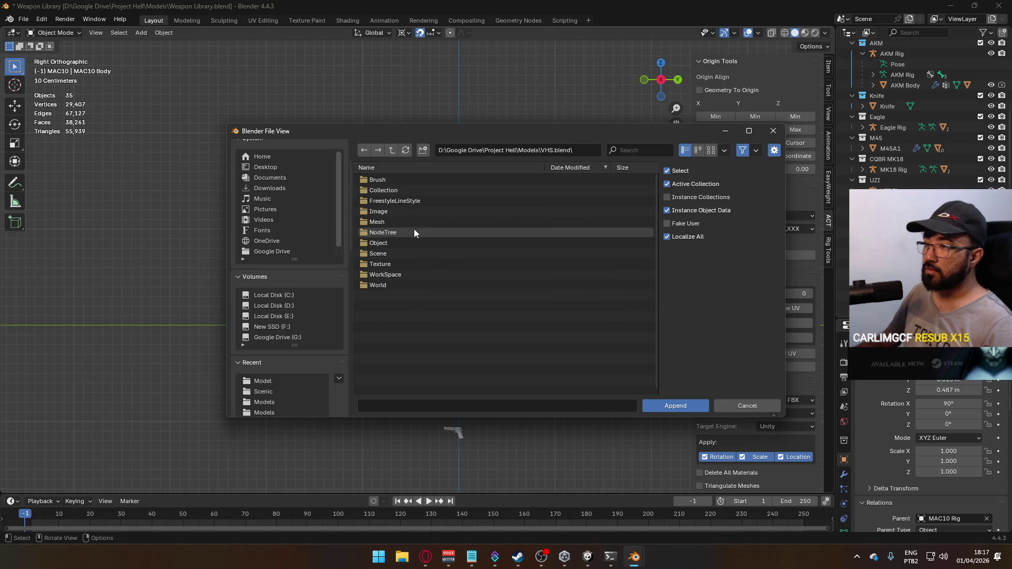
{"action": "double_click", "coordinate": [392, 244]}
Step: Append the Mag and VHS objects, orbit to inspect them, then delete both
{"action": "left_click_drag", "start_coordinate": [402, 192], "coordinate": [403, 182]}
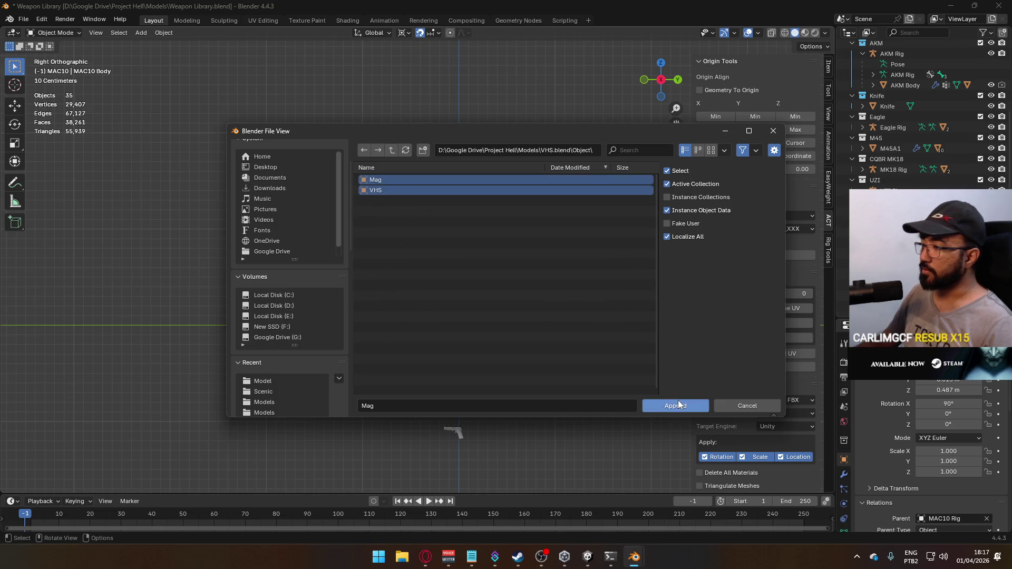
{"action": "left_click", "coordinate": [678, 404]}
{"action": "middle_click_drag", "start_coordinate": [472, 323], "coordinate": [387, 324]}
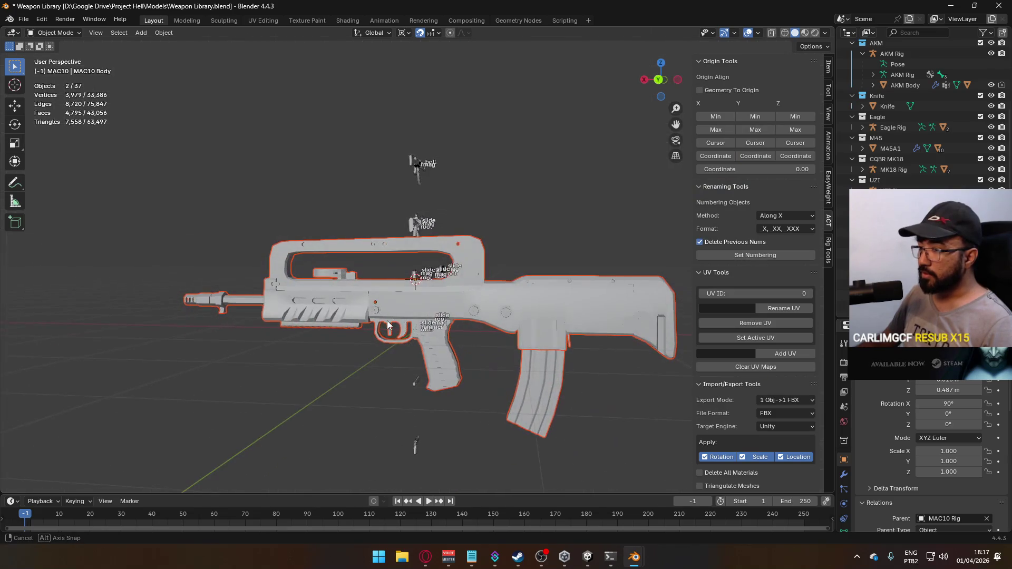
{"action": "mouse_move", "coordinate": [437, 298]}
{"action": "middle_mouse_down"}
{"action": "mouse_move", "coordinate": [546, 325]}
{"action": "mouse_move", "coordinate": [488, 276]}
{"action": "middle_mouse_up"}
{"action": "key", "text": "Delete"}
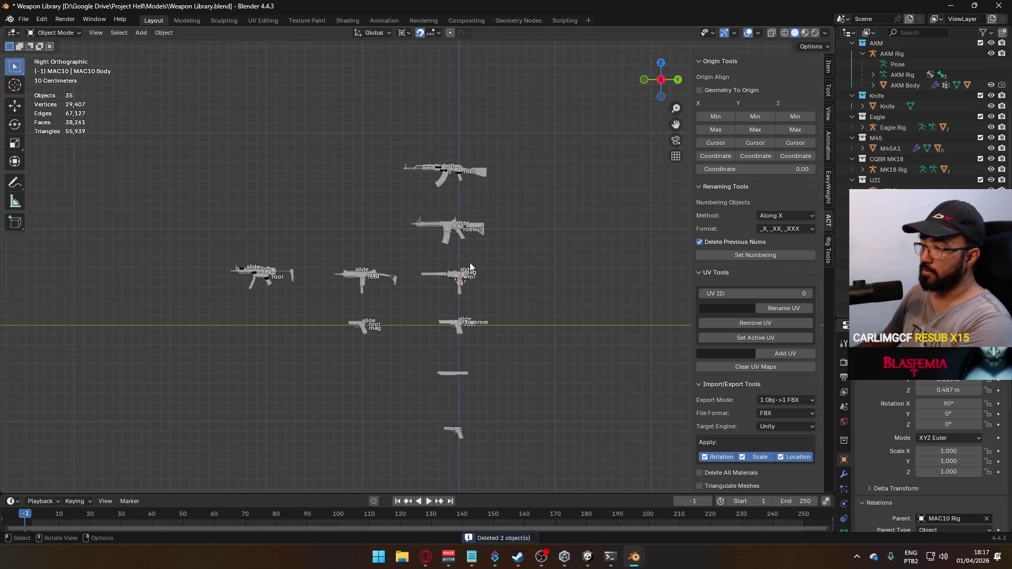
{"action": "left_click", "coordinate": [24, 20]}
Step: Import FN FAL.fbx and move it into a new collection named 'FAL'
{"action": "mouse_move", "coordinate": [74, 169]}
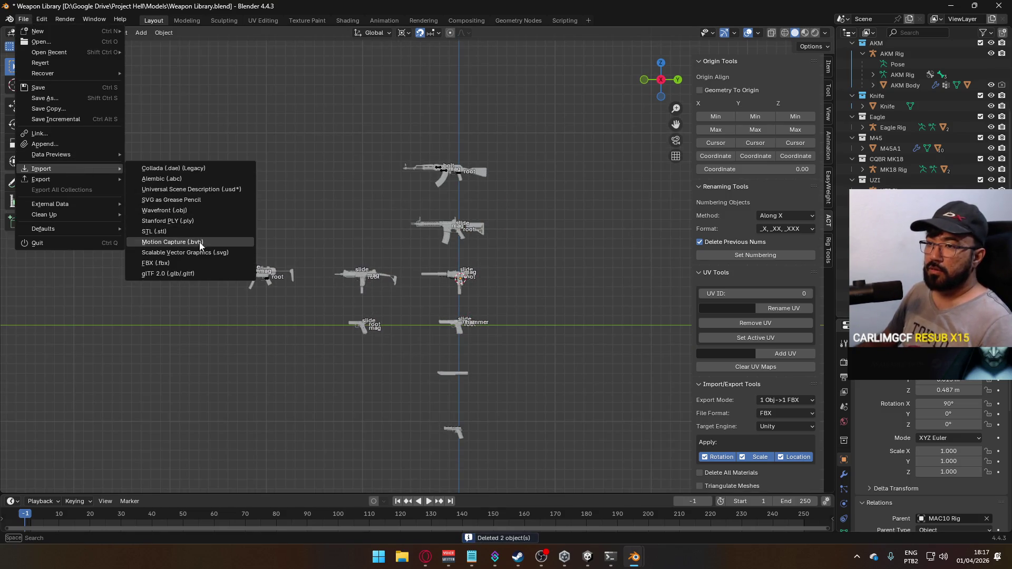
{"action": "left_click", "coordinate": [198, 261]}
{"action": "double_click", "coordinate": [414, 200]}
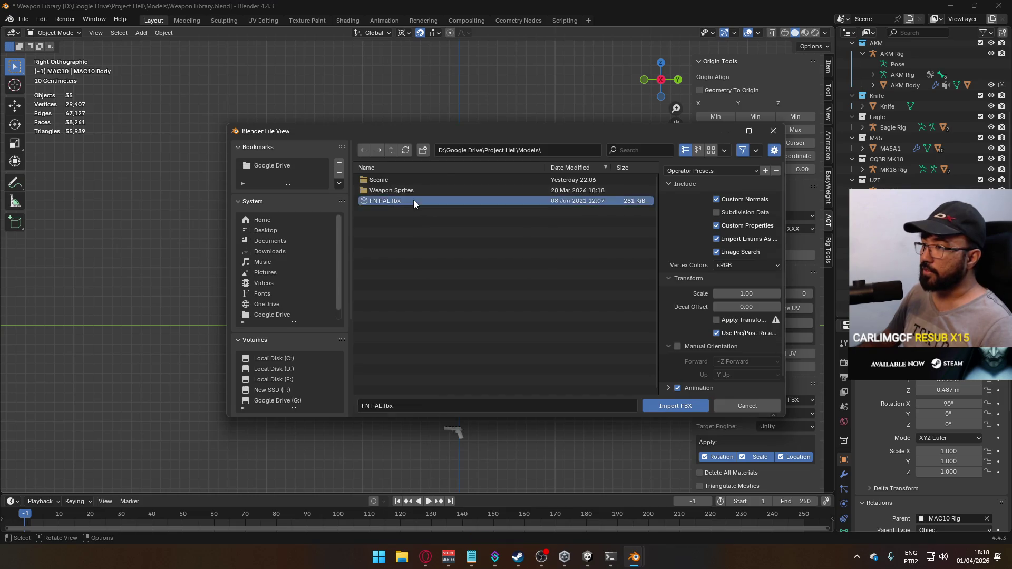
{"action": "mouse_move", "coordinate": [468, 298]}
{"action": "middle_mouse_down"}
{"action": "mouse_move", "coordinate": [308, 305]}
{"action": "mouse_move", "coordinate": [426, 318]}
{"action": "mouse_move", "coordinate": [799, 276]}
{"action": "middle_mouse_up"}
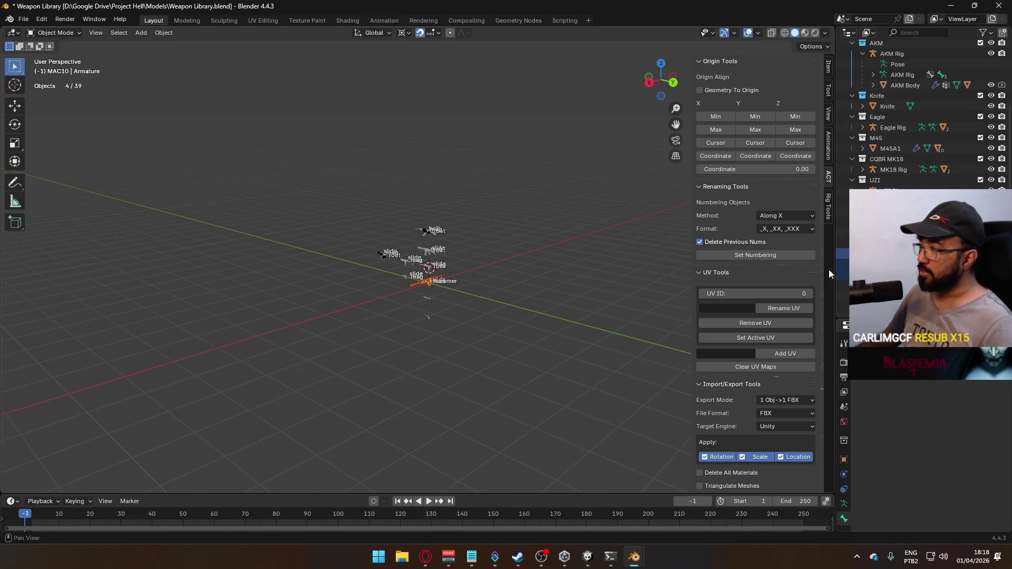
{"action": "key", "text": "m"}
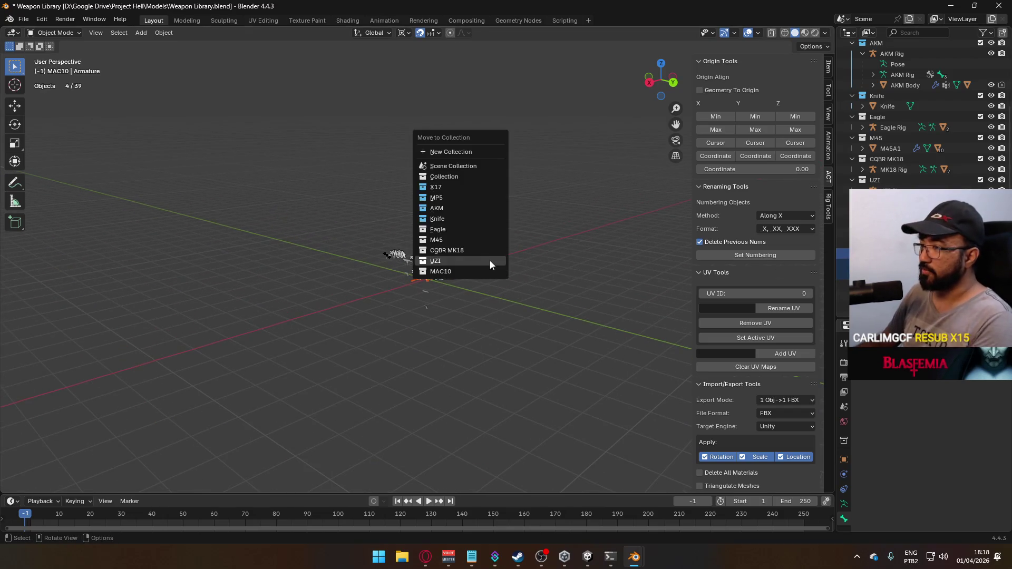
{"action": "type", "text": "F"}
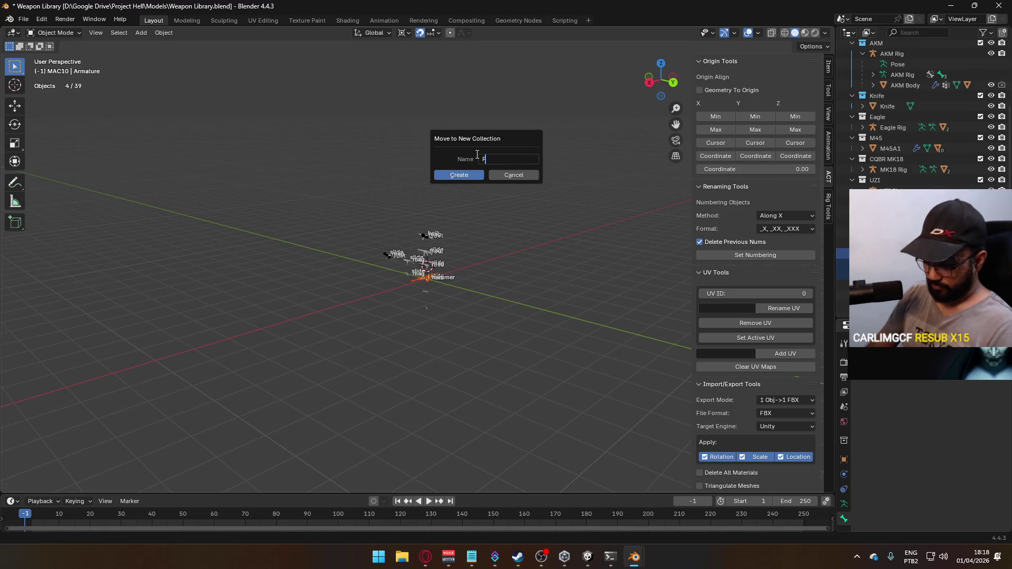
{"action": "type", "text": "N FAL"}
{"action": "key", "text": "Return"}
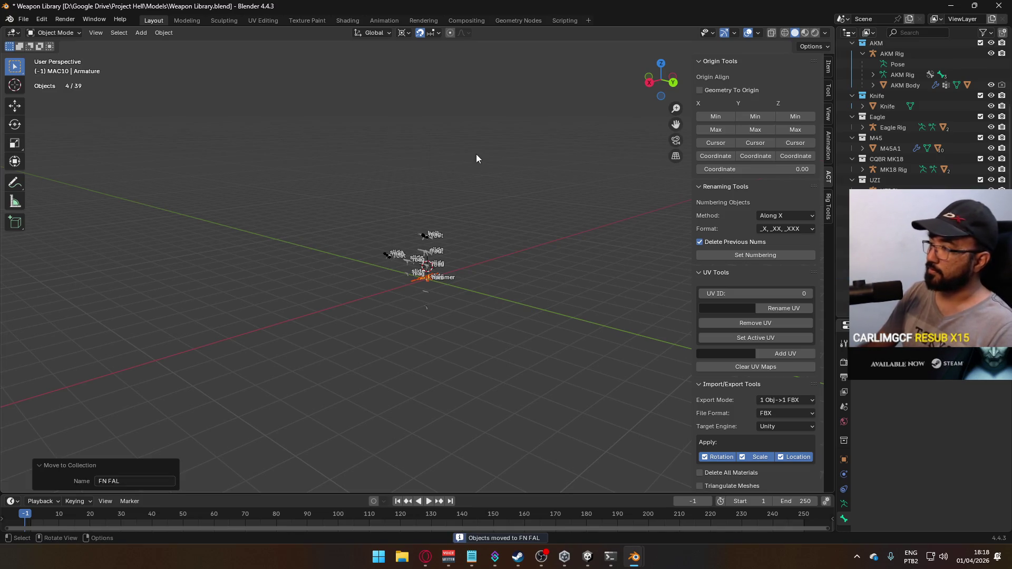
Step: Select the imported FAL rifle mesh and view its material settings
{"action": "scroll", "coordinate": [841, 251], "scroll_direction": "up", "scroll_amount": 1}
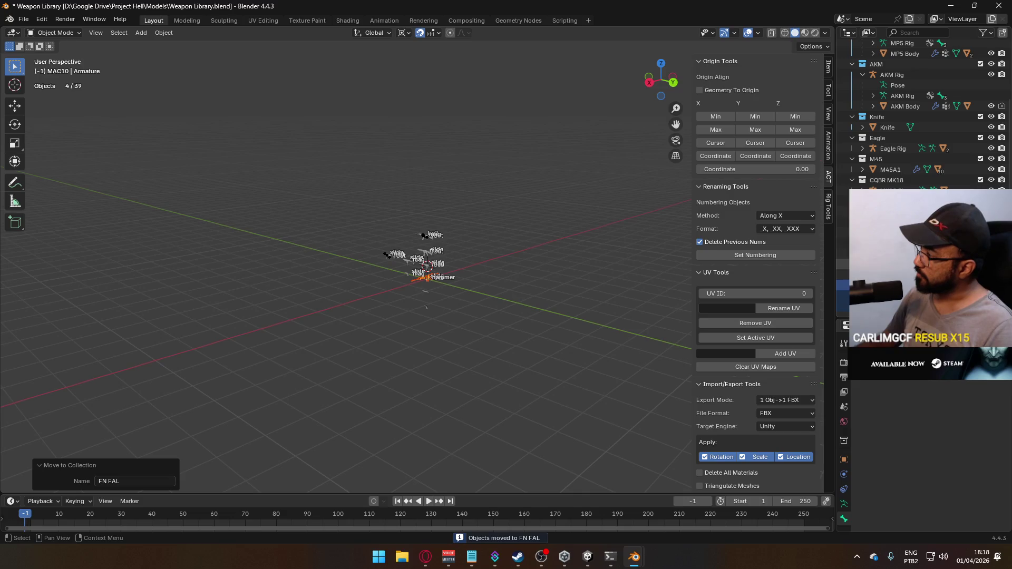
{"action": "left_click", "coordinate": [842, 285]}
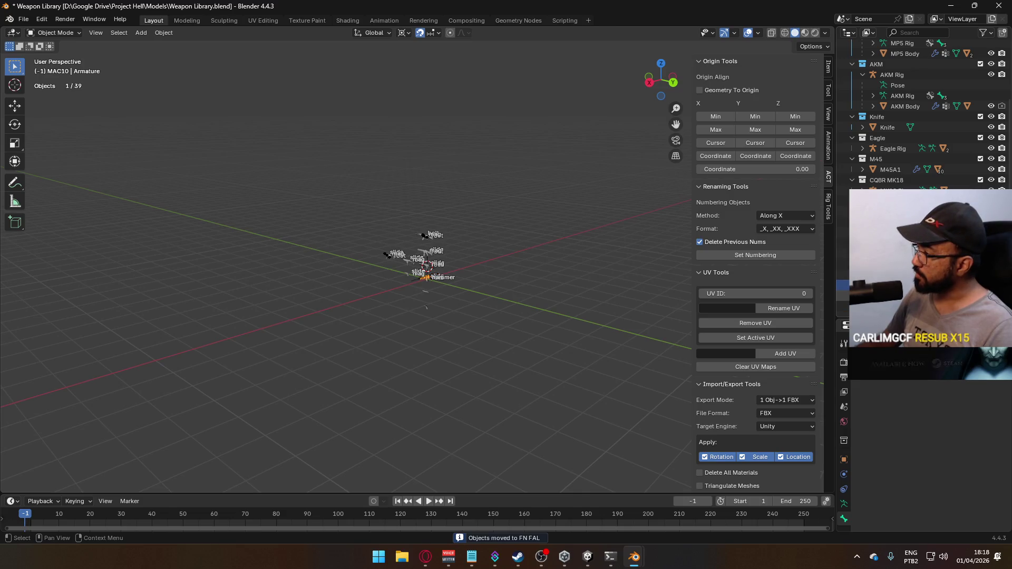
{"action": "left_click", "coordinate": [841, 307]}
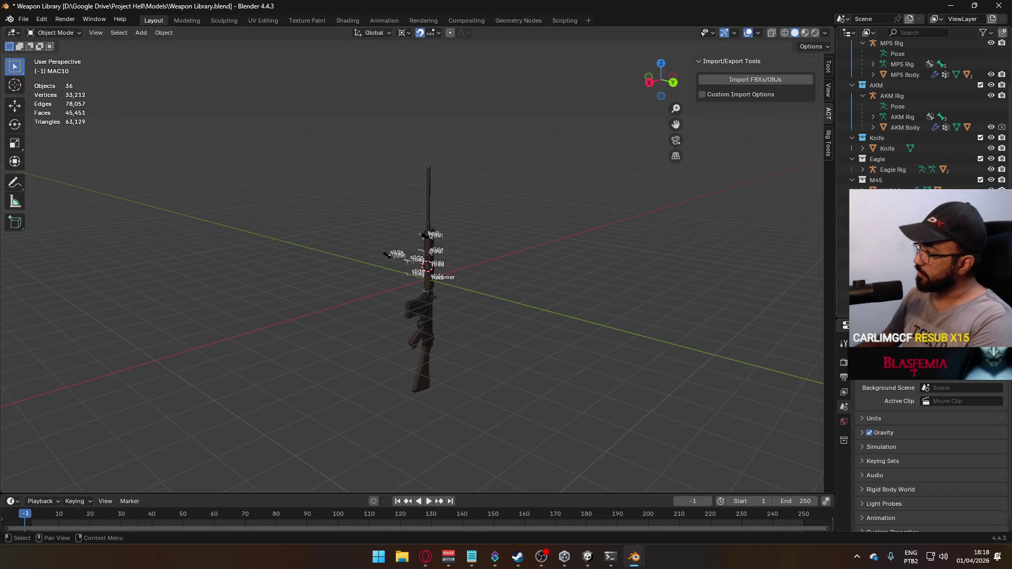
{"action": "left_click", "coordinate": [841, 306]}
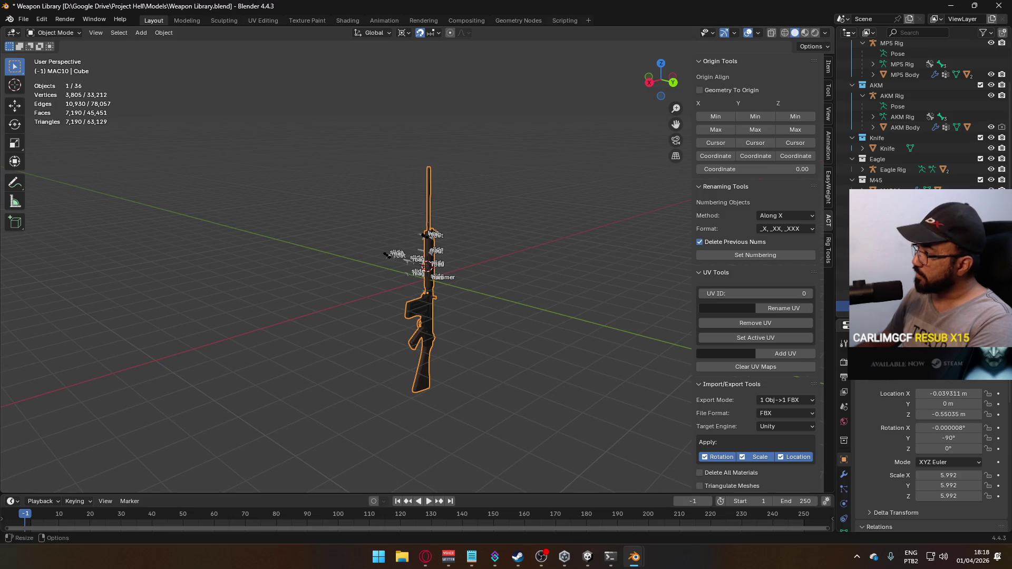
{"action": "scroll", "coordinate": [841, 295], "scroll_direction": "down", "scroll_amount": 3}
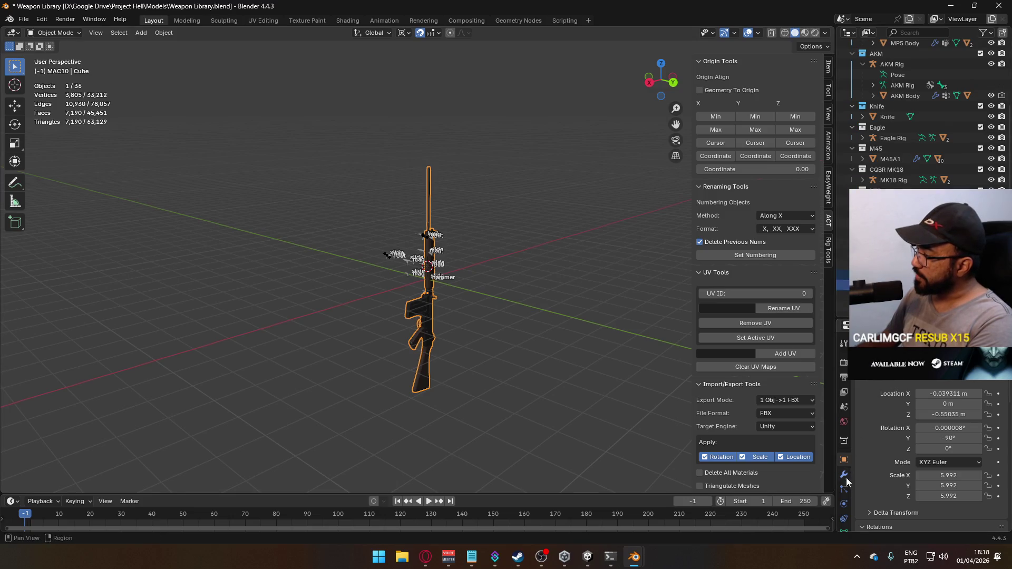
{"action": "left_click", "coordinate": [844, 520]}
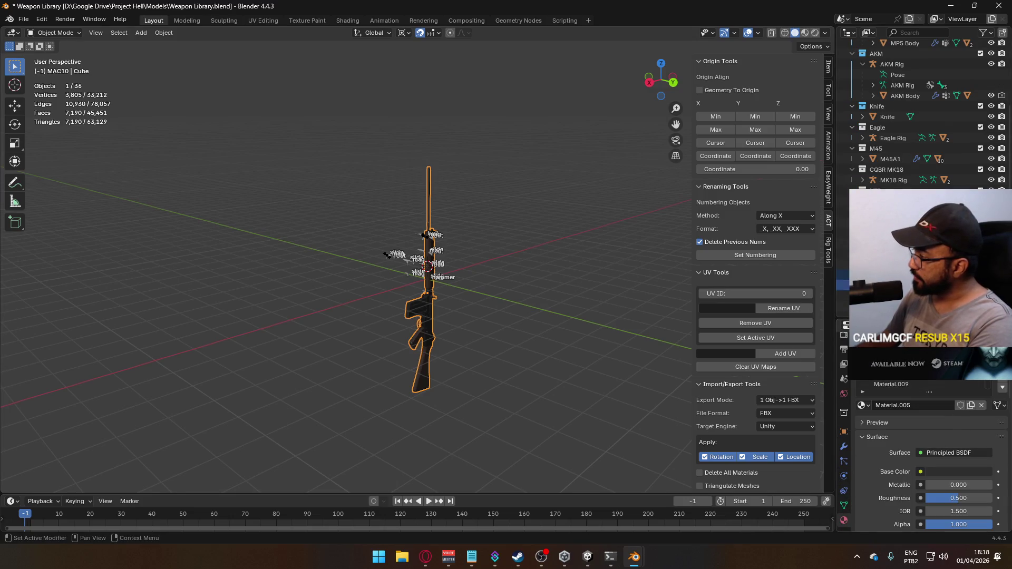
{"action": "scroll", "coordinate": [896, 369], "scroll_direction": "up", "scroll_amount": 3, "text": "ctrl"}
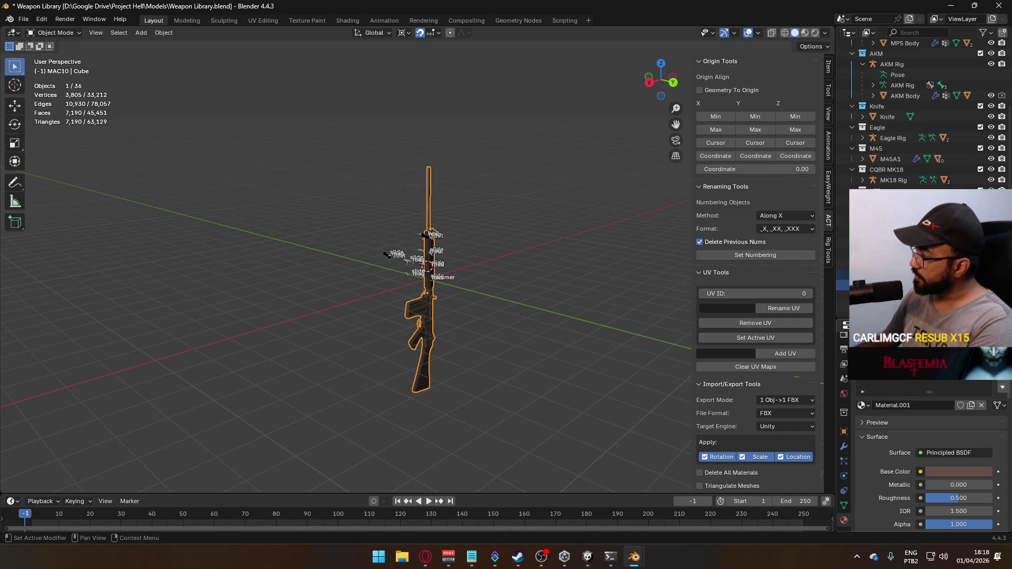
{"action": "scroll", "coordinate": [896, 369], "scroll_direction": "up", "scroll_amount": 1, "text": "ctrl"}
Step: In right side view, rotate the rifle -90° about Z, then 90° about X
{"action": "key", "text": "KP_3"}
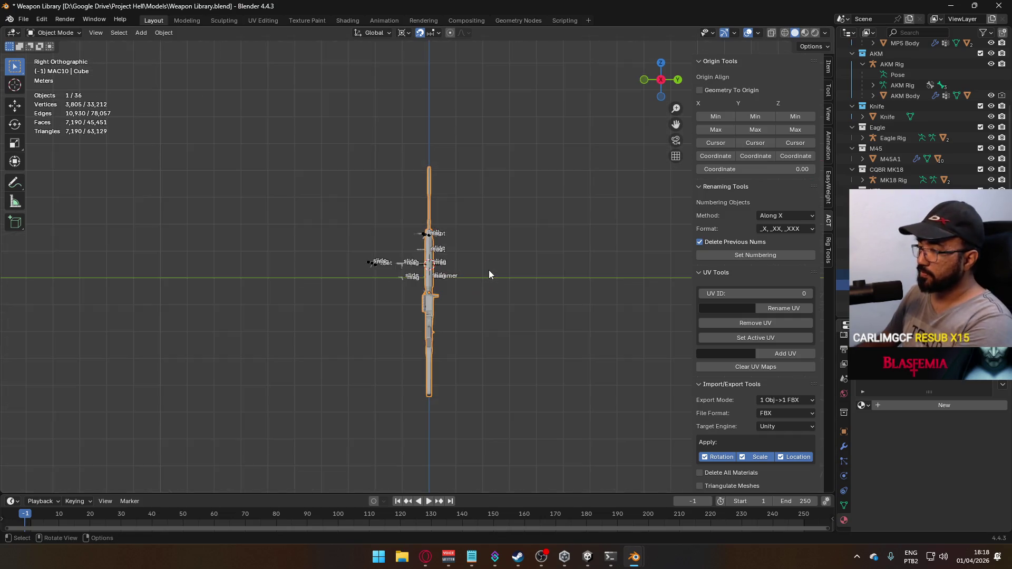
{"action": "key", "text": "r"}
{"action": "key", "text": "z"}
{"action": "mouse_move", "coordinate": [453, 238]}
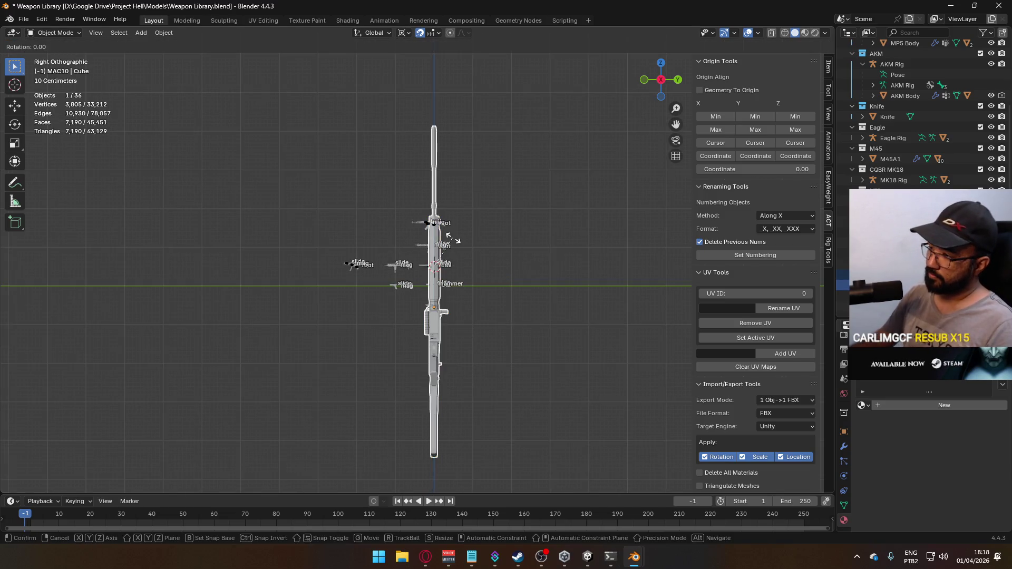
{"action": "type", "text": "-90"}
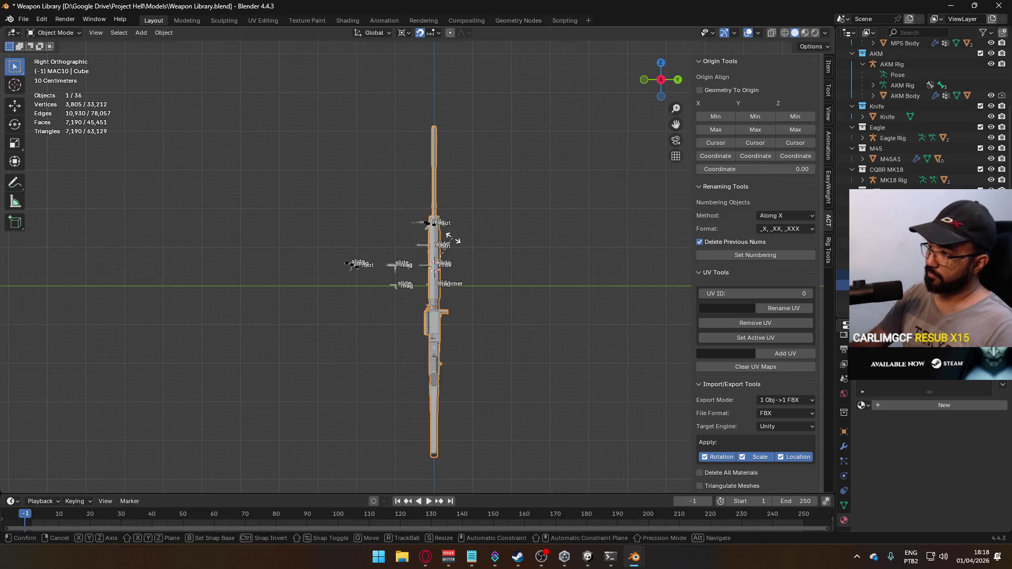
{"action": "key", "text": "Return"}
{"action": "type", "text": "x90"}
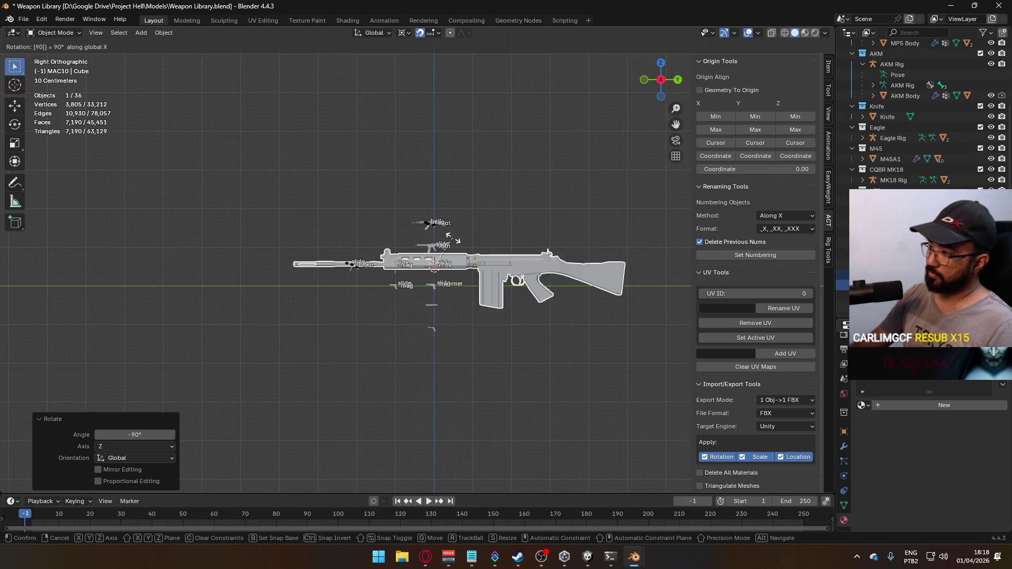
{"action": "key", "text": "Return"}
{"action": "scroll", "coordinate": [536, 286], "scroll_direction": "up", "scroll_amount": 3}
{"action": "scroll", "coordinate": [536, 290], "scroll_direction": "down", "scroll_amount": 4}
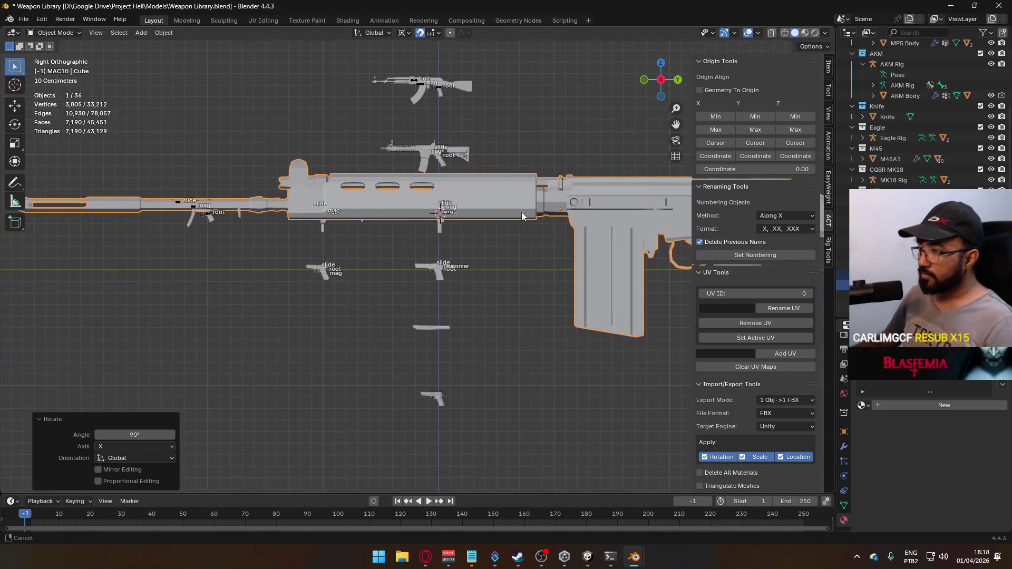
Step: Bring up the CR-56 AMAX image results in the browser and close the galil ace gen 2 tab
{"action": "left_click", "coordinate": [425, 557]}
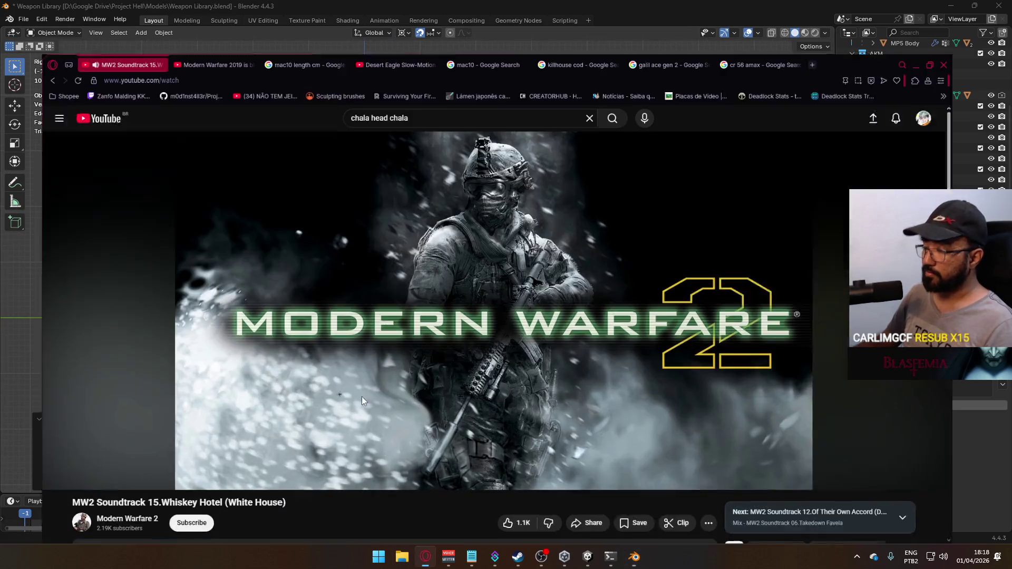
{"action": "left_click", "coordinate": [761, 19]}
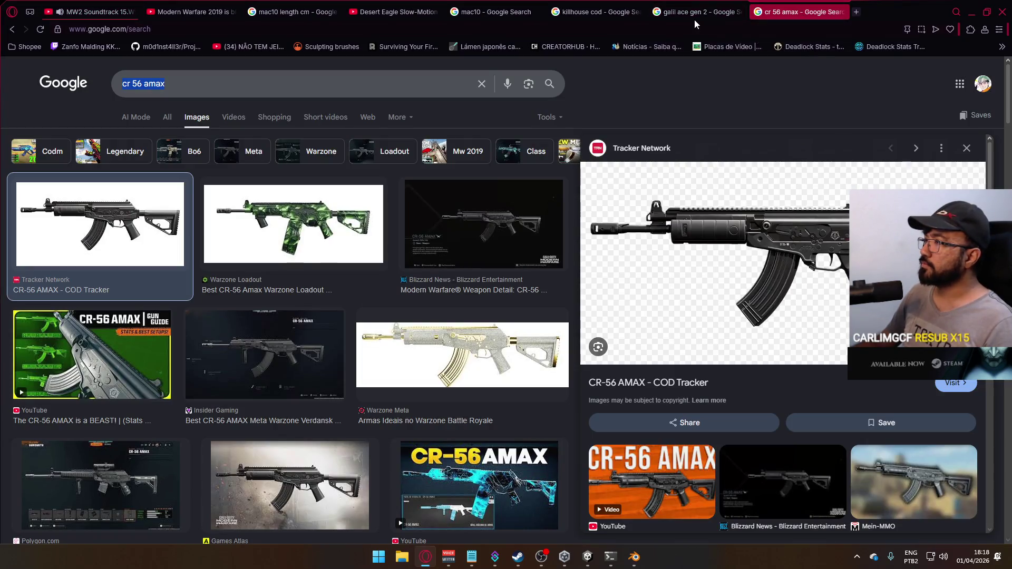
{"action": "left_click", "coordinate": [738, 11]}
{"action": "left_click", "coordinate": [291, 30]}
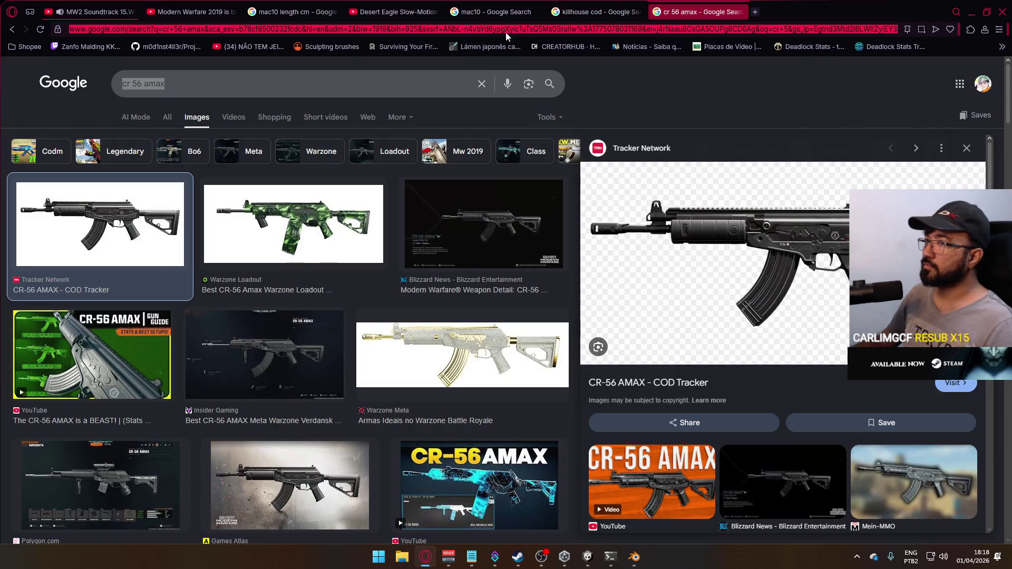
Step: Search 'fn fal length' and find the 1,090 mm length in the FN FAL Wikipedia infobox
{"action": "type", "text": "fn fal "}
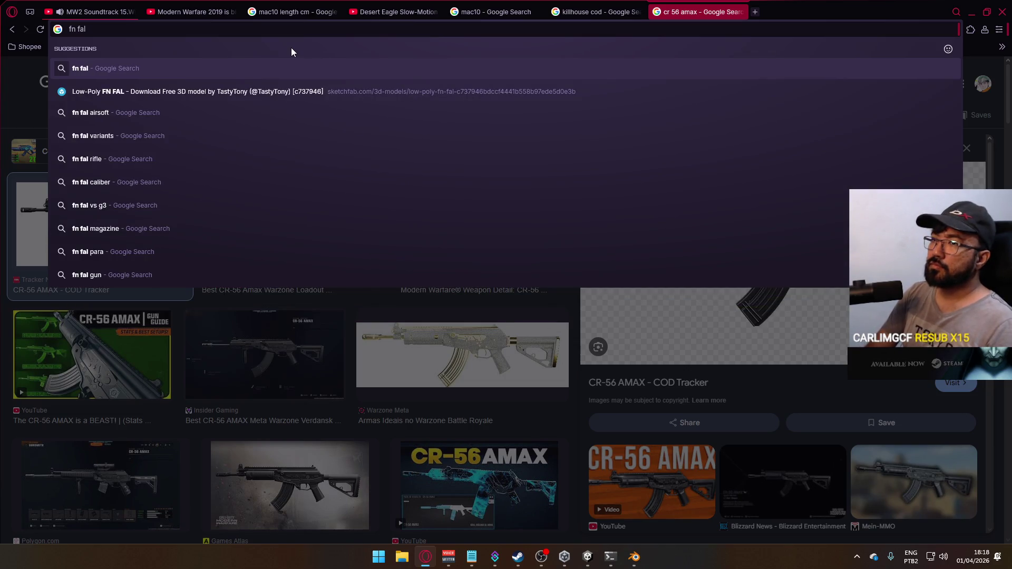
{"action": "type", "text": "length"}
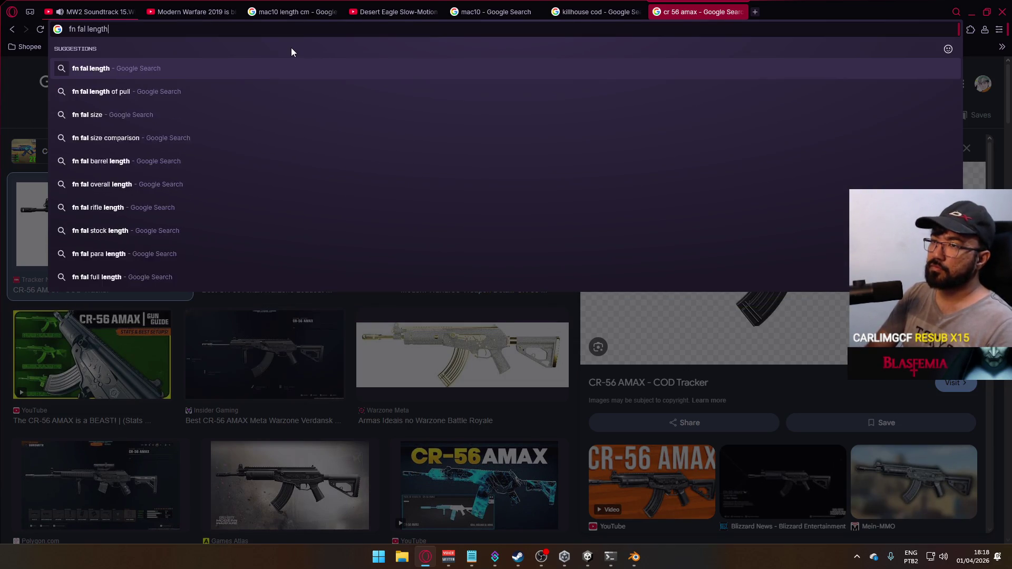
{"action": "key", "text": "Return"}
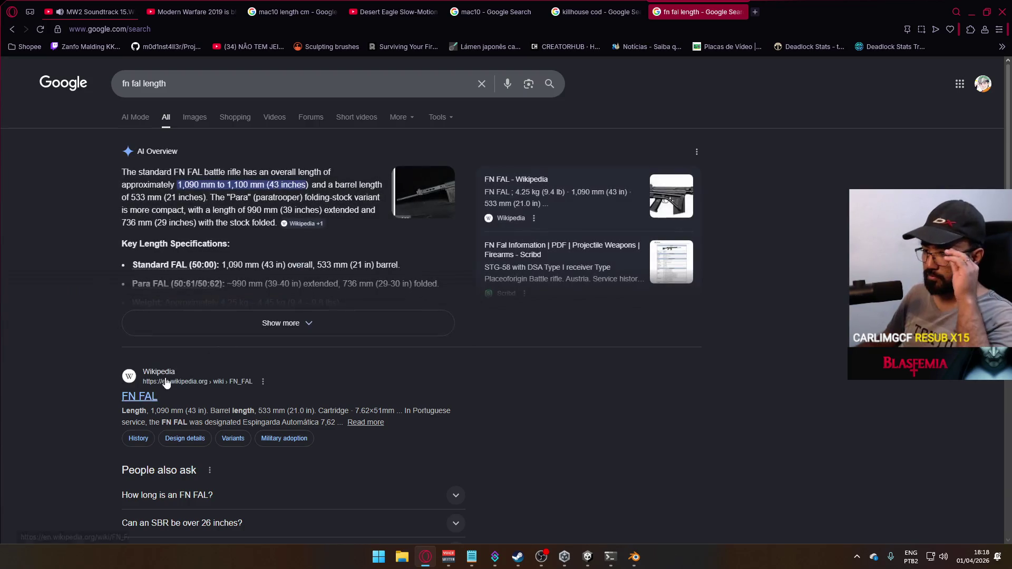
{"action": "left_click", "coordinate": [139, 398]}
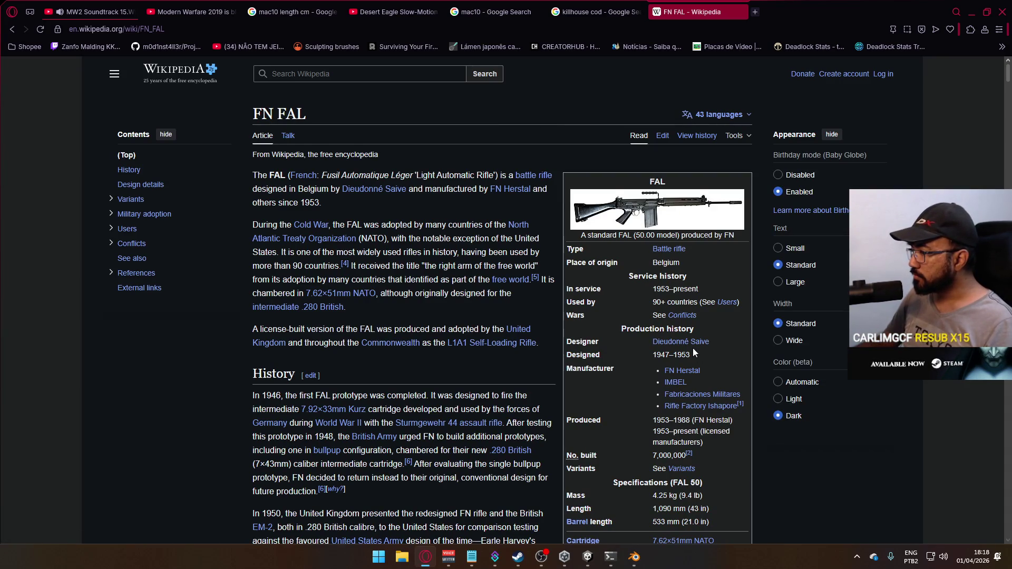
{"action": "scroll", "coordinate": [664, 349], "scroll_direction": "down", "scroll_amount": 2}
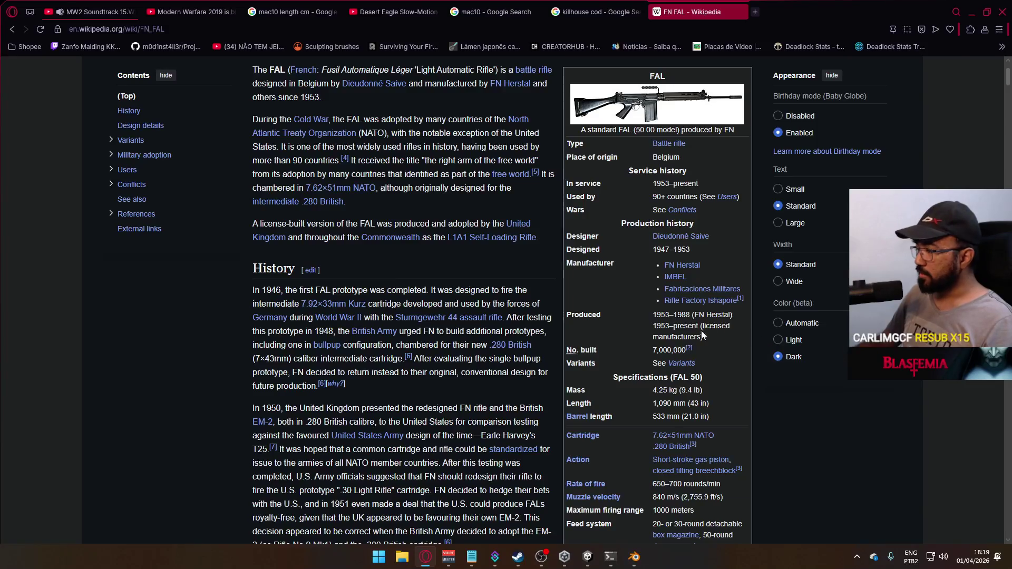
{"action": "key", "text": "alt+Tab"}
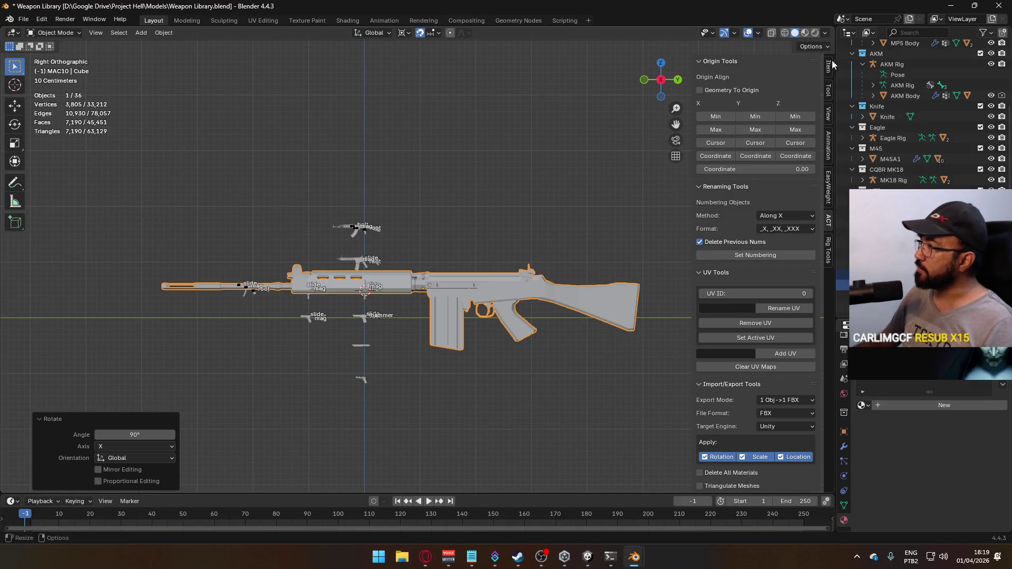
Step: Apply the FN FAL's rotation and scale from the Item panel
{"action": "left_click", "coordinate": [826, 67]}
{"action": "key", "text": "ctrl+a"}
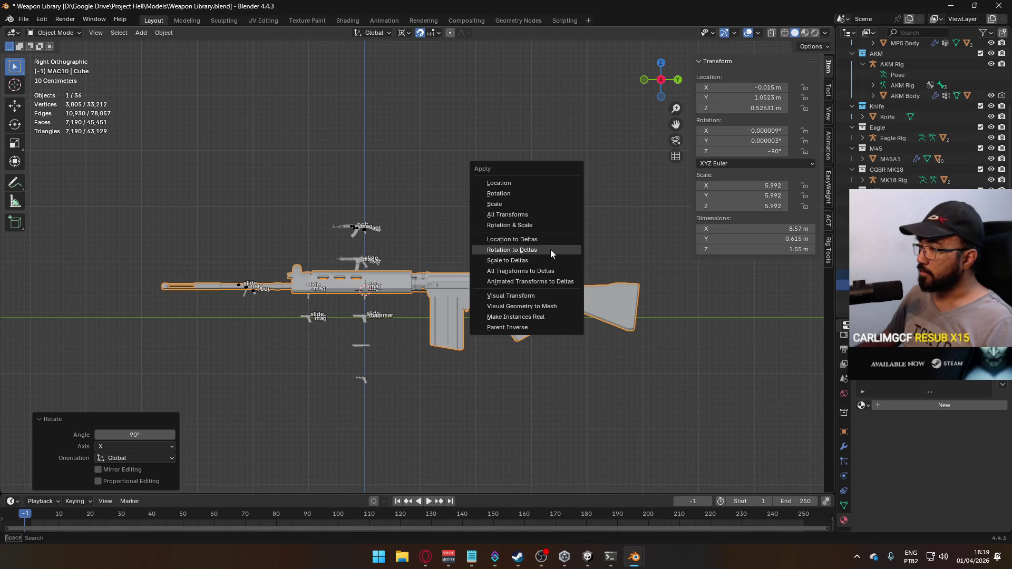
{"action": "left_click", "coordinate": [552, 224]}
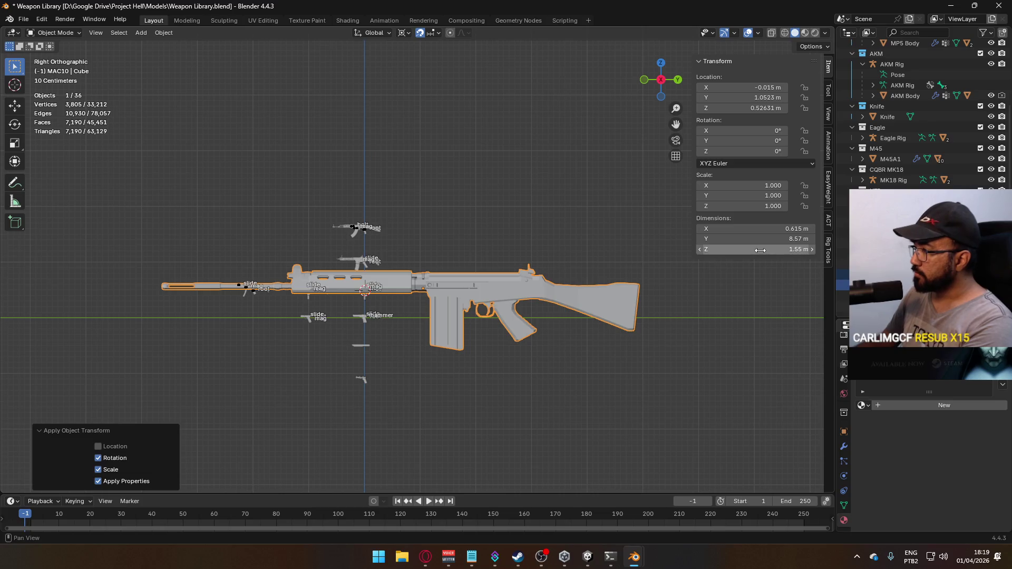
Step: Set the rifle's Y dimension to 1.01 m, then its X and Z scale to 0.118
{"action": "left_click", "coordinate": [756, 238]}
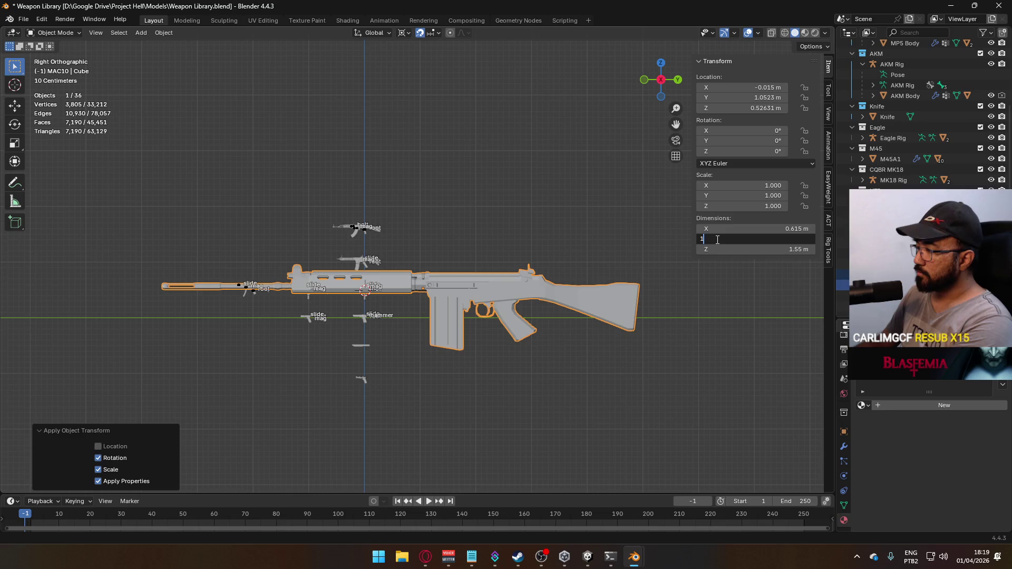
{"action": "type", "text": ".01"}
{"action": "key", "text": "Return"}
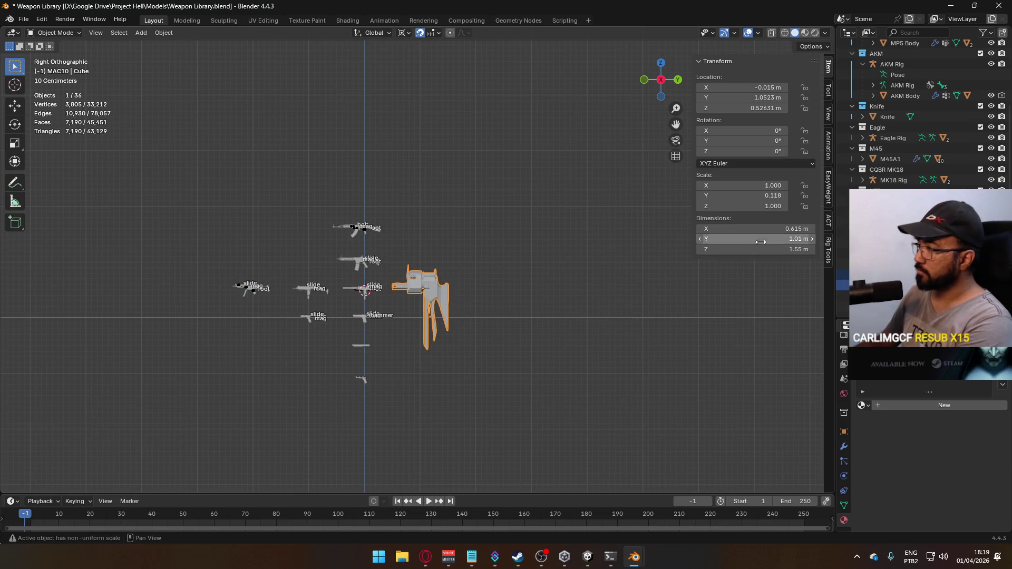
{"action": "left_click", "coordinate": [751, 185]}
{"action": "type", "text": "0.118"}
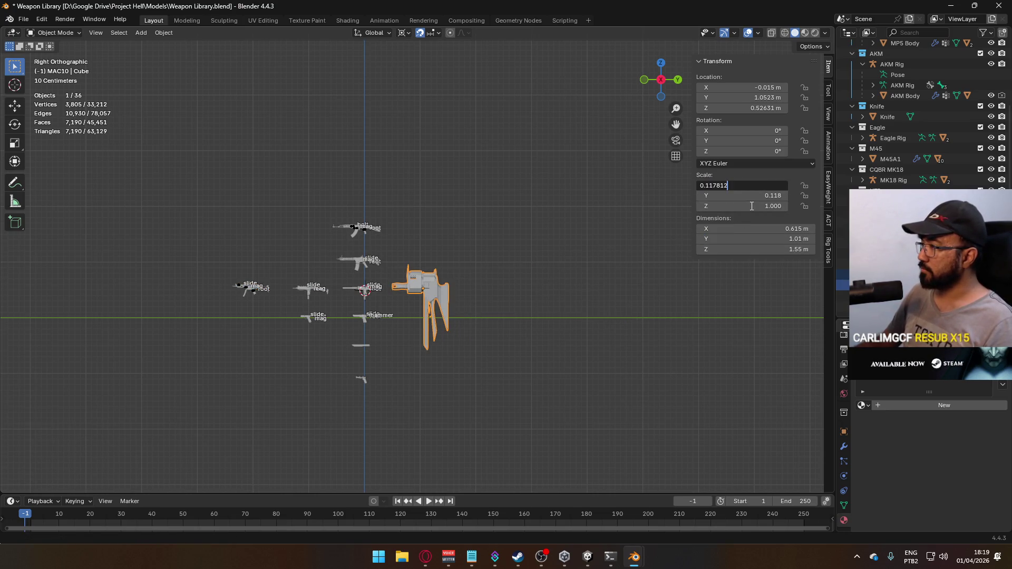
{"action": "key", "text": "Return"}
{"action": "left_click", "coordinate": [752, 206]}
{"action": "key", "text": "Return"}
{"action": "scroll", "coordinate": [444, 350], "scroll_direction": "up", "scroll_amount": 7}
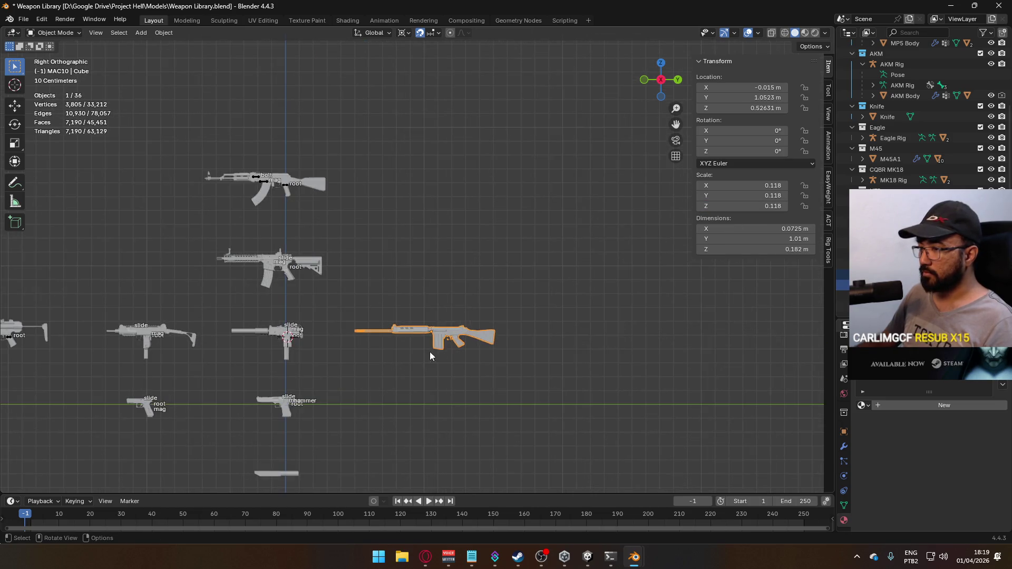
Step: Move the FN FAL rifle next to the AKM in the weapon lineup
{"action": "middle_click_drag", "start_coordinate": [522, 240], "coordinate": [539, 310], "text": "shift"}
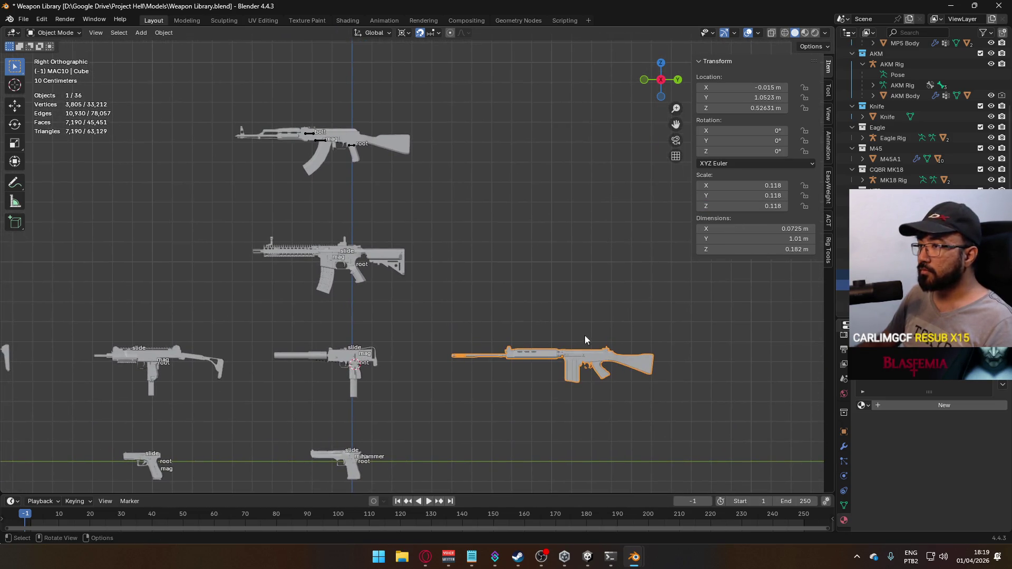
{"action": "scroll", "coordinate": [647, 381], "scroll_direction": "up", "scroll_amount": 1}
{"action": "middle_click_drag", "start_coordinate": [618, 361], "coordinate": [618, 403], "text": "shift"}
{"action": "key", "text": "g"}
{"action": "left_click", "coordinate": [365, 173]}
Step: Select the AKM Rig and slide it beside the rifle
{"action": "left_click", "coordinate": [365, 173]}
{"action": "scroll", "coordinate": [474, 221], "scroll_direction": "down", "scroll_amount": 3}
{"action": "left_click", "coordinate": [438, 237]}
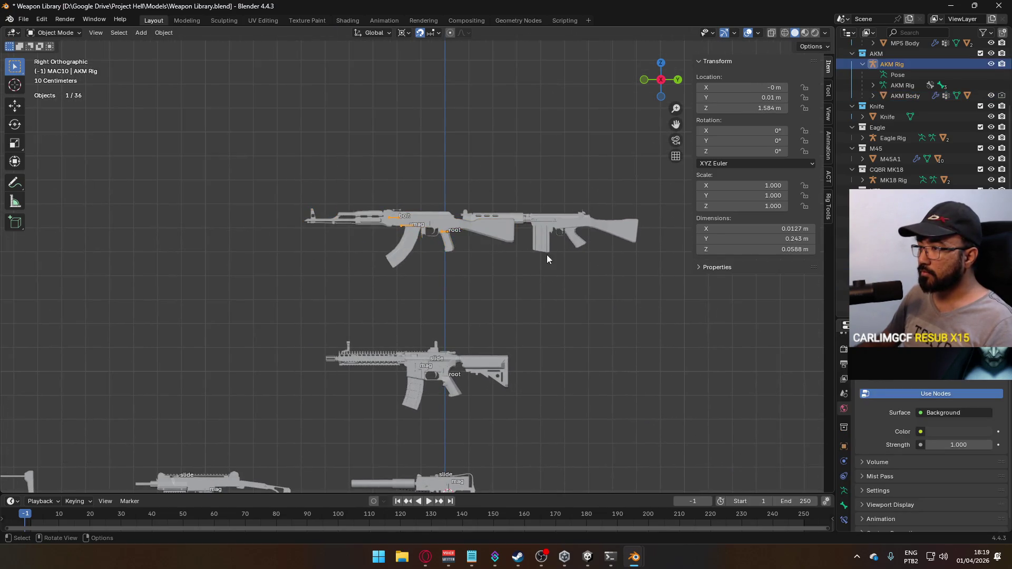
{"action": "key", "text": "g"}
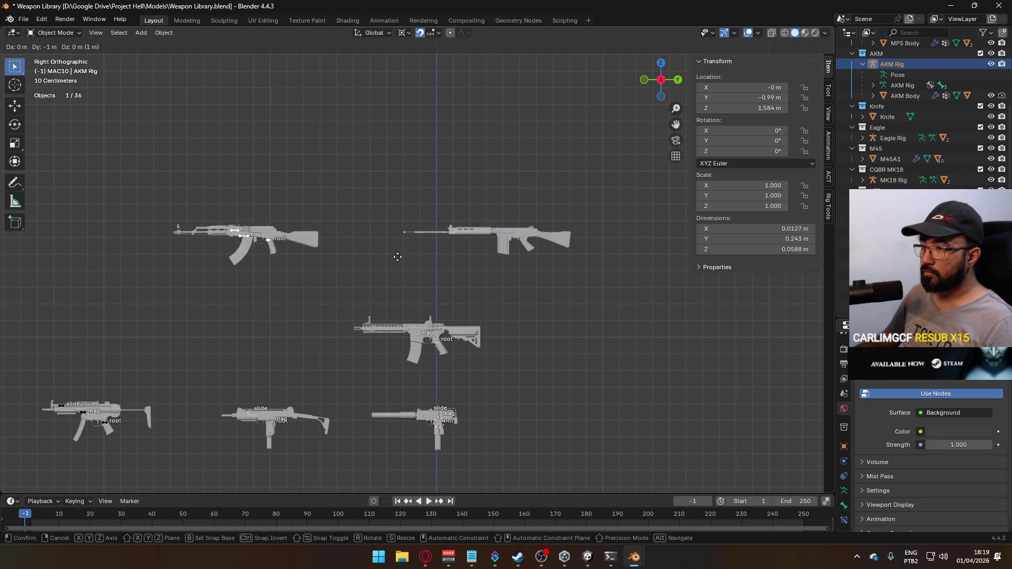
{"action": "right_click", "coordinate": [398, 257]}
{"action": "scroll", "coordinate": [466, 199], "scroll_direction": "up", "scroll_amount": 5}
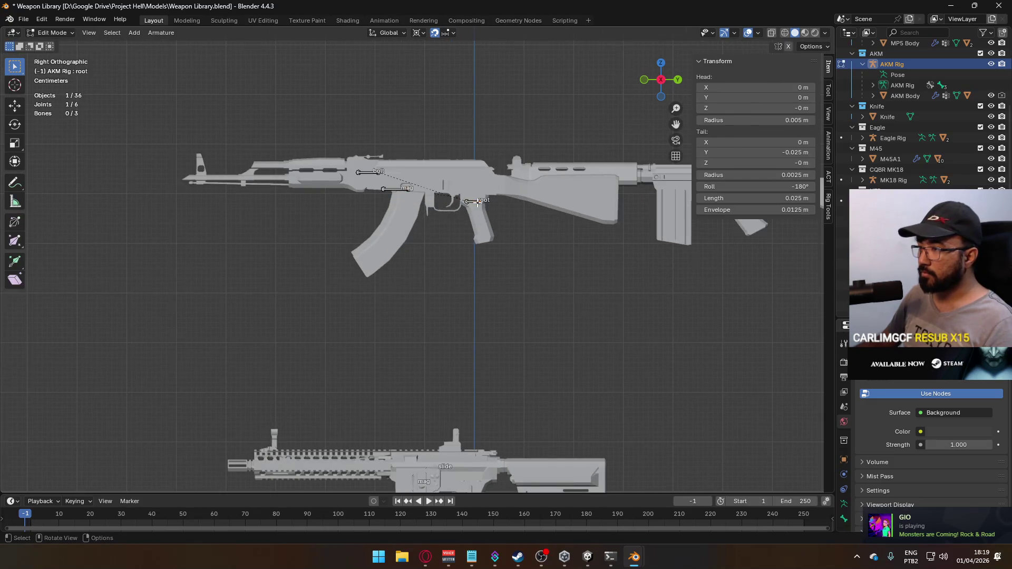
{"action": "scroll", "coordinate": [432, 219], "scroll_direction": "down", "scroll_amount": 3}
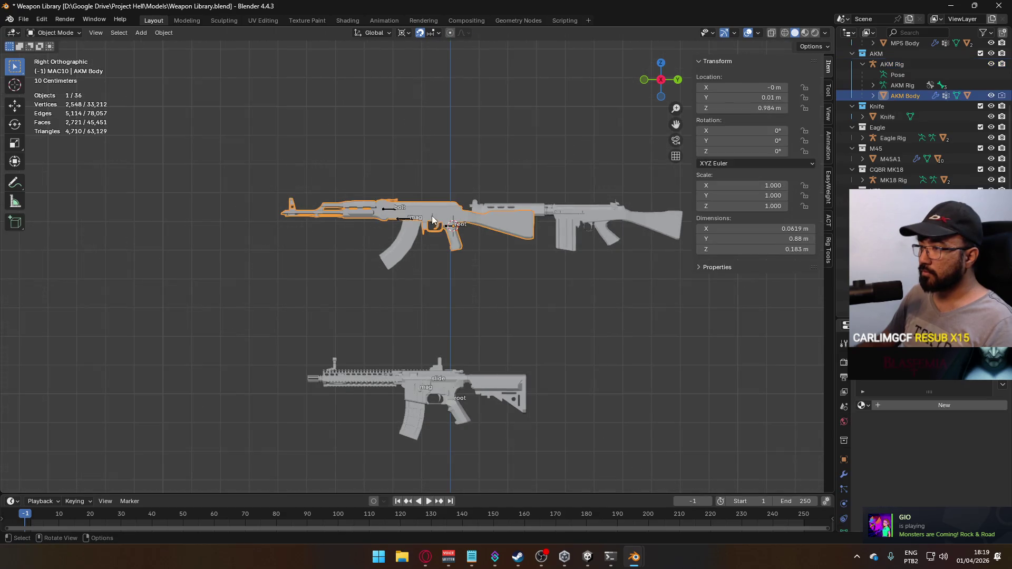
{"action": "scroll", "coordinate": [546, 251], "scroll_direction": "down", "scroll_amount": 2}
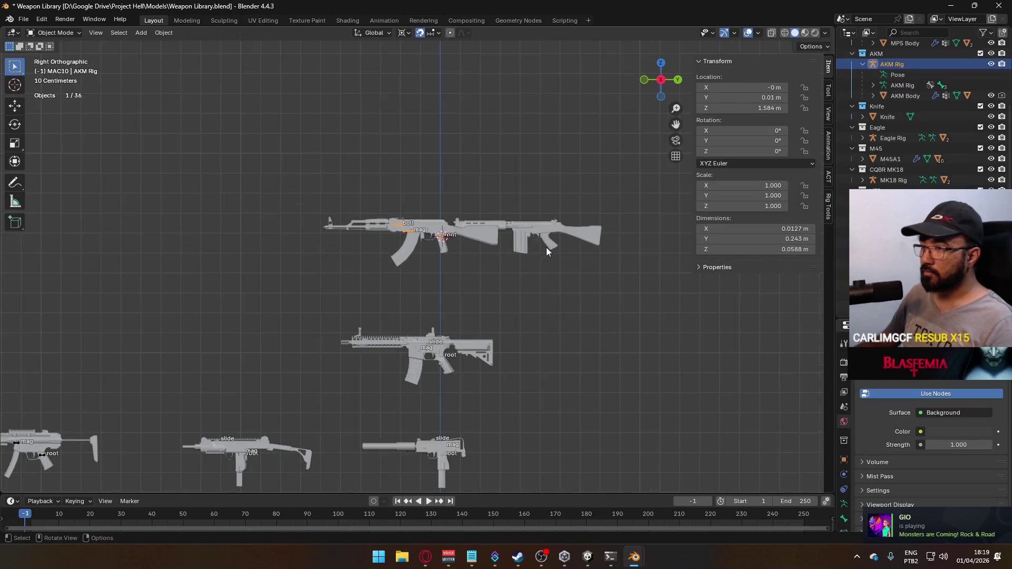
{"action": "key", "text": "g"}
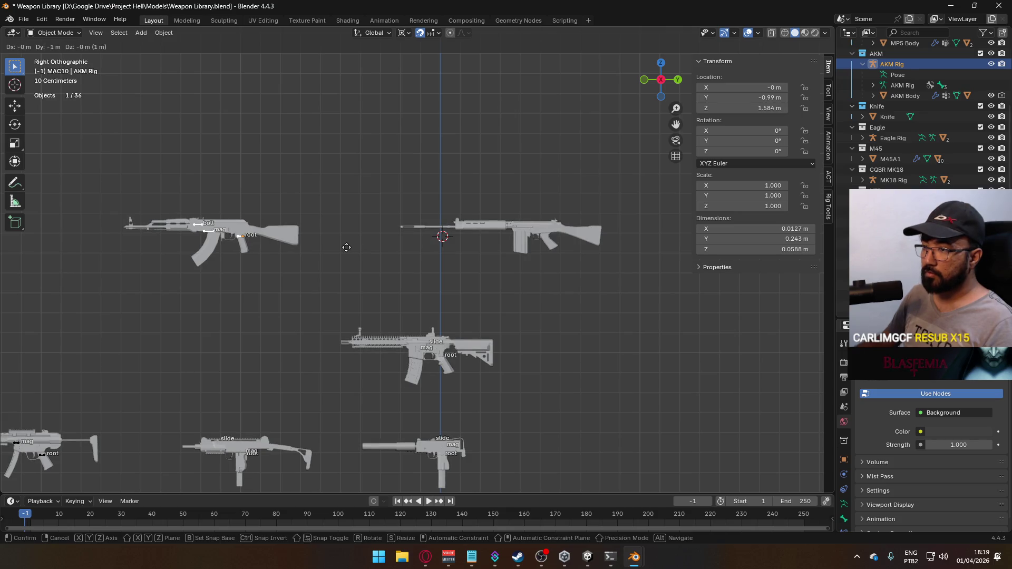
{"action": "left_click", "coordinate": [360, 246]}
Step: Reposition the FAL rifle closer to the AKM
{"action": "left_click", "coordinate": [495, 232]}
{"action": "scroll", "coordinate": [650, 232], "scroll_direction": "up", "scroll_amount": 2}
{"action": "key", "text": "g"}
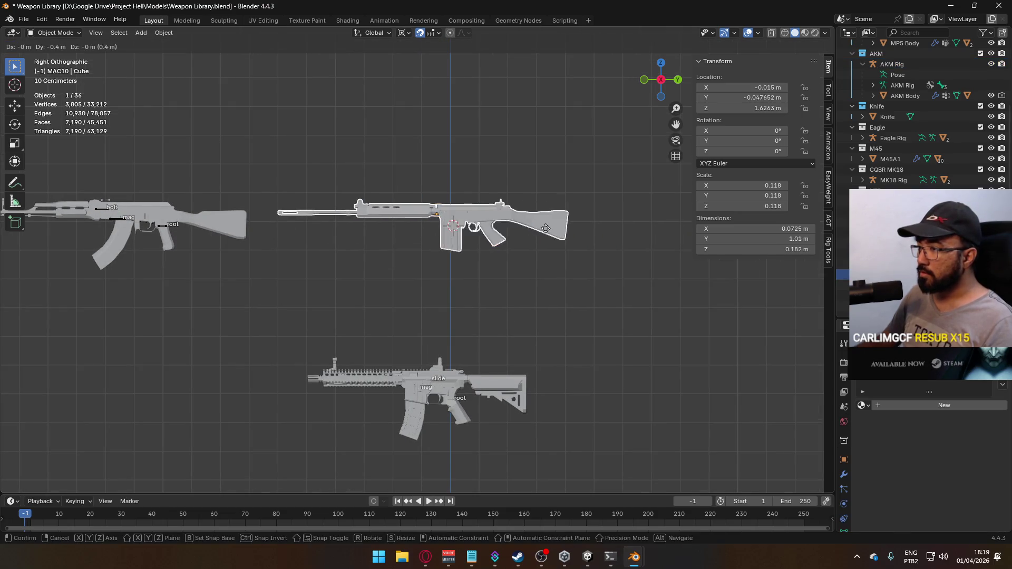
{"action": "left_click", "coordinate": [499, 224]}
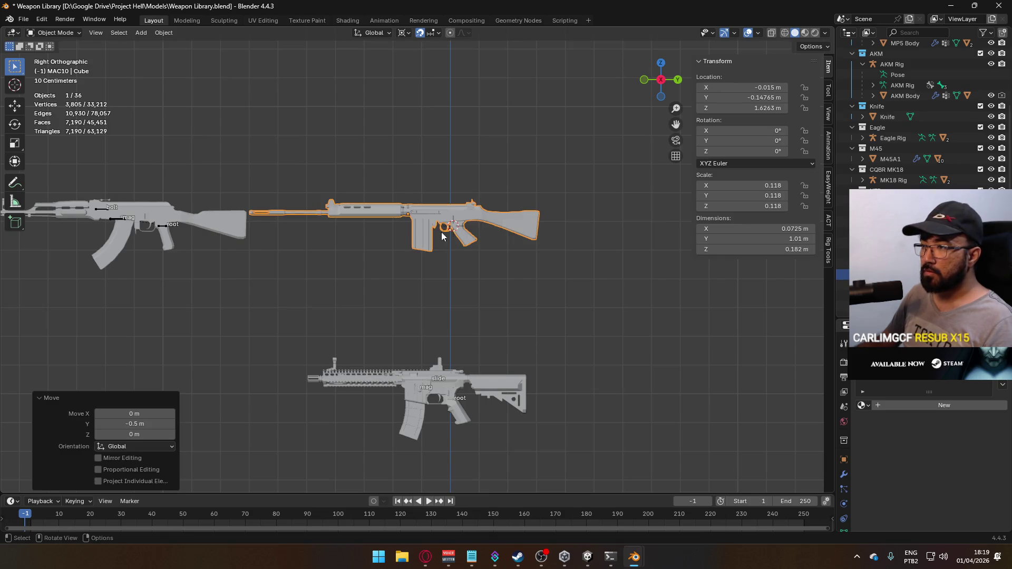
Step: Zoom in on the FAL's trigger guard and grip, then nudge it slightly along its length
{"action": "scroll", "coordinate": [355, 241], "scroll_direction": "down", "scroll_amount": 4}
{"action": "scroll", "coordinate": [341, 241], "scroll_direction": "up", "scroll_amount": 3}
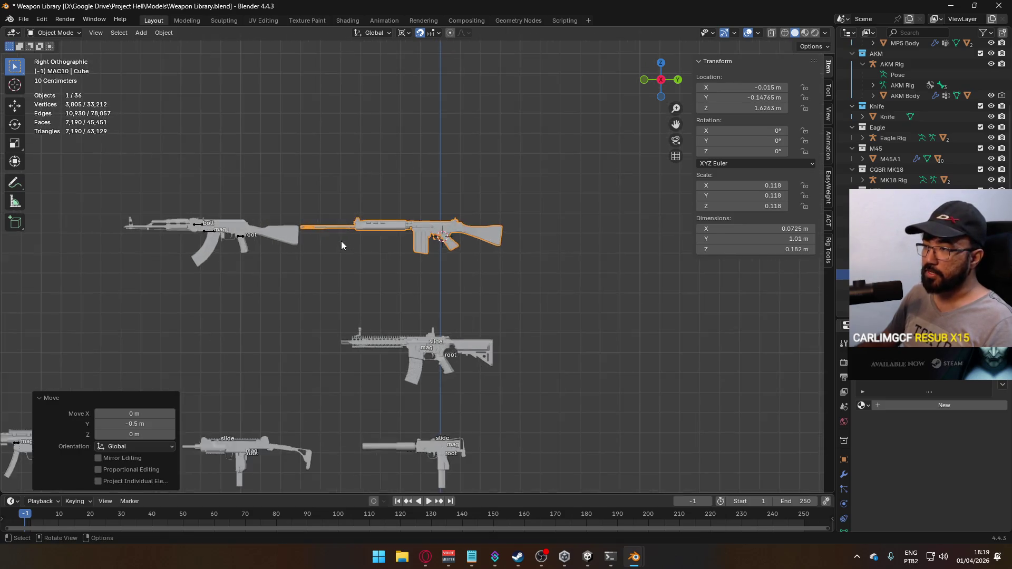
{"action": "scroll", "coordinate": [366, 214], "scroll_direction": "up", "scroll_amount": 3}
{"action": "scroll", "coordinate": [558, 220], "scroll_direction": "down", "scroll_amount": 2}
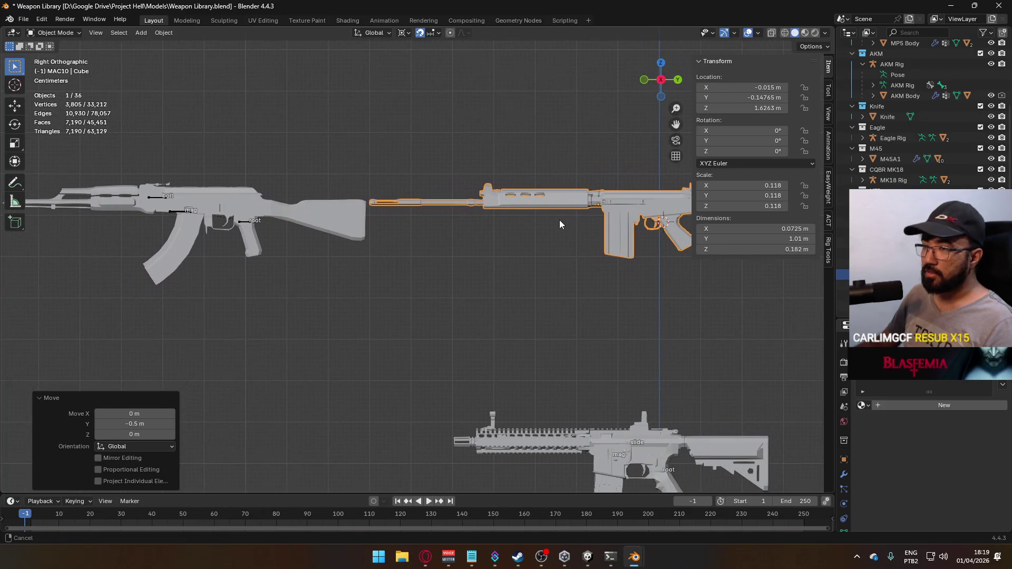
{"action": "scroll", "coordinate": [558, 220], "scroll_direction": "up", "scroll_amount": 5}
{"action": "scroll", "coordinate": [495, 295], "scroll_direction": "up", "scroll_amount": 2}
{"action": "mouse_move", "coordinate": [568, 303]}
{"action": "middle_mouse_down", "text": "shift"}
{"action": "mouse_move", "coordinate": [507, 305]}
{"action": "mouse_move", "coordinate": [447, 255]}
{"action": "mouse_move", "coordinate": [413, 277]}
{"action": "mouse_move", "coordinate": [425, 257]}
{"action": "middle_mouse_up", "text": "shift"}
{"action": "scroll", "coordinate": [475, 299], "scroll_direction": "up", "scroll_amount": 3}
{"action": "middle_click_drag", "start_coordinate": [554, 299], "coordinate": [529, 302], "text": "shift"}
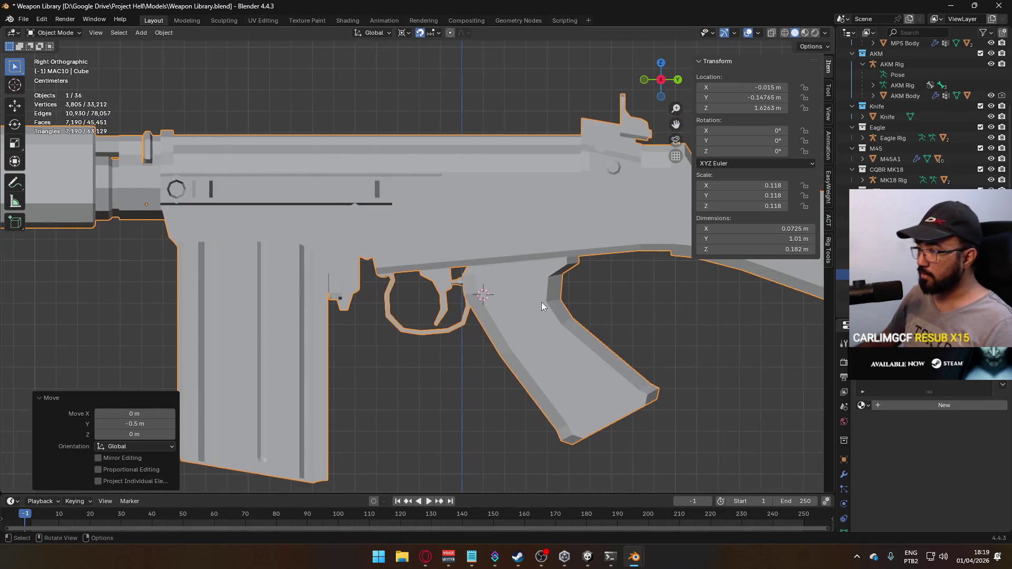
{"action": "scroll", "coordinate": [529, 302], "scroll_direction": "up", "scroll_amount": 1}
{"action": "key", "text": "g"}
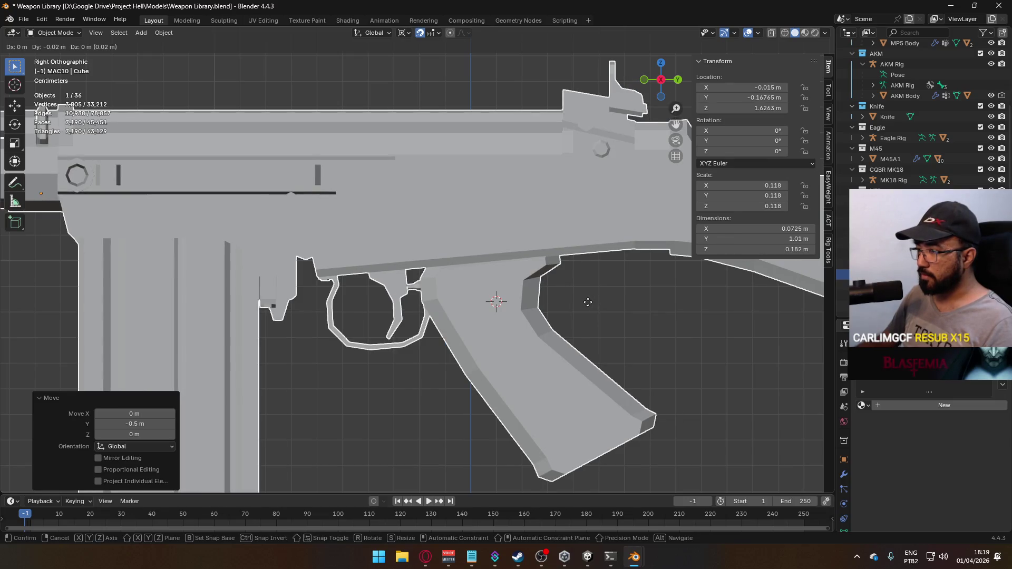
{"action": "left_click", "coordinate": [588, 301]}
Step: Select the AKM Rig again and move it into its final spot beside the FAL
{"action": "scroll", "coordinate": [424, 297], "scroll_direction": "down", "scroll_amount": 6}
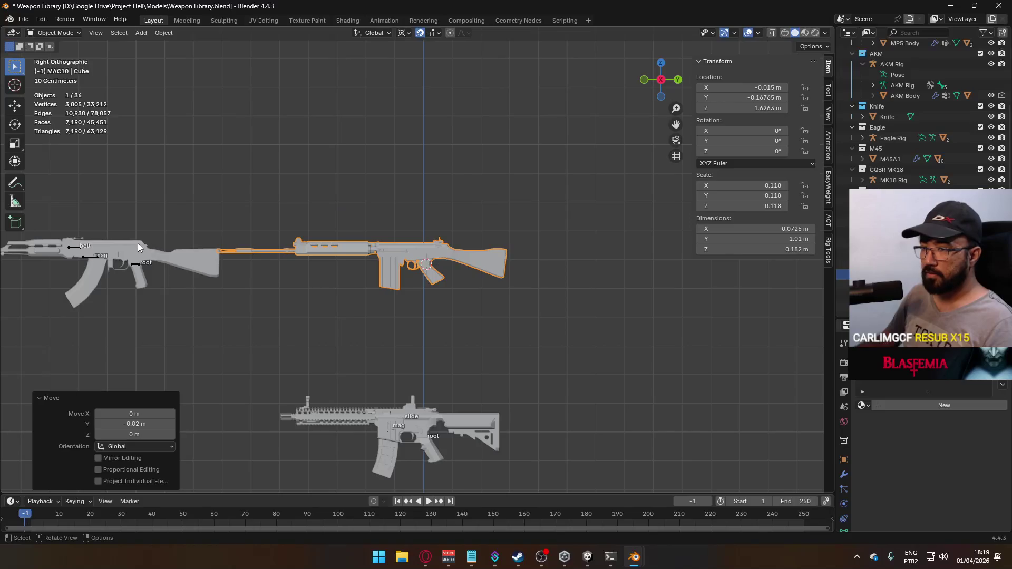
{"action": "left_click", "coordinate": [138, 242]}
{"action": "left_click", "coordinate": [132, 258]}
{"action": "key", "text": "g"}
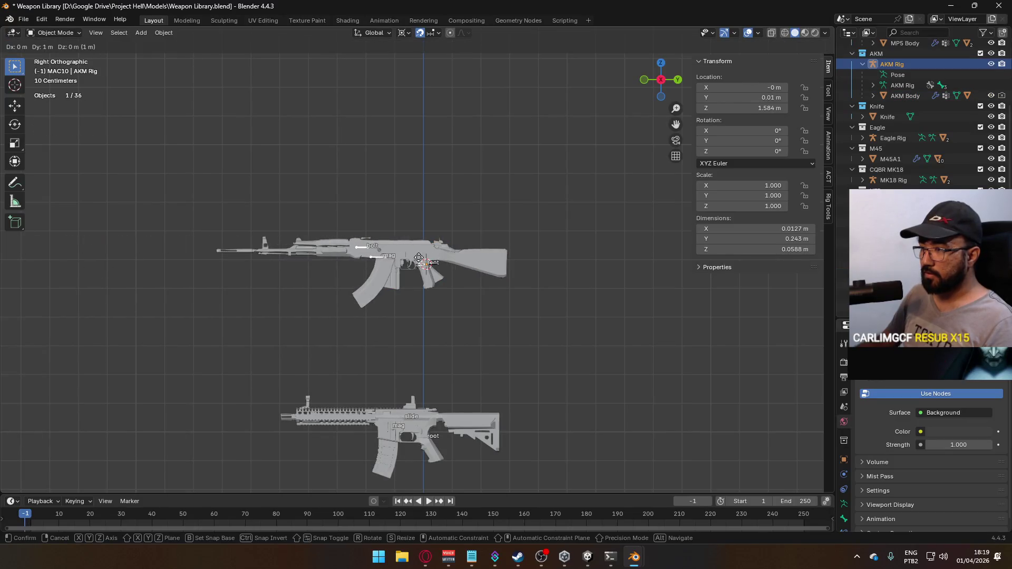
{"action": "left_click", "coordinate": [416, 259]}
{"action": "scroll", "coordinate": [434, 302], "scroll_direction": "up", "scroll_amount": 5}
{"action": "key", "text": "alt+Tab"}
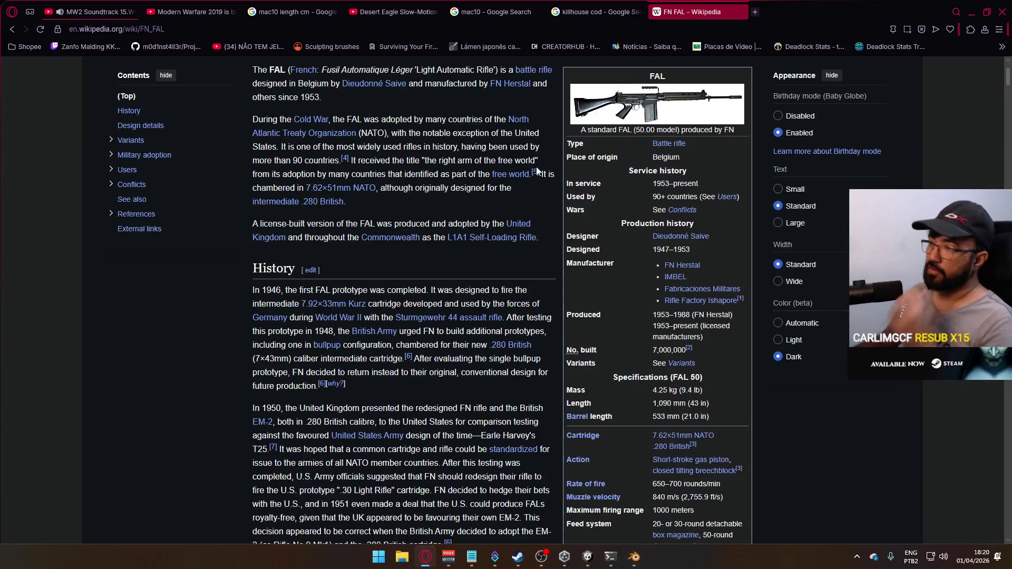
Step: Search images for 'fn fal modern version' and preview the American Rifleman FAL picture
{"action": "left_click", "coordinate": [741, 12]}
{"action": "left_click", "coordinate": [652, 12]}
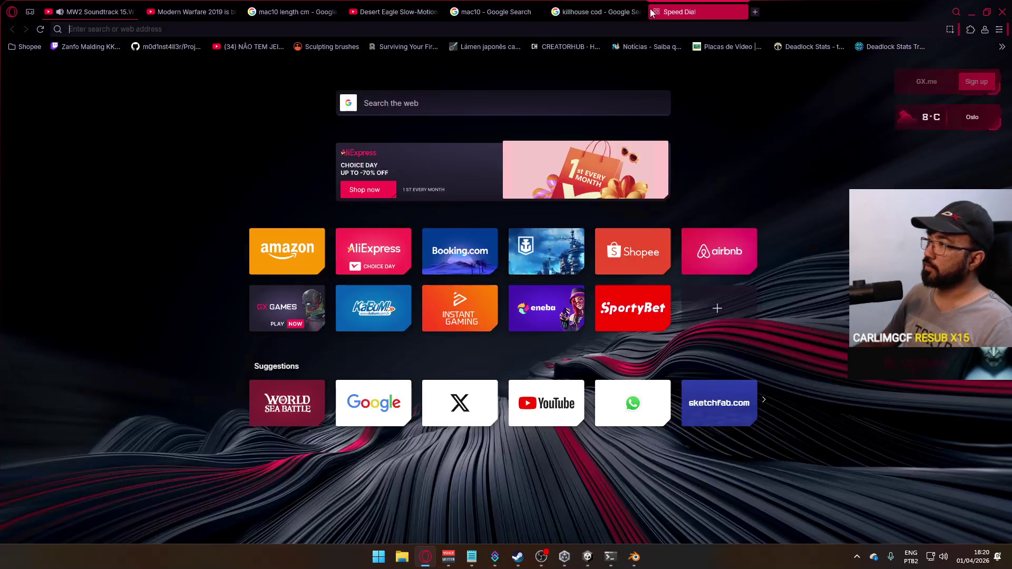
{"action": "type", "text": "fn fal modern version"}
{"action": "key", "text": "Return"}
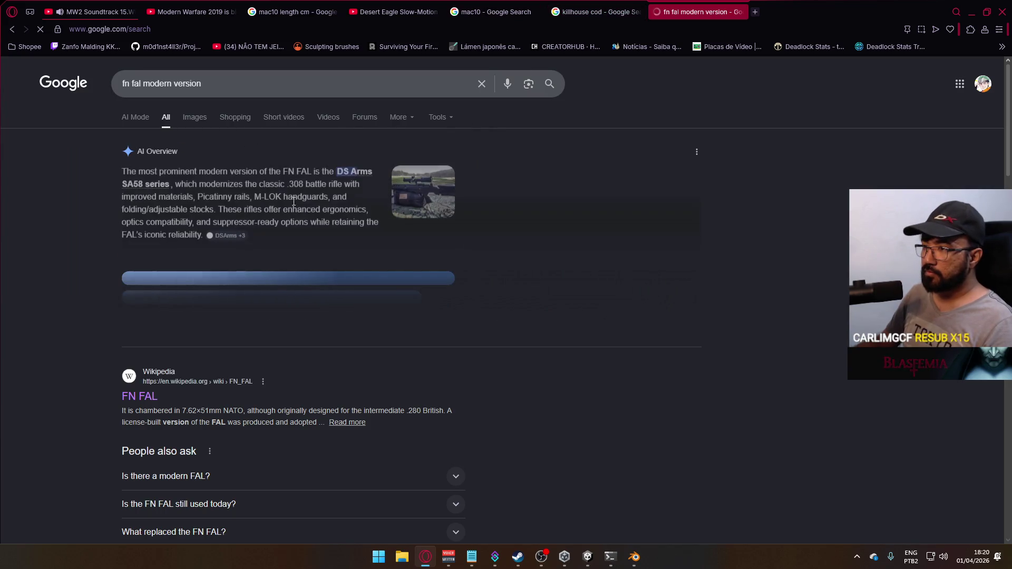
{"action": "left_click", "coordinate": [196, 117]}
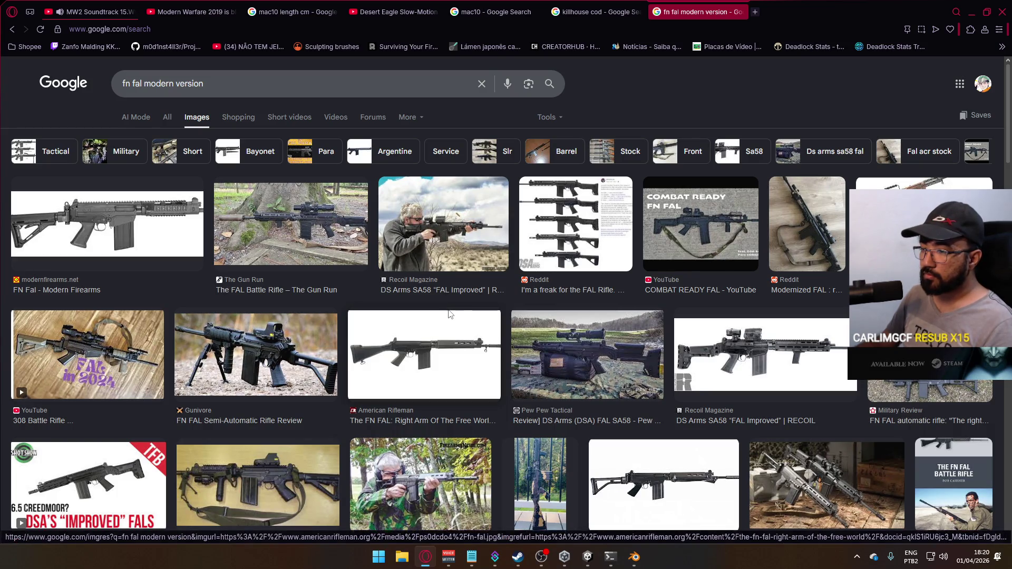
{"action": "left_click", "coordinate": [445, 350]}
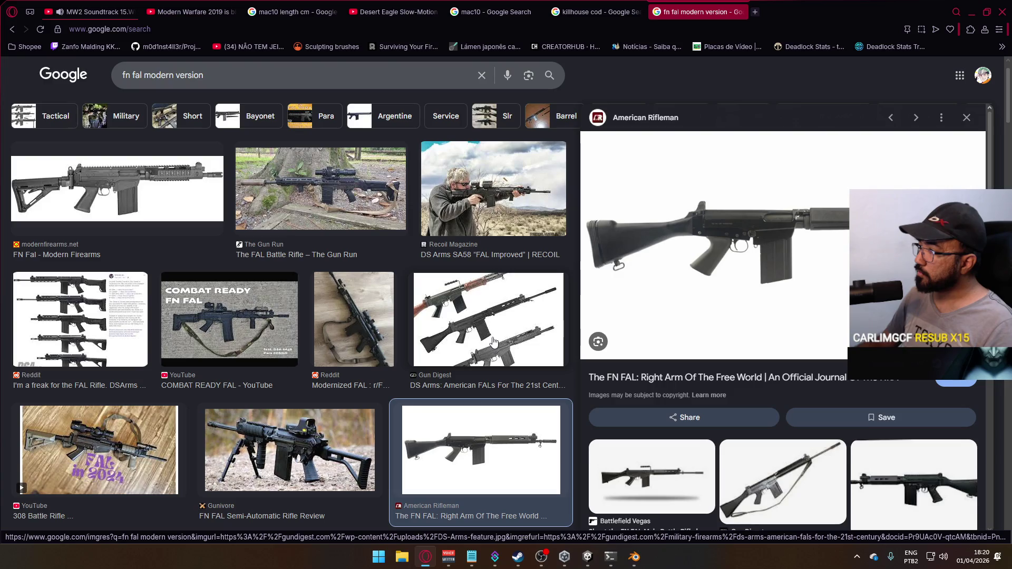
Step: Orbit the FAL model in Blender to compare it against the reference image
{"action": "key", "text": "alt+Tab"}
{"action": "mouse_move", "coordinate": [476, 300]}
{"action": "middle_mouse_down"}
{"action": "mouse_move", "coordinate": [306, 289]}
{"action": "mouse_move", "coordinate": [306, 260]}
{"action": "mouse_move", "coordinate": [334, 230]}
{"action": "middle_mouse_up"}
{"action": "scroll", "coordinate": [334, 232], "scroll_direction": "down", "scroll_amount": 3}
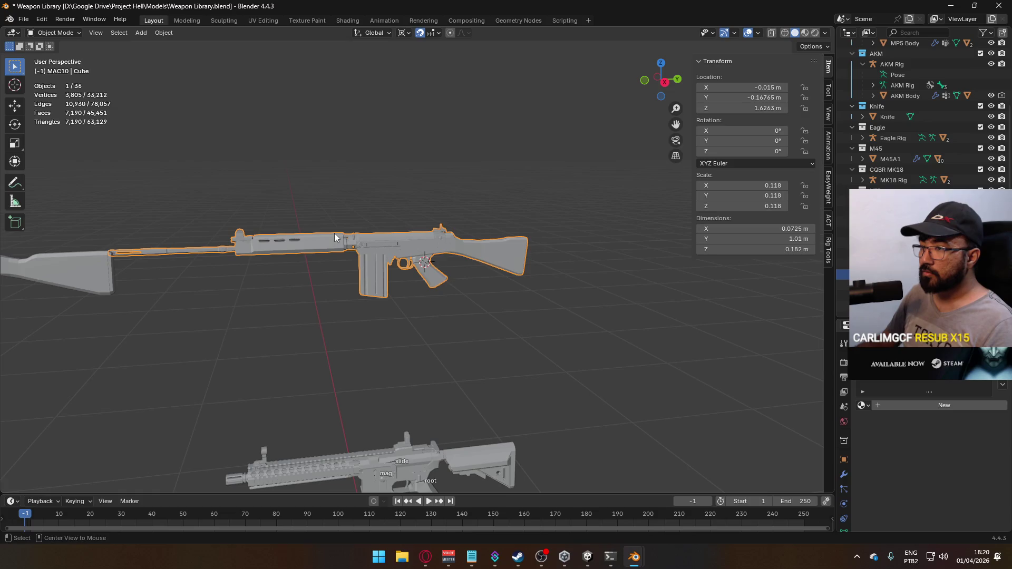
{"action": "key", "text": "alt+Tab"}
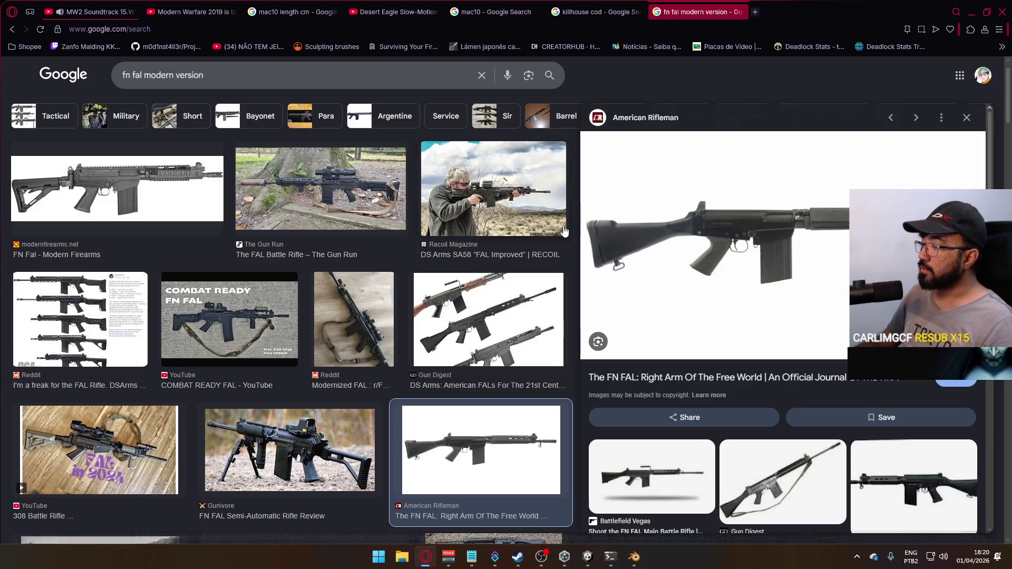
{"action": "scroll", "coordinate": [633, 255], "scroll_direction": "down", "scroll_amount": 2}
{"action": "scroll", "coordinate": [633, 255], "scroll_direction": "up", "scroll_amount": 2}
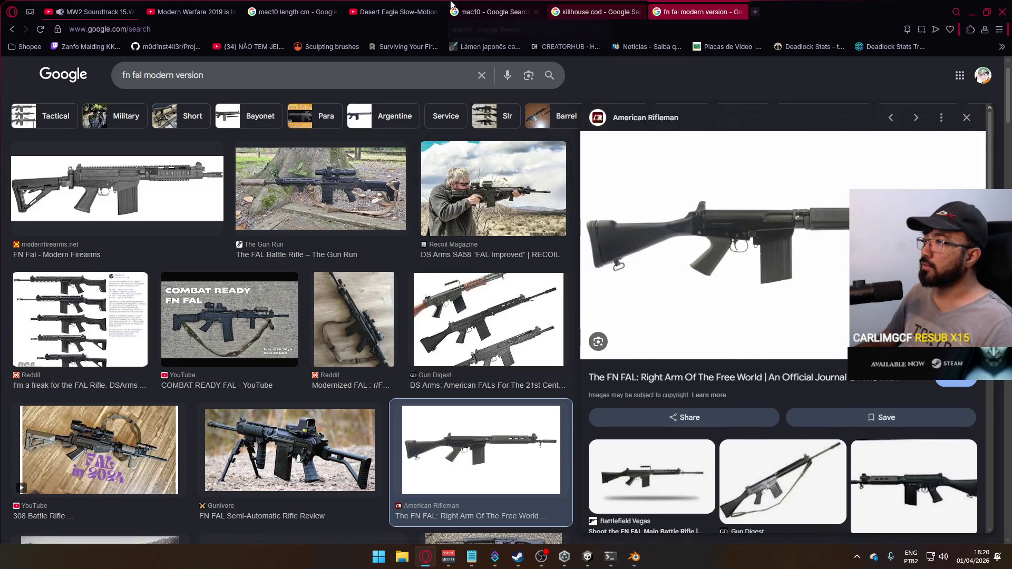
Step: Return to the regular search results and open the FN FAL Wikipedia article
{"action": "left_click", "coordinate": [16, 31]}
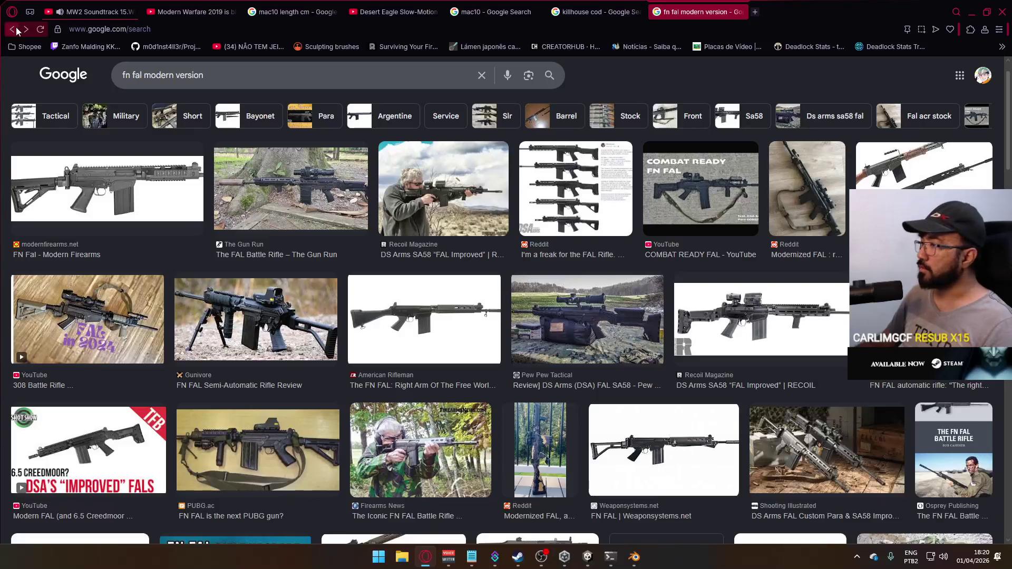
{"action": "left_click", "coordinate": [16, 31]}
{"action": "scroll", "coordinate": [251, 170], "scroll_direction": "down", "scroll_amount": 3}
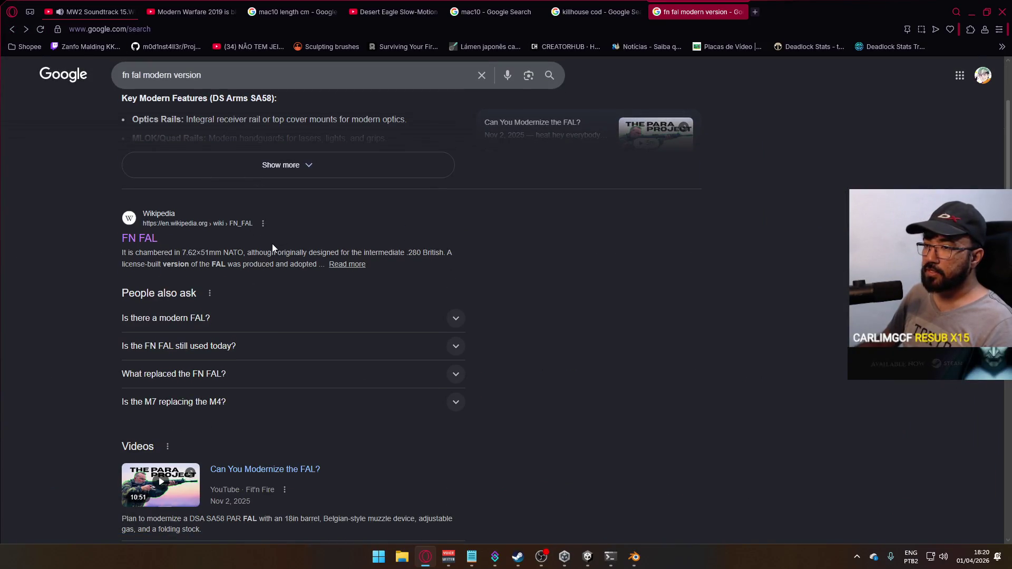
{"action": "left_click", "coordinate": [149, 238]}
{"action": "key", "text": "alt+Tab"}
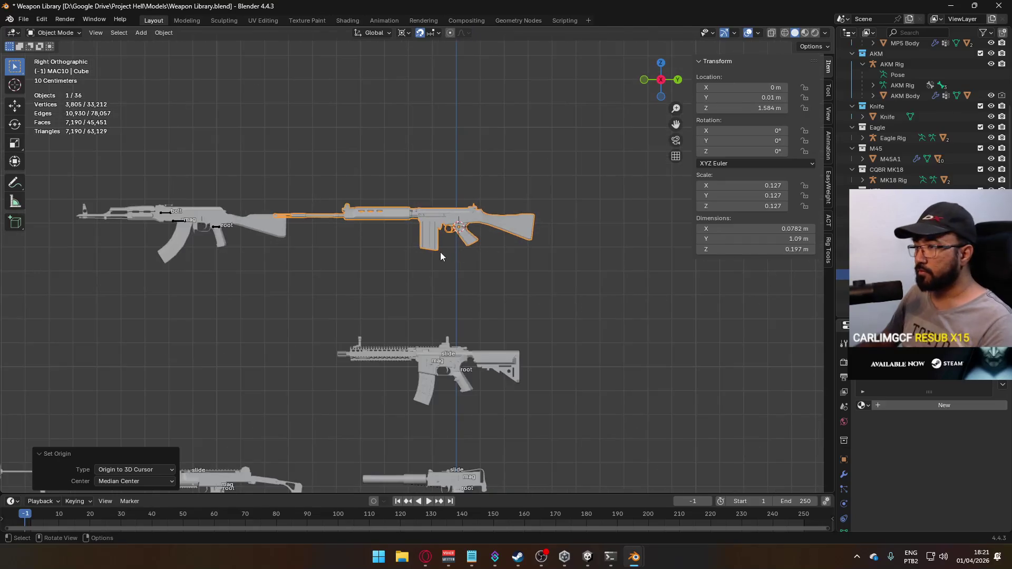
{"action": "scroll", "coordinate": [457, 286], "scroll_direction": "up", "scroll_amount": 3}
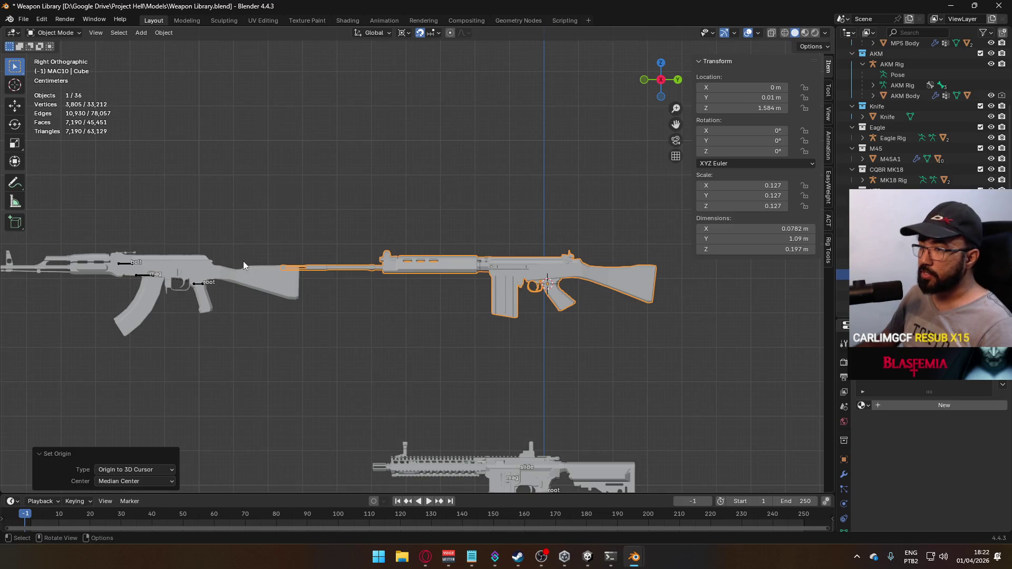
{"action": "scroll", "coordinate": [561, 324], "scroll_direction": "up", "scroll_amount": 3}
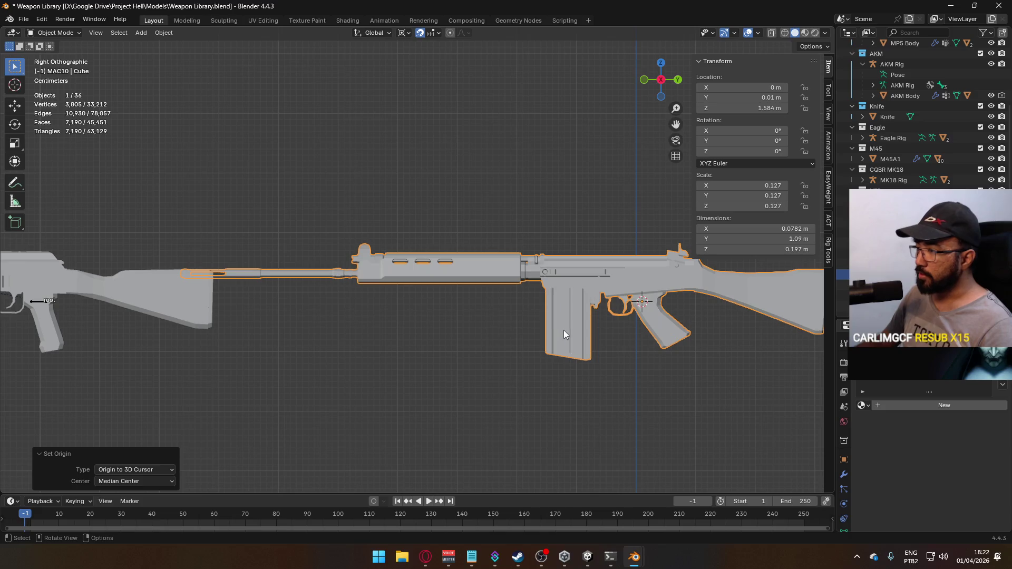
{"action": "scroll", "coordinate": [605, 336], "scroll_direction": "down", "scroll_amount": 2}
{"action": "mouse_move", "coordinate": [437, 254]}
{"action": "middle_mouse_down"}
{"action": "mouse_move", "coordinate": [582, 303]}
{"action": "mouse_move", "coordinate": [538, 315]}
{"action": "middle_mouse_up"}
{"action": "key", "text": "KP_3"}
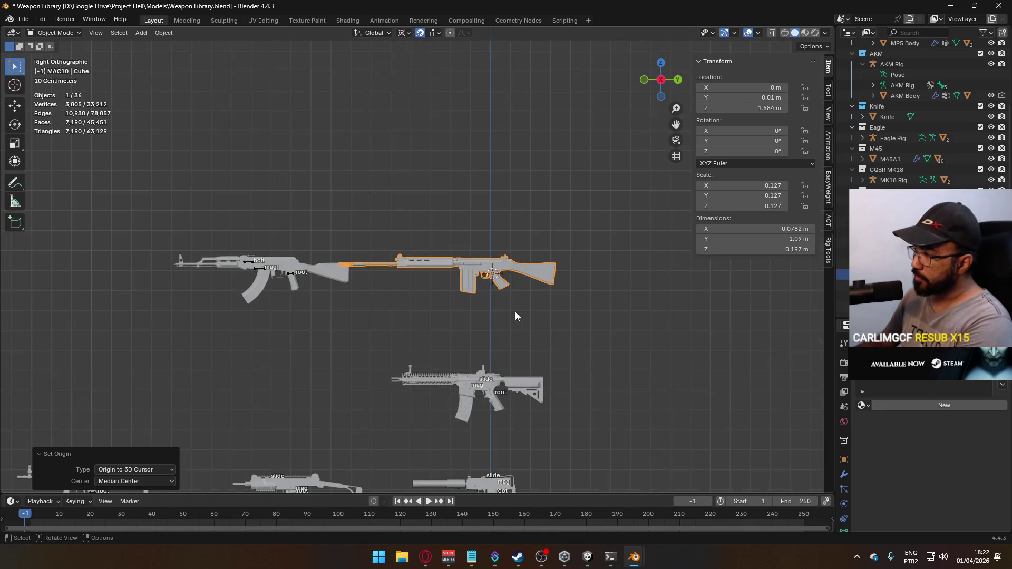
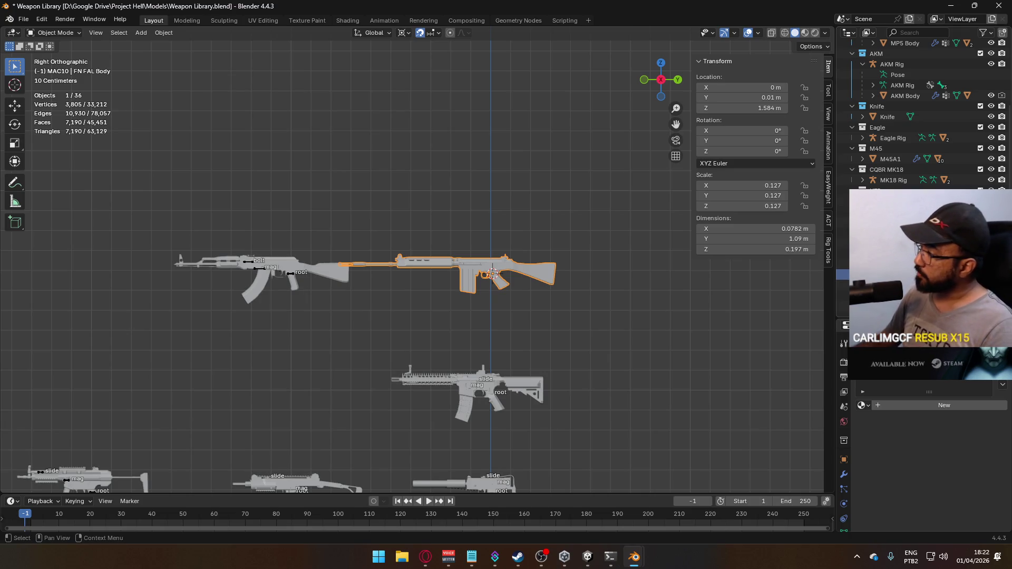
Step: Reveal and select the entire FN FAL Body mesh in Edit Mode and clear all sharp edge marks
{"action": "scroll", "coordinate": [505, 295], "scroll_direction": "up", "scroll_amount": 5}
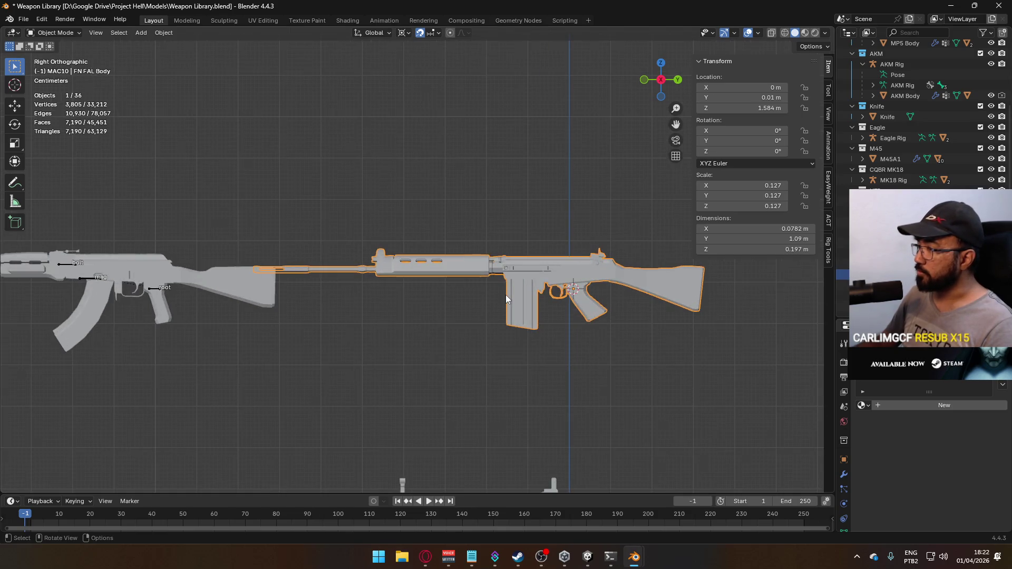
{"action": "key", "text": "Tab"}
{"action": "key", "text": "alt+a"}
{"action": "key", "text": "alt+h"}
{"action": "key", "text": "a"}
{"action": "key", "text": "q"}
{"action": "right_click", "coordinate": [604, 275]}
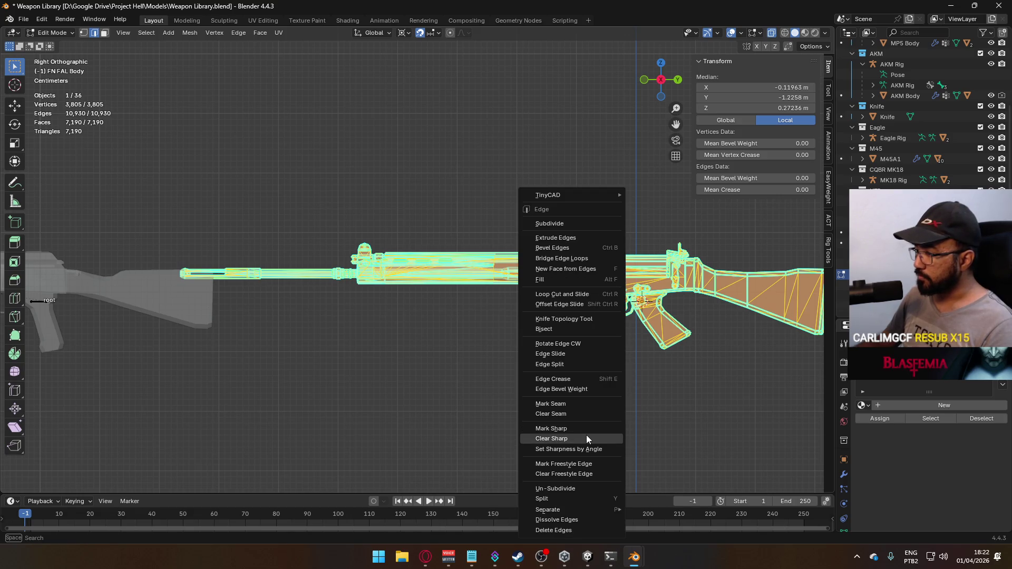
{"action": "left_click", "coordinate": [586, 435]}
{"action": "mouse_move", "coordinate": [586, 435]}
{"action": "middle_mouse_down"}
{"action": "mouse_move", "coordinate": [603, 350]}
{"action": "mouse_move", "coordinate": [555, 325]}
{"action": "middle_mouse_up"}
{"action": "key", "text": "alt+a"}
Step: Back in Object Mode with X-ray off, apply Shade Flat to the FN FAL Body
{"action": "key", "text": "Tab"}
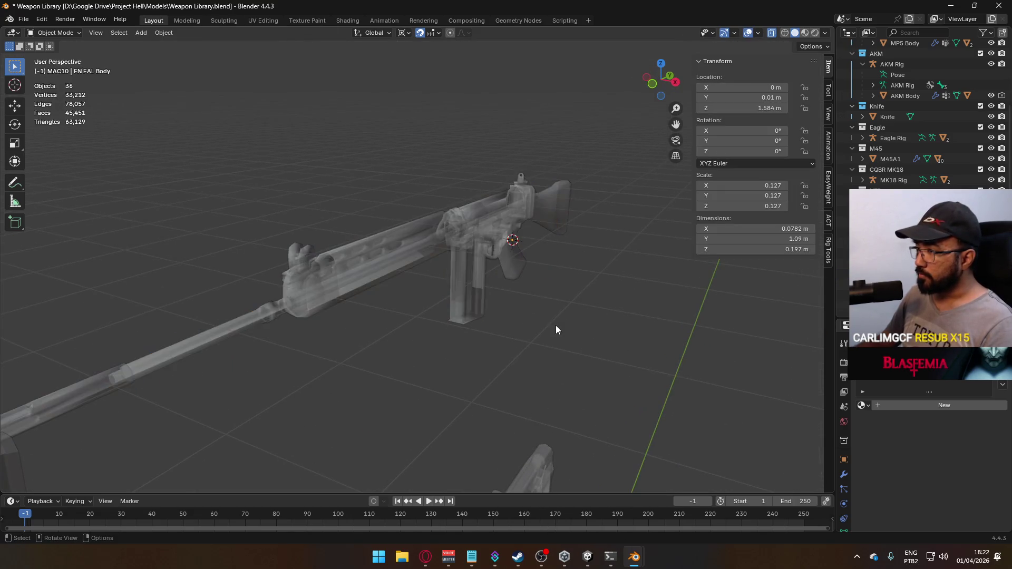
{"action": "key", "text": "alt+z"}
{"action": "left_click", "coordinate": [467, 247]}
{"action": "scroll", "coordinate": [842, 516], "scroll_direction": "down", "scroll_amount": 2}
{"action": "left_click", "coordinate": [843, 504]}
{"action": "scroll", "coordinate": [930, 465], "scroll_direction": "down", "scroll_amount": 3}
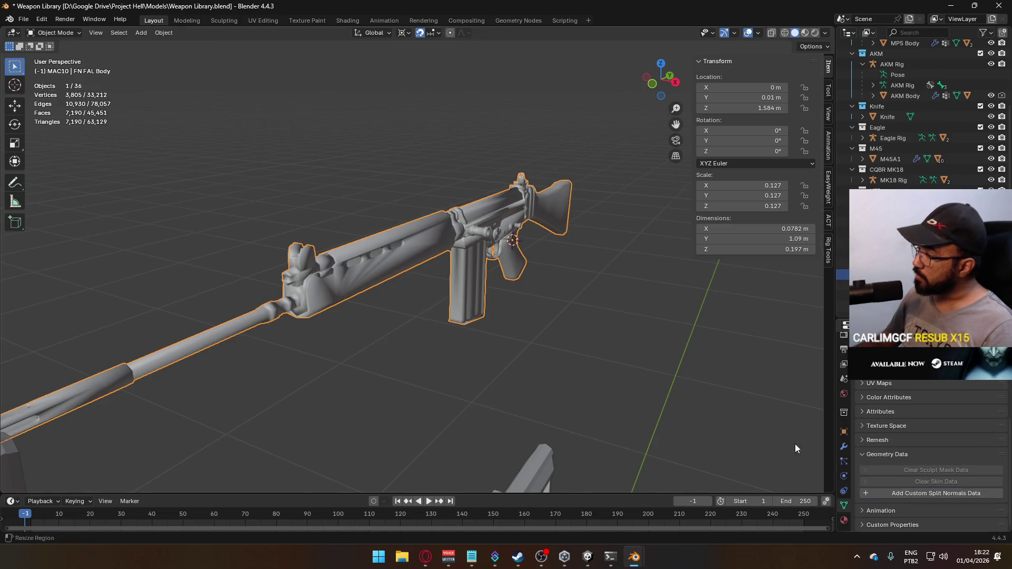
{"action": "right_click", "coordinate": [463, 198]}
{"action": "left_click", "coordinate": [463, 198]}
Step: Reselect the rifle, enter face-select Edit Mode and pick a face on the magazine
{"action": "key", "text": "alt+a"}
{"action": "mouse_move", "coordinate": [503, 221]}
{"action": "middle_mouse_down"}
{"action": "mouse_move", "coordinate": [586, 325]}
{"action": "mouse_move", "coordinate": [649, 343]}
{"action": "mouse_move", "coordinate": [521, 292]}
{"action": "middle_mouse_up"}
{"action": "left_click", "coordinate": [649, 344]}
{"action": "key", "text": "Tab"}
{"action": "key", "text": "3"}
{"action": "left_click", "coordinate": [521, 292]}
{"action": "key", "text": "alt+z"}
{"action": "key", "text": "alt+z"}
Step: Orbit to a side view of the rifles while trying linked selections of the magazine and body, undoing the body selection
{"action": "key", "text": "l"}
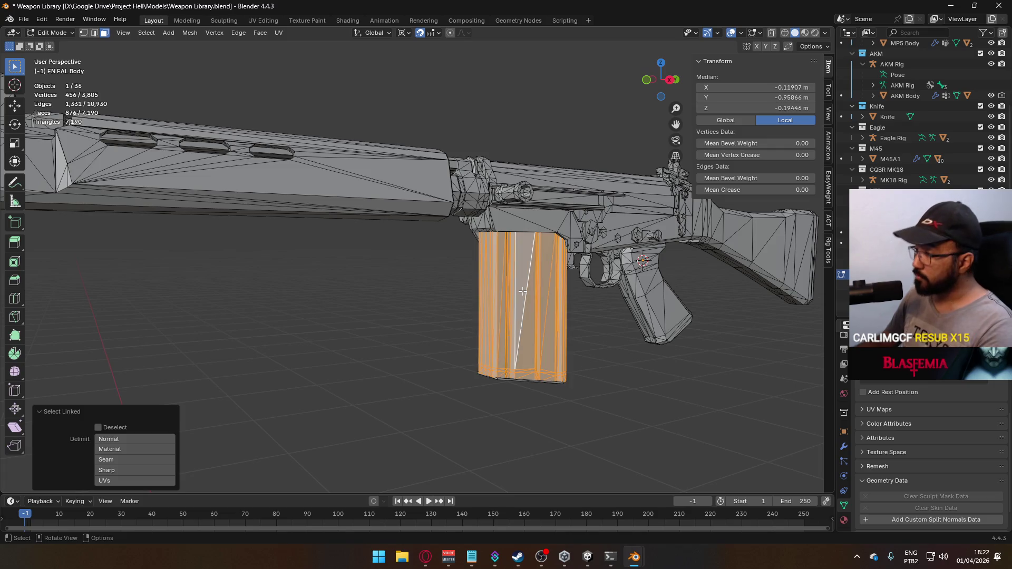
{"action": "mouse_move", "coordinate": [530, 376]}
{"action": "middle_mouse_down"}
{"action": "mouse_move", "coordinate": [544, 290]}
{"action": "mouse_move", "coordinate": [522, 379]}
{"action": "mouse_move", "coordinate": [440, 400]}
{"action": "middle_mouse_up"}
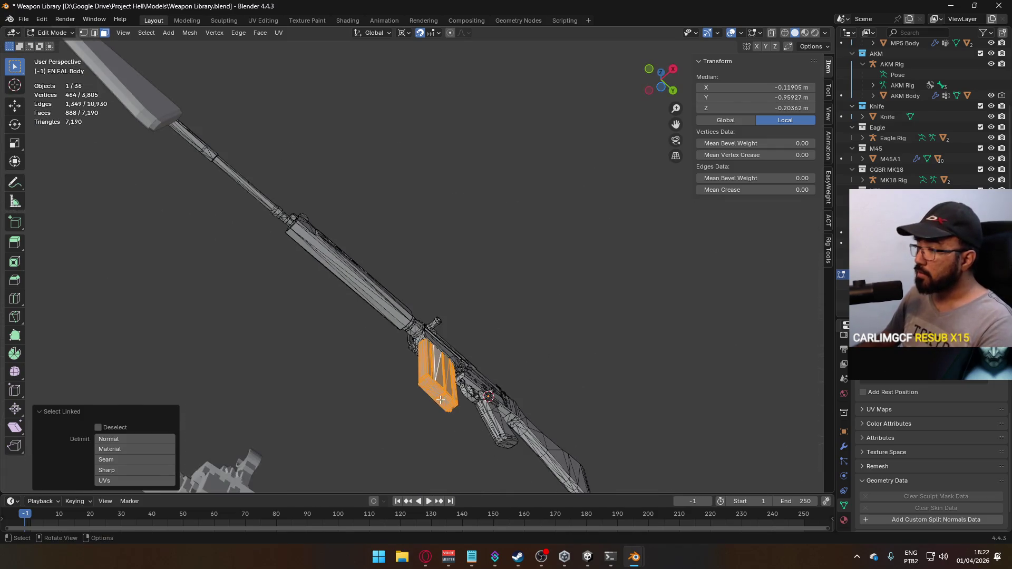
{"action": "mouse_move", "coordinate": [450, 336]}
{"action": "middle_mouse_down"}
{"action": "mouse_move", "coordinate": [682, 413]}
{"action": "mouse_move", "coordinate": [524, 365]}
{"action": "middle_mouse_up"}
{"action": "scroll", "coordinate": [523, 366], "scroll_direction": "up", "scroll_amount": 5}
{"action": "key", "text": "super"}
{"action": "key", "text": "super"}
{"action": "scroll", "coordinate": [417, 303], "scroll_direction": "down", "scroll_amount": 6}
{"action": "middle_click_drag", "start_coordinate": [427, 298], "coordinate": [456, 288]}
{"action": "key", "text": "l"}
{"action": "key", "text": "ctrl+z"}
Step: Linked-select the receiver top pieces and hide them
{"action": "left_click", "coordinate": [377, 219]}
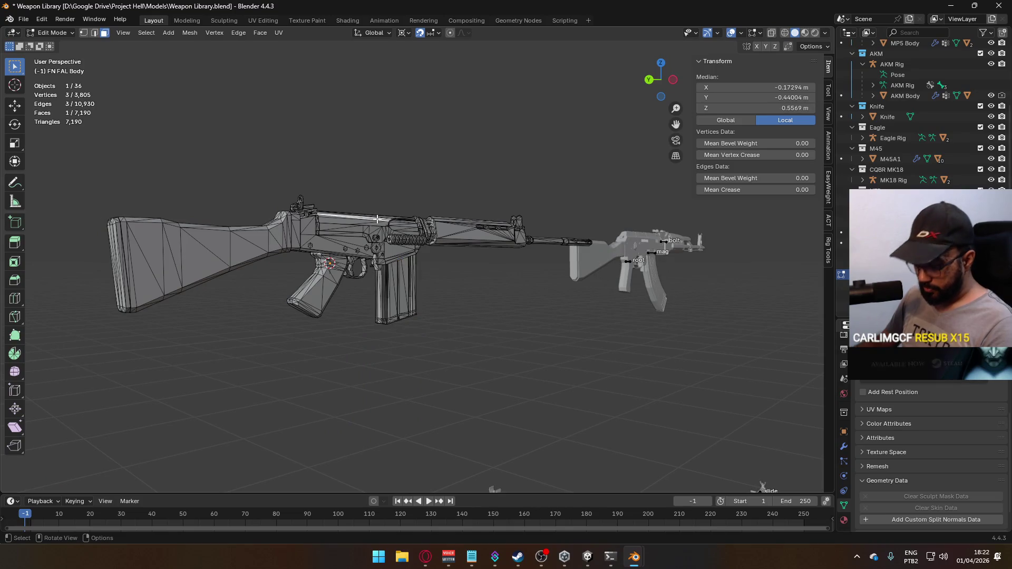
{"action": "key", "text": "l"}
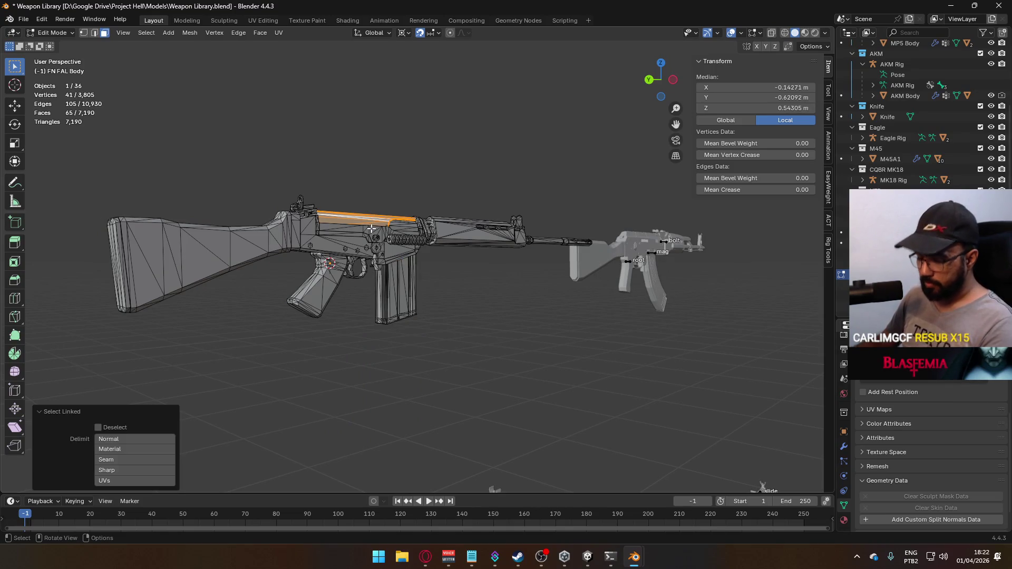
{"action": "key", "text": "l"}
{"action": "scroll", "coordinate": [372, 228], "scroll_direction": "up", "scroll_amount": 5}
{"action": "middle_click_drag", "start_coordinate": [372, 228], "coordinate": [406, 299]}
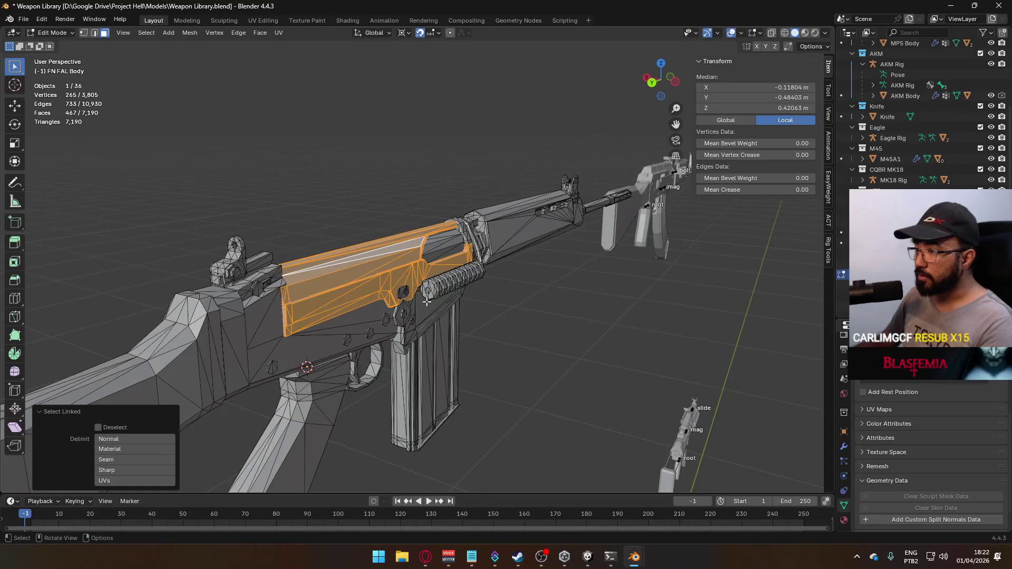
{"action": "key", "text": "l"}
{"action": "key", "text": "l"}
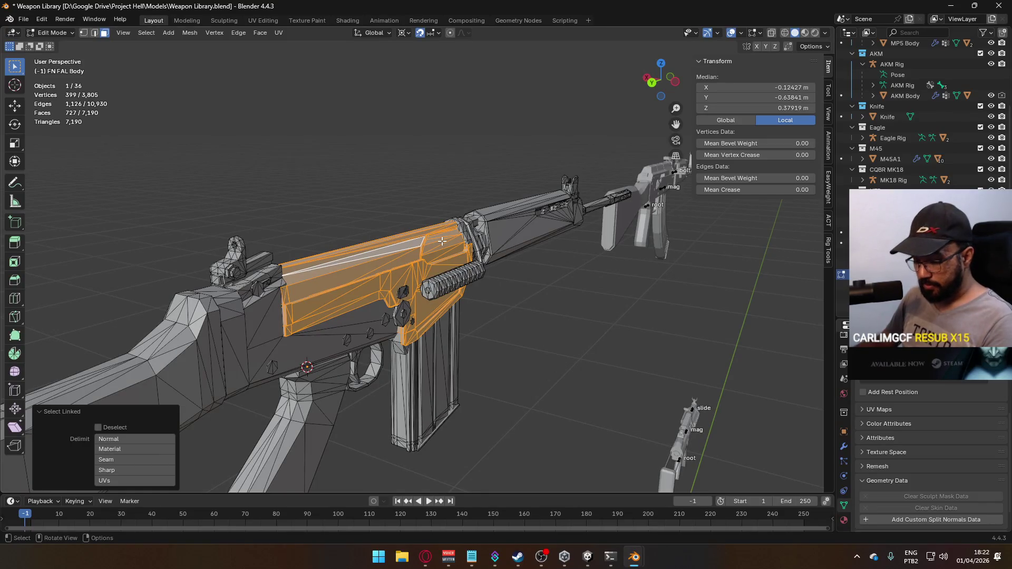
{"action": "key", "text": "h"}
Step: Linked-select the handguard piece and hide it
{"action": "middle_click_drag", "start_coordinate": [441, 241], "coordinate": [431, 283]}
{"action": "mouse_move", "coordinate": [433, 279]}
{"action": "middle_mouse_down"}
{"action": "mouse_move", "coordinate": [440, 308]}
{"action": "mouse_move", "coordinate": [452, 226]}
{"action": "middle_mouse_up"}
{"action": "scroll", "coordinate": [441, 299], "scroll_direction": "up", "scroll_amount": 4}
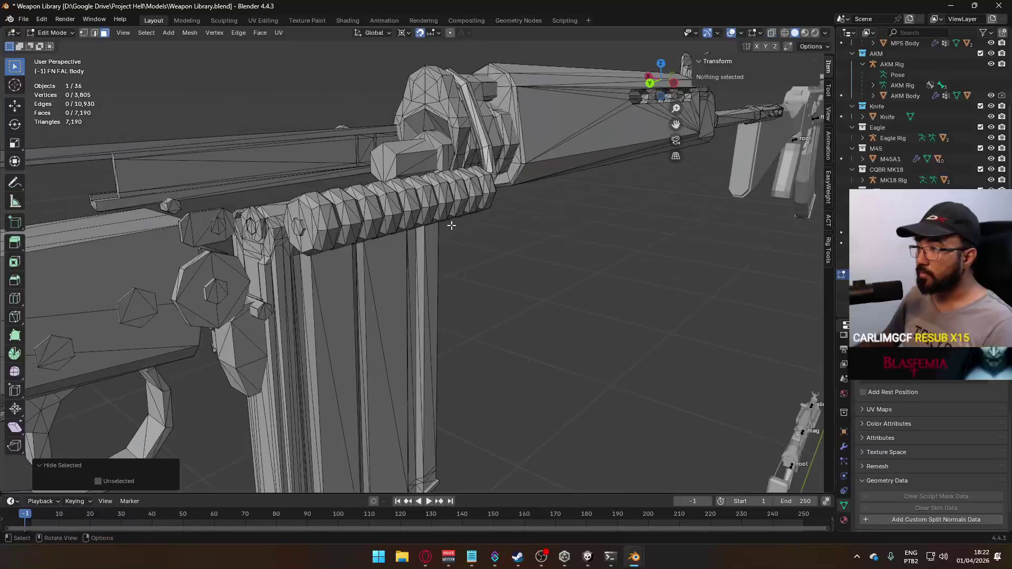
{"action": "key", "text": "l"}
{"action": "key", "text": "l"}
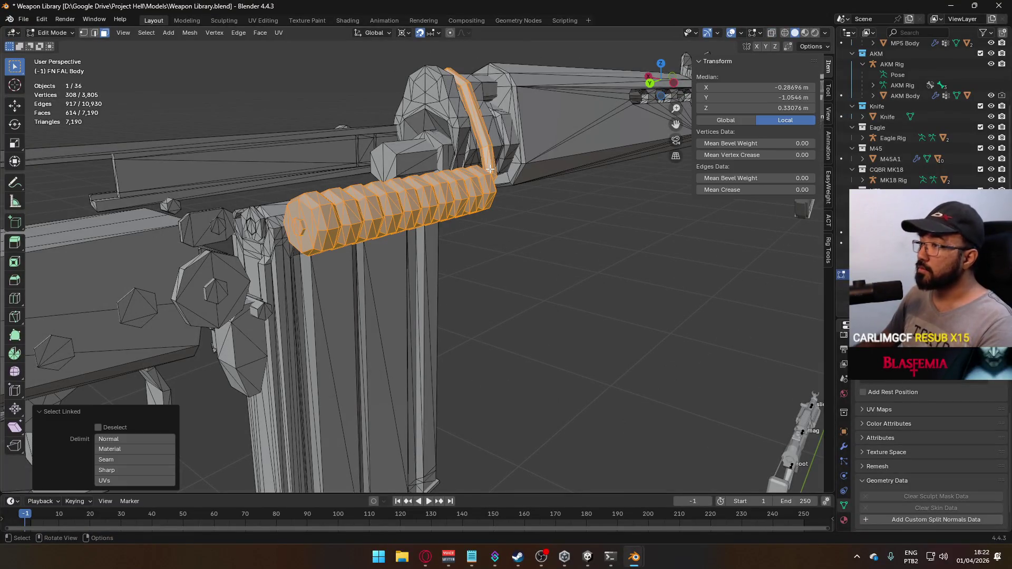
{"action": "key", "text": "h"}
Step: With X-ray on, brush-select the magazine top and extend to its linked geometry
{"action": "mouse_move", "coordinate": [456, 221]}
{"action": "middle_mouse_down"}
{"action": "mouse_move", "coordinate": [420, 243]}
{"action": "mouse_move", "coordinate": [482, 247]}
{"action": "middle_mouse_up"}
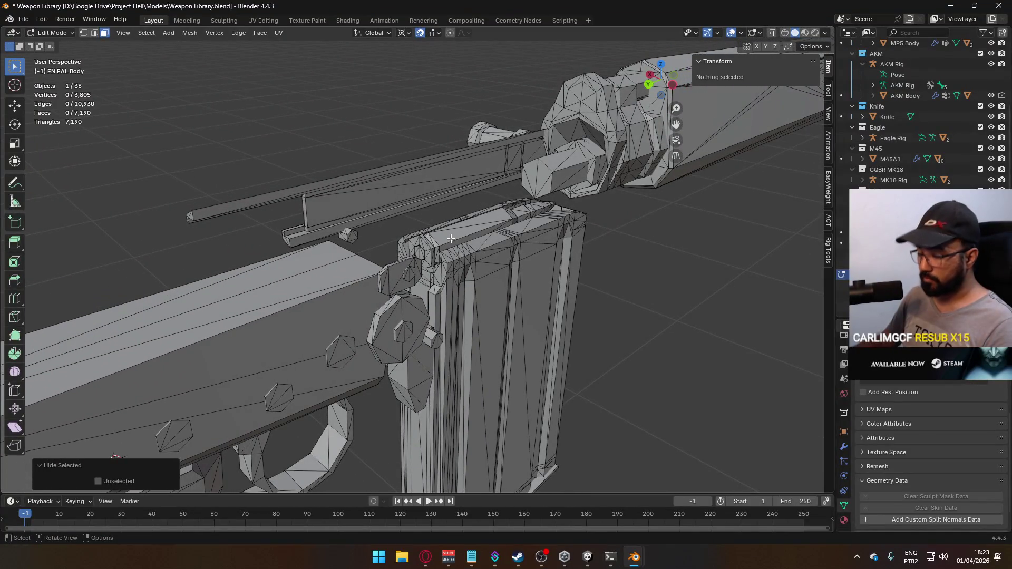
{"action": "key", "text": "alt+z"}
{"action": "middle_click_drag", "start_coordinate": [453, 240], "coordinate": [371, 246]}
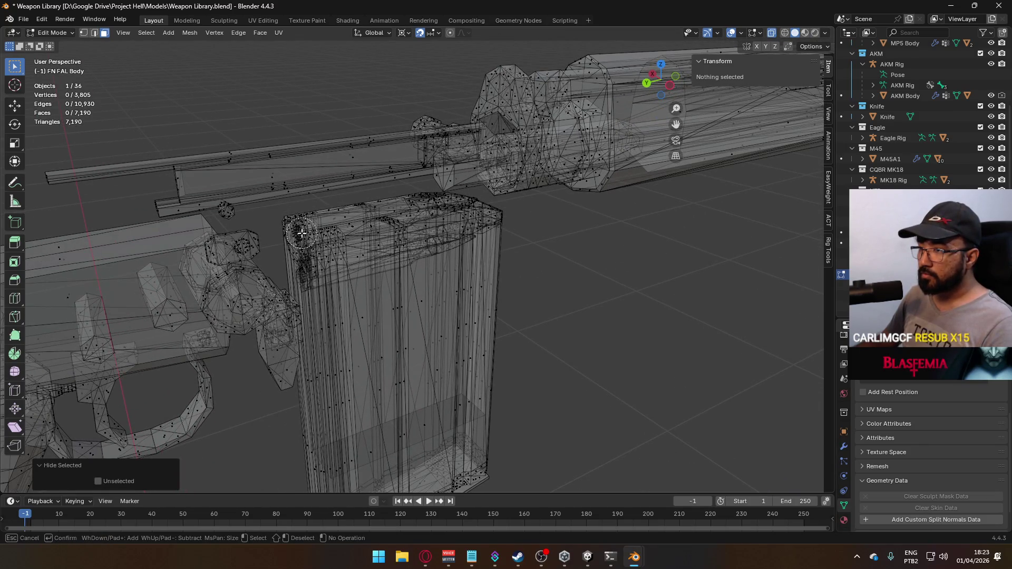
{"action": "mouse_move", "coordinate": [309, 235]}
{"action": "left_mouse_down"}
{"action": "mouse_move", "coordinate": [464, 221]}
{"action": "mouse_move", "coordinate": [482, 232]}
{"action": "mouse_move", "coordinate": [411, 263]}
{"action": "mouse_move", "coordinate": [324, 262]}
{"action": "mouse_move", "coordinate": [364, 284]}
{"action": "left_mouse_up"}
{"action": "right_click", "coordinate": [366, 288]}
{"action": "middle_click_drag", "start_coordinate": [366, 287], "coordinate": [378, 301]}
{"action": "key", "text": "l"}
Step: Brush-select the remaining magazine vertices from a close-up view
{"action": "mouse_move", "coordinate": [390, 262]}
{"action": "middle_mouse_down"}
{"action": "mouse_move", "coordinate": [470, 327]}
{"action": "mouse_move", "coordinate": [464, 292]}
{"action": "middle_mouse_up"}
{"action": "scroll", "coordinate": [471, 326], "scroll_direction": "up", "scroll_amount": 3}
{"action": "scroll", "coordinate": [464, 293], "scroll_direction": "up", "scroll_amount": 4}
{"action": "middle_click_drag", "start_coordinate": [375, 246], "coordinate": [329, 235]}
{"action": "key", "text": "c"}
{"action": "left_click_drag", "start_coordinate": [337, 237], "coordinate": [400, 237]}
{"action": "right_click", "coordinate": [498, 226]}
{"action": "scroll", "coordinate": [495, 204], "scroll_direction": "down", "scroll_amount": 6}
{"action": "middle_click_drag", "start_coordinate": [495, 204], "coordinate": [464, 237]}
{"action": "scroll", "coordinate": [464, 237], "scroll_direction": "up", "scroll_amount": 3}
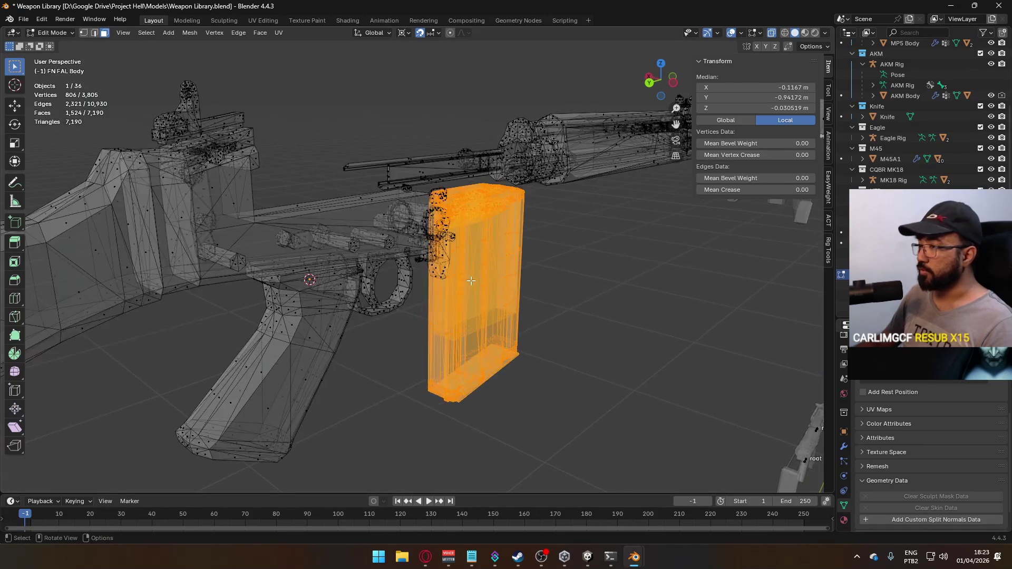
Step: Separate the selected magazine into its own object and return to Object Mode
{"action": "right_click", "coordinate": [442, 327]}
{"action": "mouse_move", "coordinate": [457, 461]}
{"action": "left_click", "coordinate": [542, 463]}
{"action": "key", "text": "Tab"}
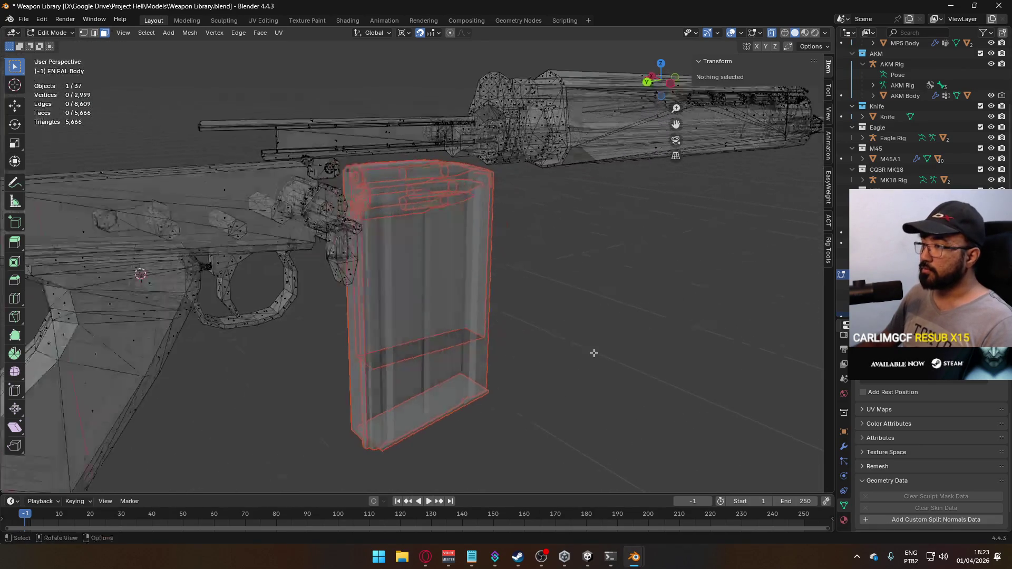
Step: Select the new magazine object with X-ray off and view it in right-side orthographic
{"action": "left_click", "coordinate": [439, 304]}
{"action": "scroll", "coordinate": [439, 305], "scroll_direction": "up", "scroll_amount": 5}
{"action": "key", "text": "alt+z"}
{"action": "mouse_move", "coordinate": [515, 335]}
{"action": "middle_mouse_down"}
{"action": "mouse_move", "coordinate": [488, 317]}
{"action": "mouse_move", "coordinate": [493, 341]}
{"action": "middle_mouse_up"}
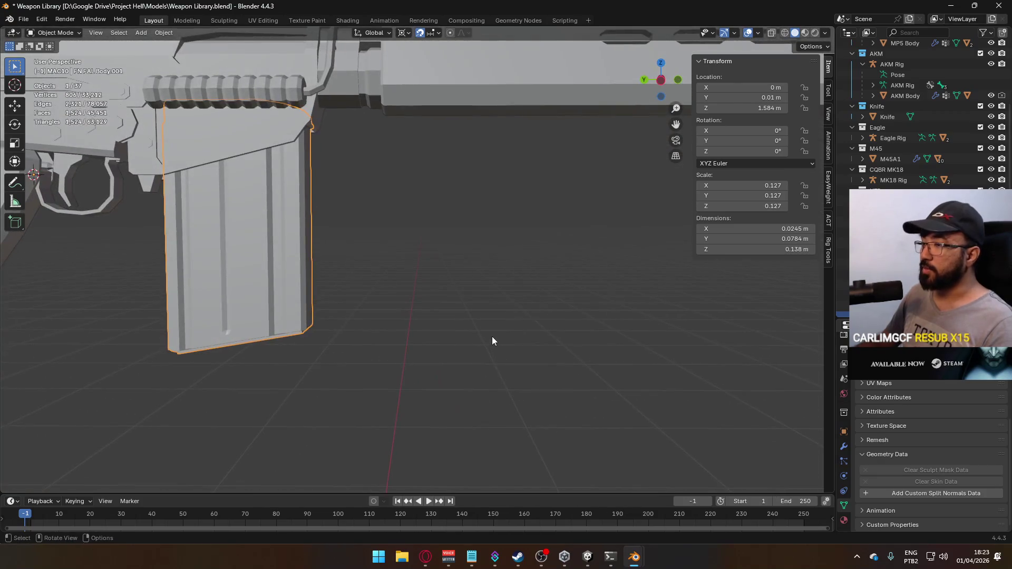
{"action": "key", "text": "KP_3"}
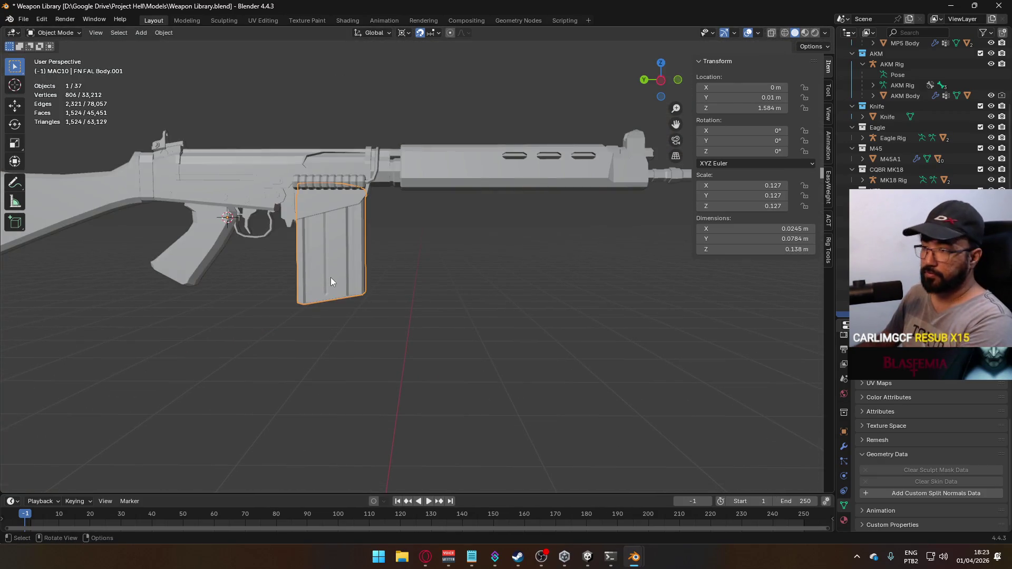
{"action": "scroll", "coordinate": [532, 209], "scroll_direction": "up", "scroll_amount": 2}
Step: Inspect the magazine mesh in Edit Mode with X-ray and vertex select, then exit
{"action": "key", "text": "Tab"}
{"action": "key", "text": "alt+z"}
{"action": "mouse_move", "coordinate": [498, 316]}
{"action": "middle_mouse_down"}
{"action": "mouse_move", "coordinate": [443, 207]}
{"action": "mouse_move", "coordinate": [492, 339]}
{"action": "mouse_move", "coordinate": [547, 296]}
{"action": "mouse_move", "coordinate": [410, 268]}
{"action": "mouse_move", "coordinate": [422, 289]}
{"action": "mouse_move", "coordinate": [434, 240]}
{"action": "mouse_move", "coordinate": [490, 215]}
{"action": "middle_mouse_up"}
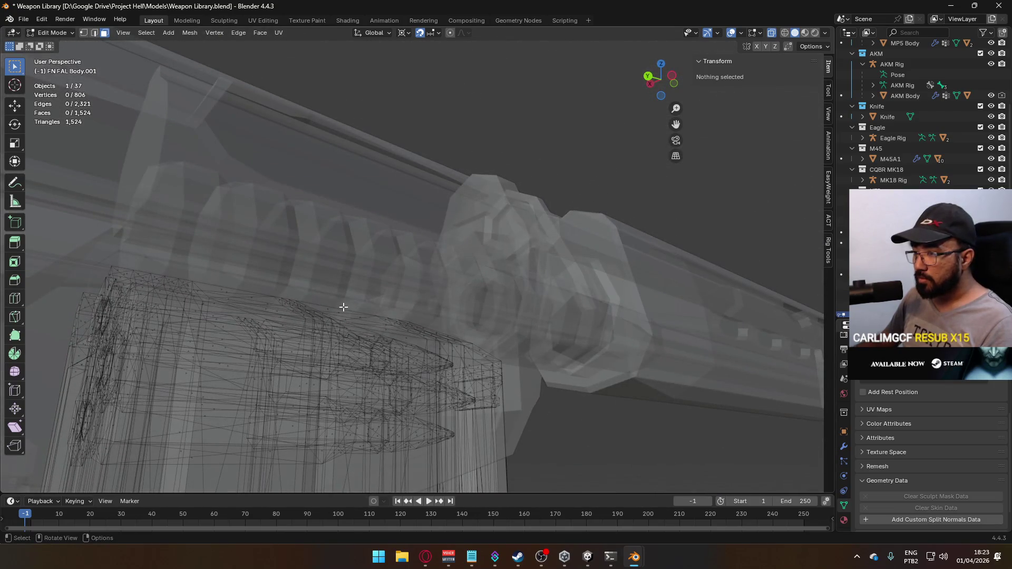
{"action": "key", "text": "1"}
{"action": "mouse_move", "coordinate": [310, 299]}
{"action": "middle_mouse_down"}
{"action": "mouse_move", "coordinate": [279, 285]}
{"action": "mouse_move", "coordinate": [253, 316]}
{"action": "mouse_move", "coordinate": [252, 355]}
{"action": "mouse_move", "coordinate": [335, 339]}
{"action": "mouse_move", "coordinate": [422, 289]}
{"action": "mouse_move", "coordinate": [343, 312]}
{"action": "mouse_move", "coordinate": [464, 327]}
{"action": "mouse_move", "coordinate": [442, 320]}
{"action": "middle_mouse_up"}
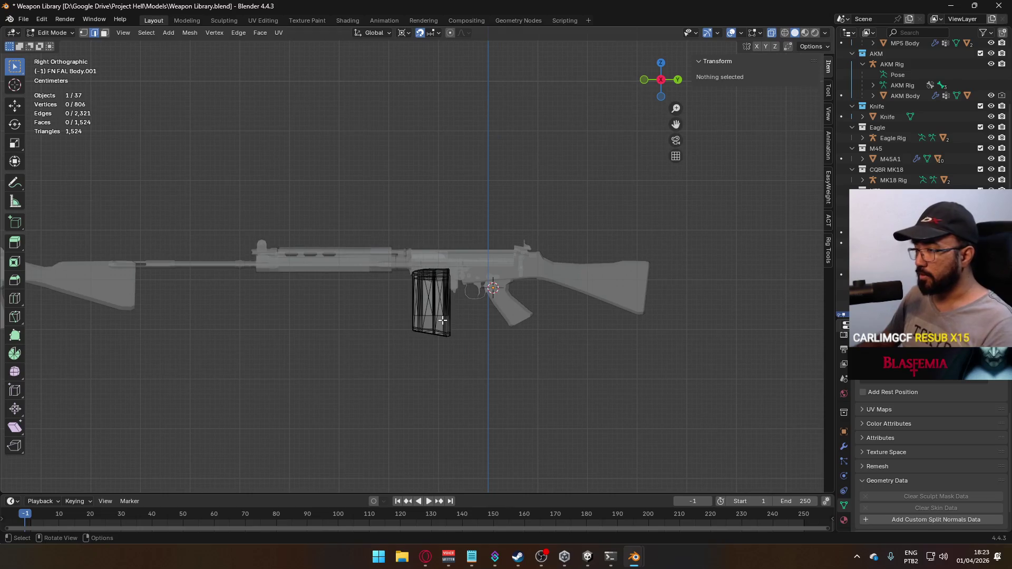
{"action": "key", "text": "Tab"}
Step: Hide the FN FAL Body and enter Edit Mode on the lone magazine
{"action": "left_click", "coordinate": [466, 255]}
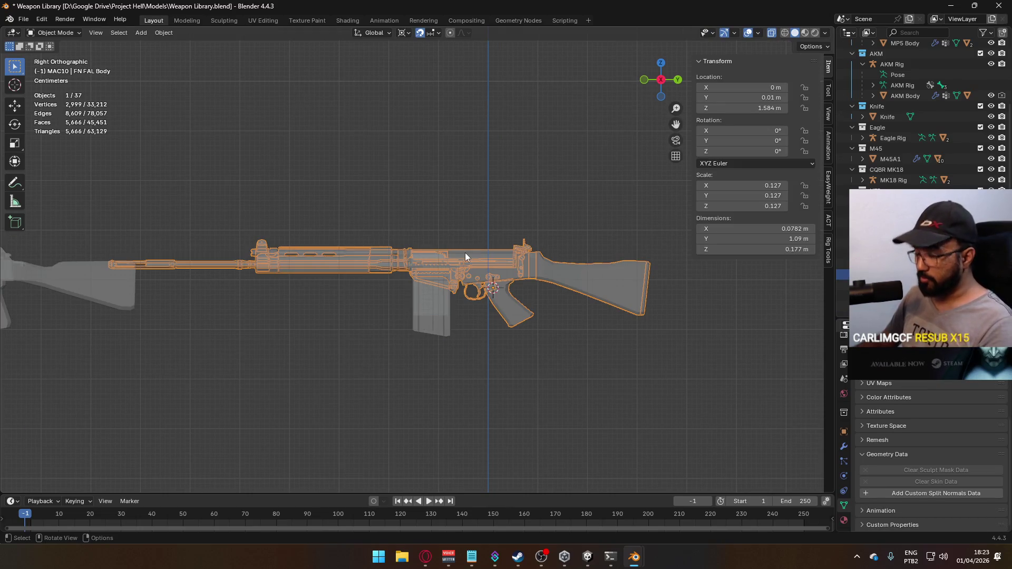
{"action": "key", "text": "h"}
{"action": "mouse_move", "coordinate": [415, 294]}
{"action": "middle_mouse_down"}
{"action": "mouse_move", "coordinate": [501, 355]}
{"action": "mouse_move", "coordinate": [471, 311]}
{"action": "mouse_move", "coordinate": [468, 283]}
{"action": "mouse_move", "coordinate": [375, 277]}
{"action": "mouse_move", "coordinate": [479, 260]}
{"action": "mouse_move", "coordinate": [385, 318]}
{"action": "mouse_move", "coordinate": [405, 317]}
{"action": "middle_mouse_up"}
{"action": "left_click", "coordinate": [346, 273]}
{"action": "key", "text": "Tab"}
Step: Select a shortest edge path across the magazine top, adding another edge
{"action": "left_click", "coordinate": [369, 350]}
{"action": "mouse_move", "coordinate": [524, 309]}
{"action": "middle_mouse_down"}
{"action": "mouse_move", "coordinate": [492, 328]}
{"action": "mouse_move", "coordinate": [366, 255]}
{"action": "mouse_move", "coordinate": [363, 272]}
{"action": "mouse_move", "coordinate": [416, 298]}
{"action": "mouse_move", "coordinate": [493, 307]}
{"action": "middle_mouse_up"}
{"action": "scroll", "coordinate": [492, 328], "scroll_direction": "up", "scroll_amount": 3}
{"action": "left_click", "coordinate": [474, 327], "text": "ctrl"}
{"action": "left_click", "coordinate": [370, 294], "text": "shift"}
{"action": "mouse_move", "coordinate": [353, 307]}
{"action": "middle_mouse_down"}
{"action": "mouse_move", "coordinate": [442, 244]}
{"action": "mouse_move", "coordinate": [440, 325]}
{"action": "middle_mouse_up"}
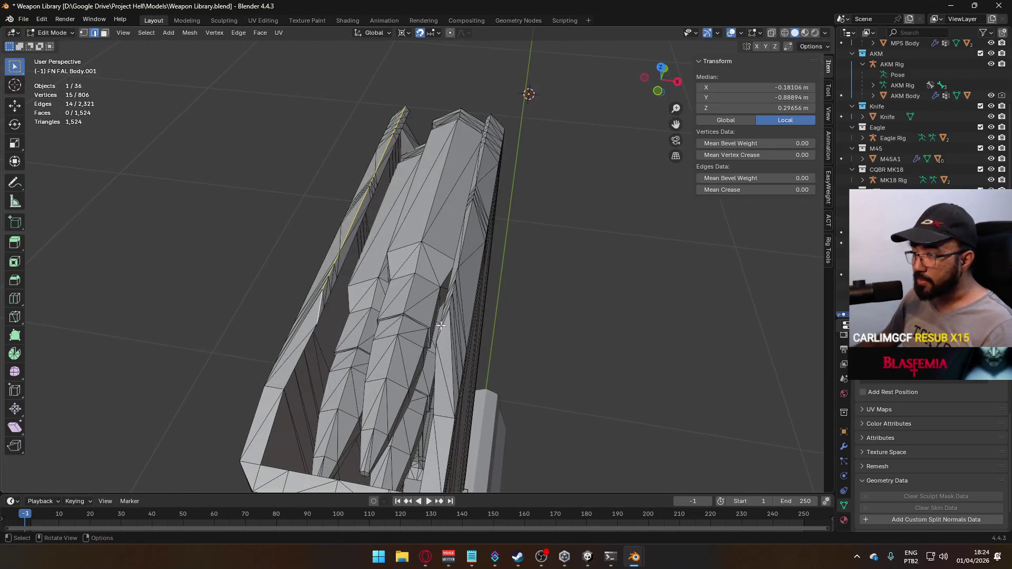
Step: Extend the top edge path and snap the 3D cursor to the selected edges, redoing it with one edge
{"action": "mouse_move", "coordinate": [531, 167]}
{"action": "middle_mouse_down"}
{"action": "mouse_move", "coordinate": [569, 298]}
{"action": "mouse_move", "coordinate": [447, 267]}
{"action": "mouse_move", "coordinate": [587, 441]}
{"action": "mouse_move", "coordinate": [513, 391]}
{"action": "mouse_move", "coordinate": [504, 362]}
{"action": "mouse_move", "coordinate": [537, 377]}
{"action": "mouse_move", "coordinate": [495, 369]}
{"action": "mouse_move", "coordinate": [428, 385]}
{"action": "mouse_move", "coordinate": [455, 334]}
{"action": "middle_mouse_up"}
{"action": "left_click", "coordinate": [600, 448], "text": "ctrl"}
{"action": "key", "text": "q"}
{"action": "left_click", "coordinate": [511, 364]}
{"action": "left_click", "coordinate": [495, 369]}
{"action": "scroll", "coordinate": [454, 334], "scroll_direction": "up", "scroll_amount": 1}
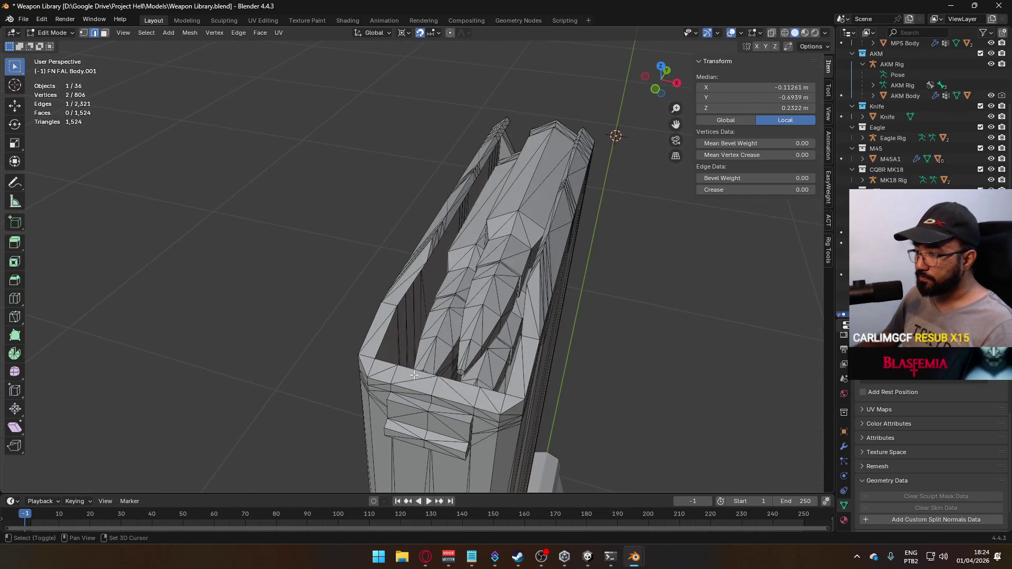
{"action": "key", "text": "q"}
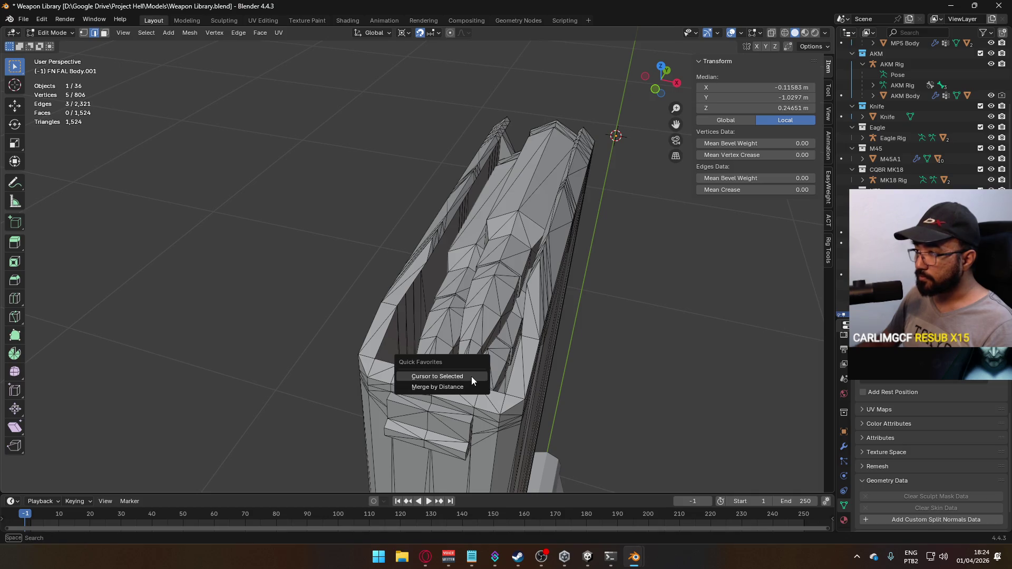
{"action": "left_click", "coordinate": [471, 376]}
Step: Check the cursor position in Front Orthographic view with X-ray on
{"action": "key", "text": "KP_1"}
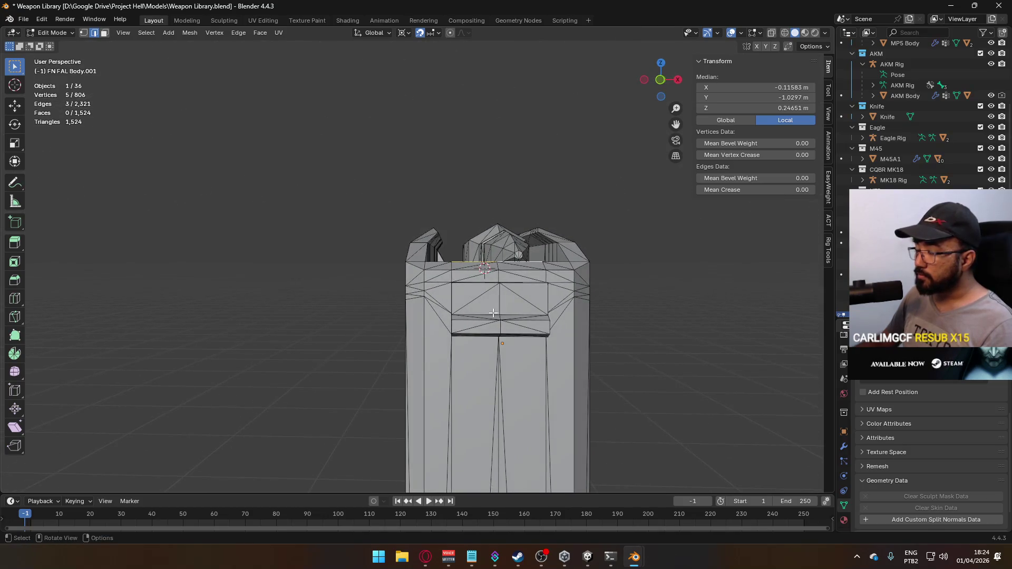
{"action": "key", "text": "KP_1"}
{"action": "key", "text": "alt+z"}
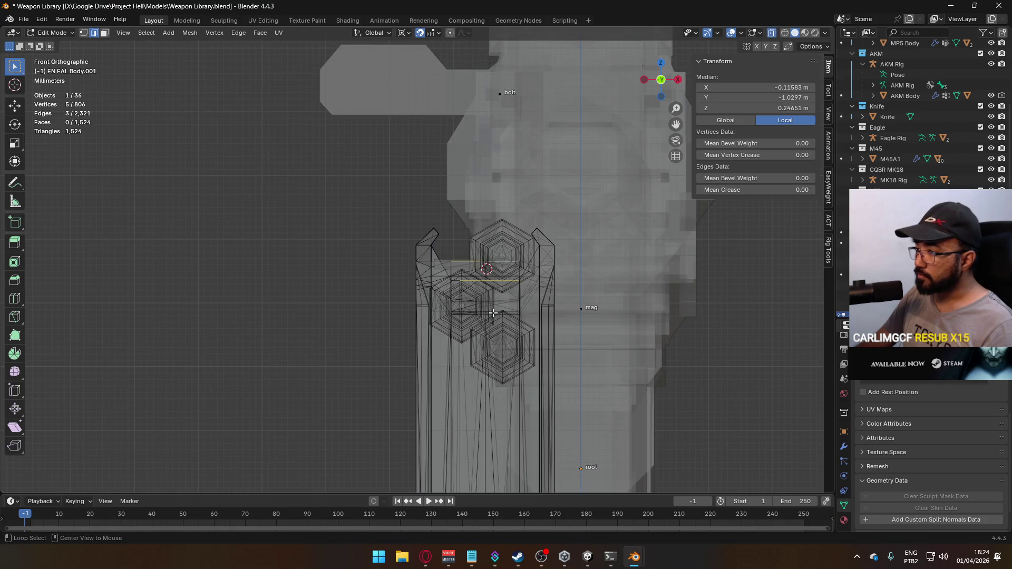
{"action": "scroll", "coordinate": [439, 277], "scroll_direction": "up", "scroll_amount": 10}
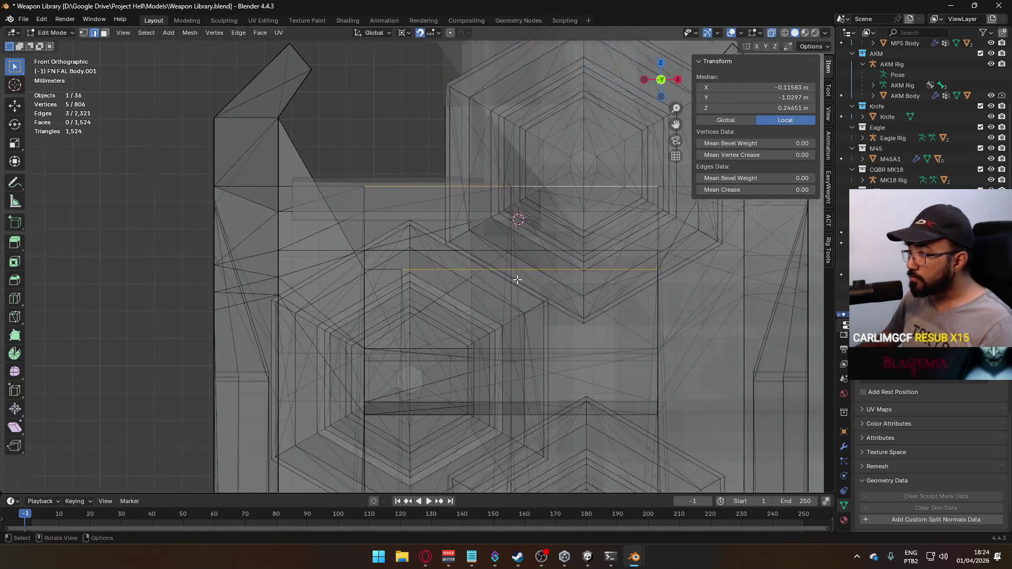
{"action": "mouse_move", "coordinate": [557, 155]}
{"action": "middle_mouse_down"}
{"action": "mouse_move", "coordinate": [464, 211]}
{"action": "mouse_move", "coordinate": [464, 274]}
{"action": "mouse_move", "coordinate": [517, 316]}
{"action": "mouse_move", "coordinate": [668, 271]}
{"action": "middle_mouse_up"}
{"action": "scroll", "coordinate": [463, 211], "scroll_direction": "down", "scroll_amount": 8}
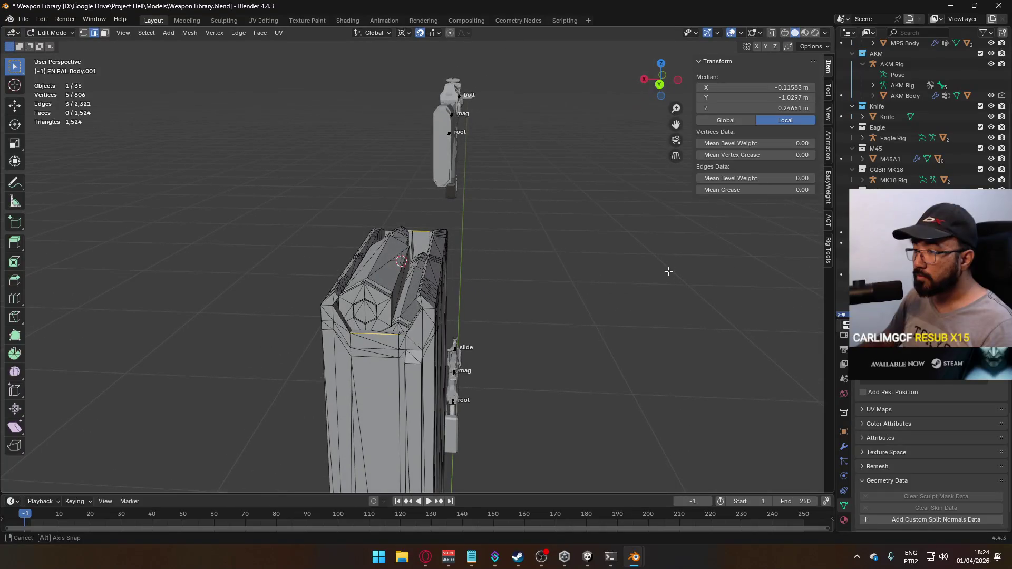
{"action": "mouse_move", "coordinate": [459, 220]}
{"action": "middle_mouse_down"}
{"action": "mouse_move", "coordinate": [465, 199]}
{"action": "mouse_move", "coordinate": [459, 235]}
{"action": "mouse_move", "coordinate": [401, 261]}
{"action": "mouse_move", "coordinate": [251, 251]}
{"action": "mouse_move", "coordinate": [216, 207]}
{"action": "mouse_move", "coordinate": [221, 188]}
{"action": "mouse_move", "coordinate": [224, 235]}
{"action": "mouse_move", "coordinate": [232, 227]}
{"action": "mouse_move", "coordinate": [422, 224]}
{"action": "mouse_move", "coordinate": [507, 248]}
{"action": "mouse_move", "coordinate": [516, 237]}
{"action": "middle_mouse_up"}
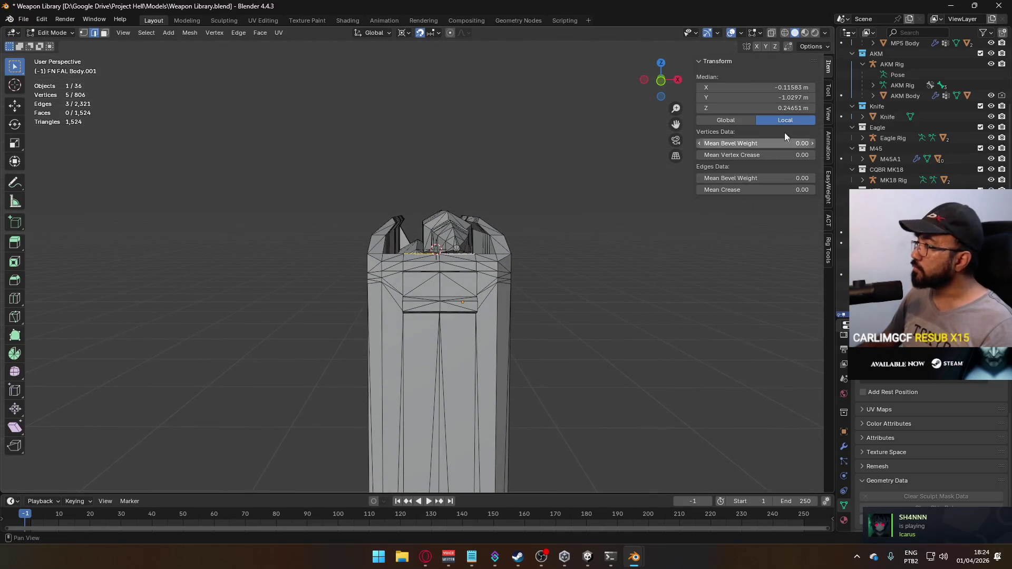
Step: Set the 3D cursor X to 0 m and return to object mode in front orthographic view
{"action": "left_click", "coordinate": [830, 118]}
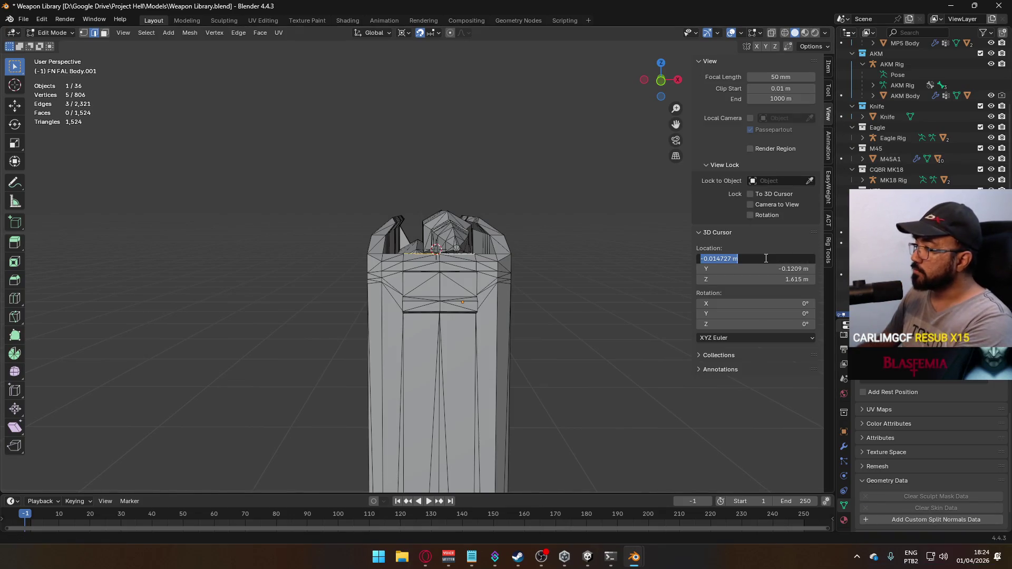
{"action": "key", "text": "Return"}
{"action": "scroll", "coordinate": [480, 216], "scroll_direction": "down", "scroll_amount": 8}
{"action": "key", "text": "KP_1"}
{"action": "scroll", "coordinate": [465, 273], "scroll_direction": "up", "scroll_amount": 5}
{"action": "key", "text": "Tab"}
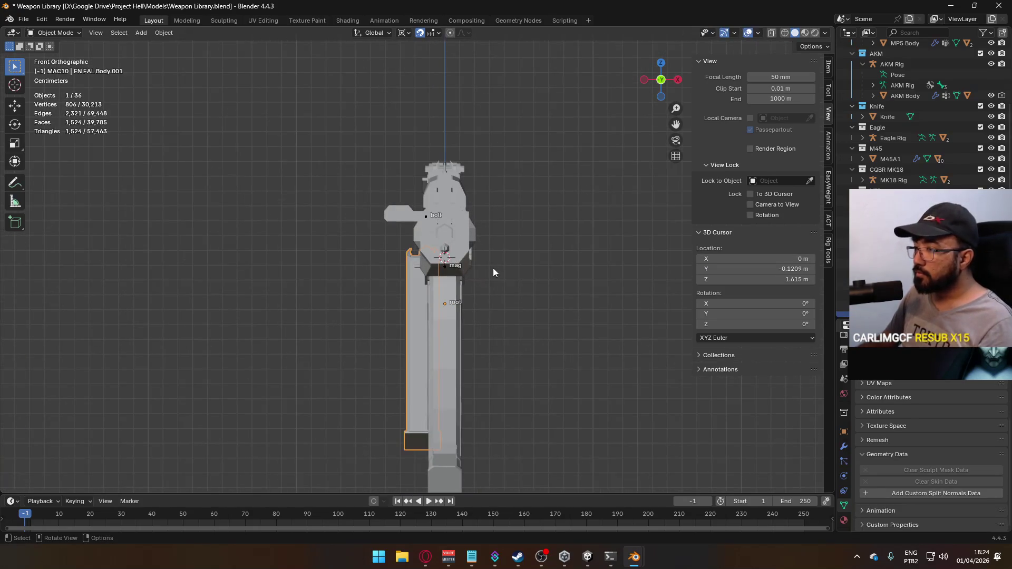
Step: Reveal the hidden objects (Alt+H) and select the magazine
{"action": "key", "text": "alt+h"}
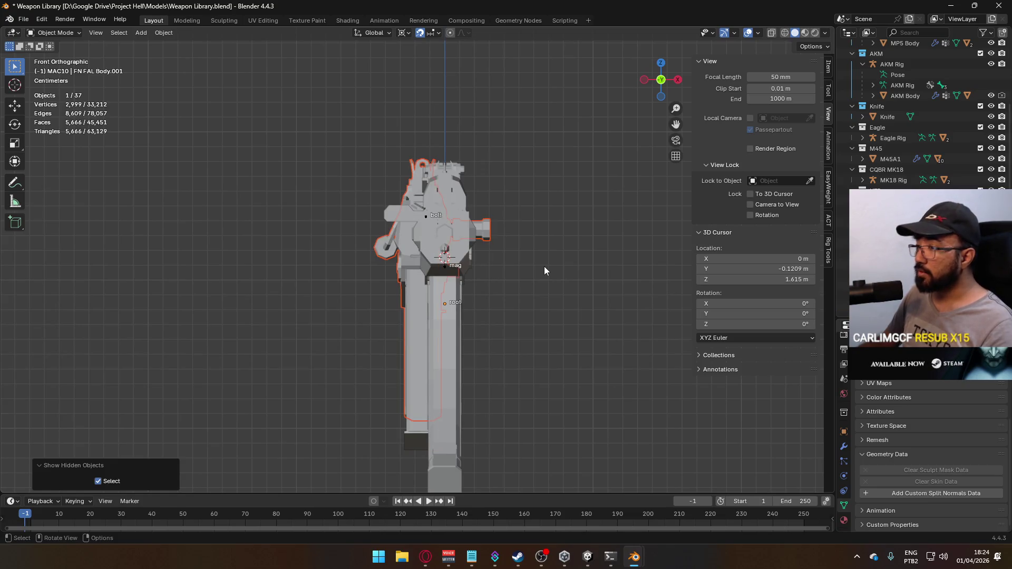
{"action": "mouse_move", "coordinate": [544, 267]}
{"action": "middle_mouse_down"}
{"action": "mouse_move", "coordinate": [421, 254]}
{"action": "mouse_move", "coordinate": [470, 241]}
{"action": "mouse_move", "coordinate": [444, 258]}
{"action": "mouse_move", "coordinate": [382, 269]}
{"action": "mouse_move", "coordinate": [362, 253]}
{"action": "mouse_move", "coordinate": [381, 235]}
{"action": "mouse_move", "coordinate": [429, 326]}
{"action": "middle_mouse_up"}
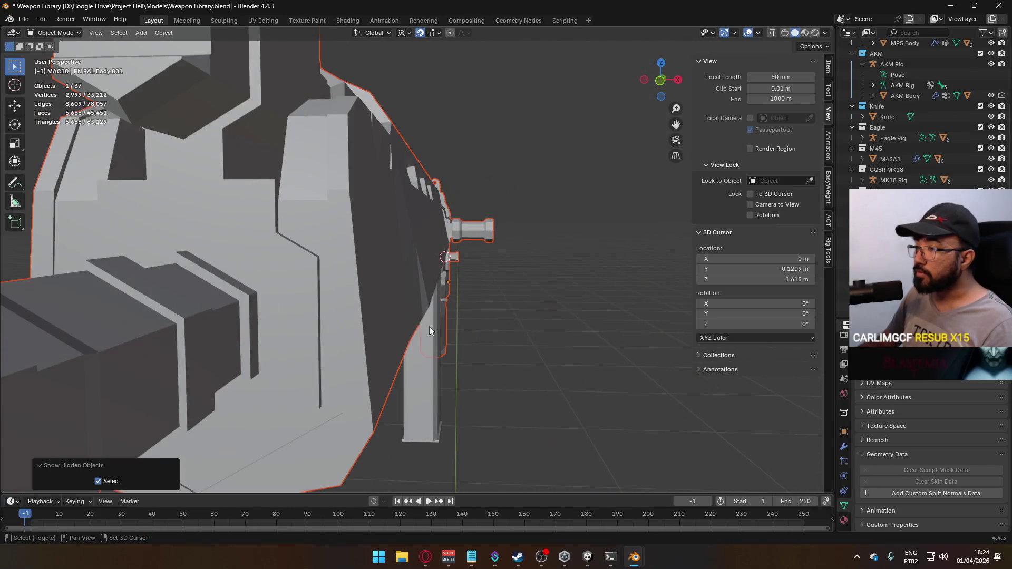
{"action": "left_click", "coordinate": [435, 339], "text": "shift"}
{"action": "scroll", "coordinate": [428, 292], "scroll_direction": "down", "scroll_amount": 3}
{"action": "mouse_move", "coordinate": [428, 292]}
{"action": "middle_mouse_down"}
{"action": "mouse_move", "coordinate": [402, 284]}
{"action": "mouse_move", "coordinate": [538, 372]}
{"action": "mouse_move", "coordinate": [537, 385]}
{"action": "middle_mouse_up"}
Step: Snap the 3D cursor to the selected FN FAL Body vertices, then reset it to the world origin
{"action": "key", "text": "Tab"}
{"action": "key", "text": "q"}
{"action": "left_click", "coordinate": [536, 247]}
{"action": "key", "text": "Tab"}
{"action": "key", "text": "q"}
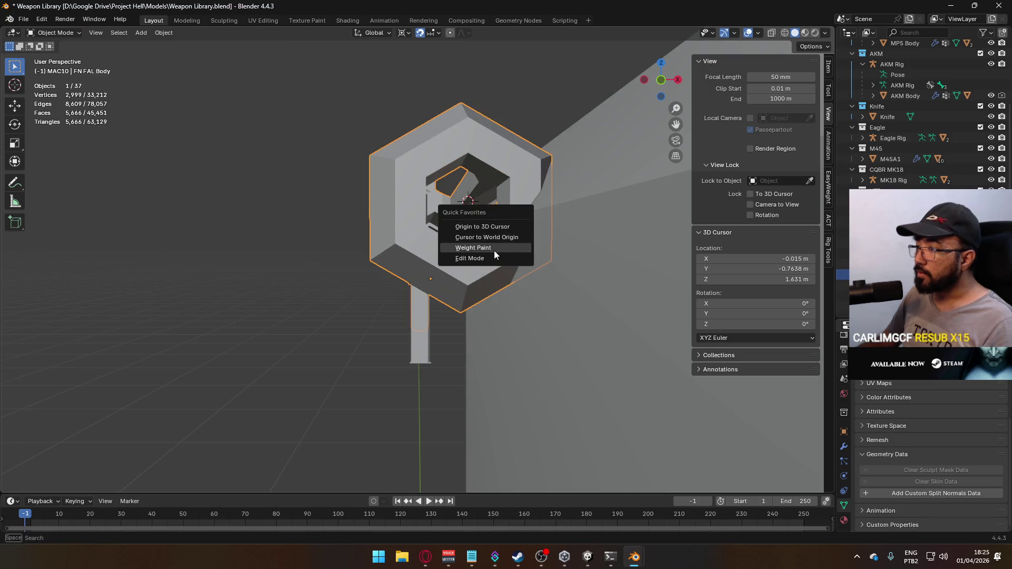
{"action": "left_click", "coordinate": [506, 238]}
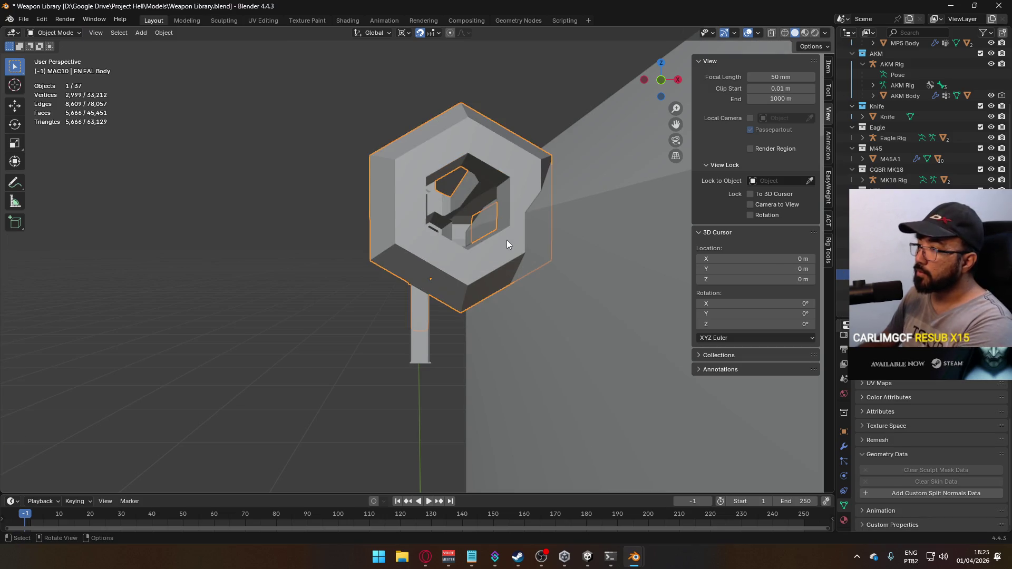
Step: Snap the 3D cursor into the hole's centre and set the rifle body's origin there
{"action": "key", "text": "Tab"}
{"action": "key", "text": "q"}
{"action": "left_click", "coordinate": [486, 220]}
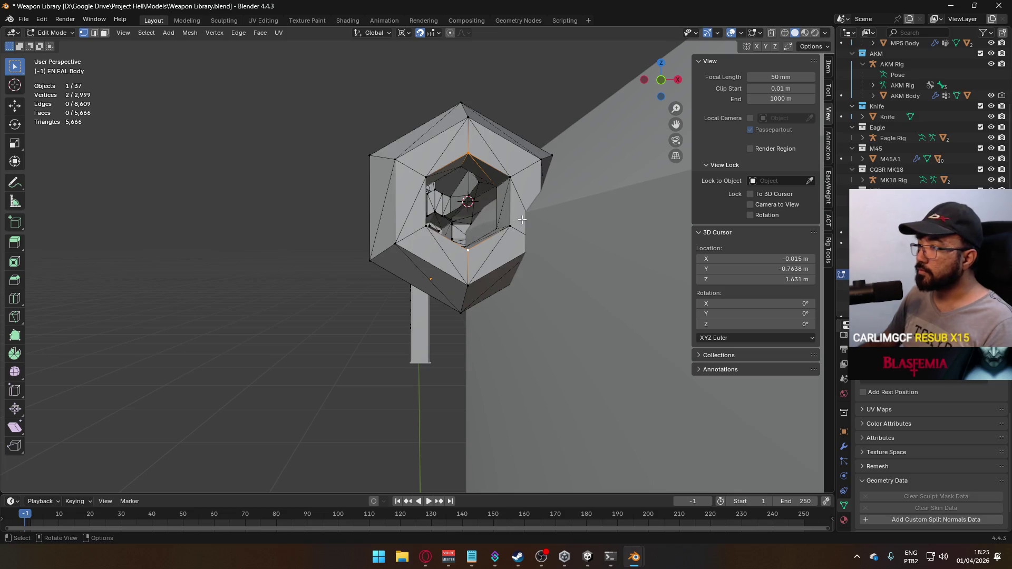
{"action": "key", "text": "Tab"}
{"action": "key", "text": "q"}
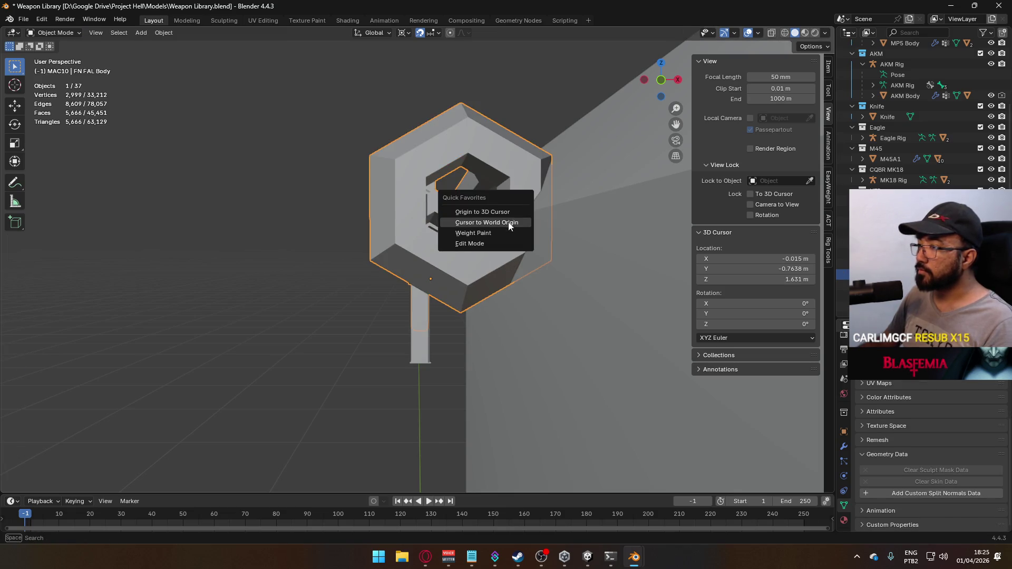
{"action": "left_click", "coordinate": [508, 212]}
{"action": "key", "text": "KP_3"}
{"action": "key", "text": "KP_1"}
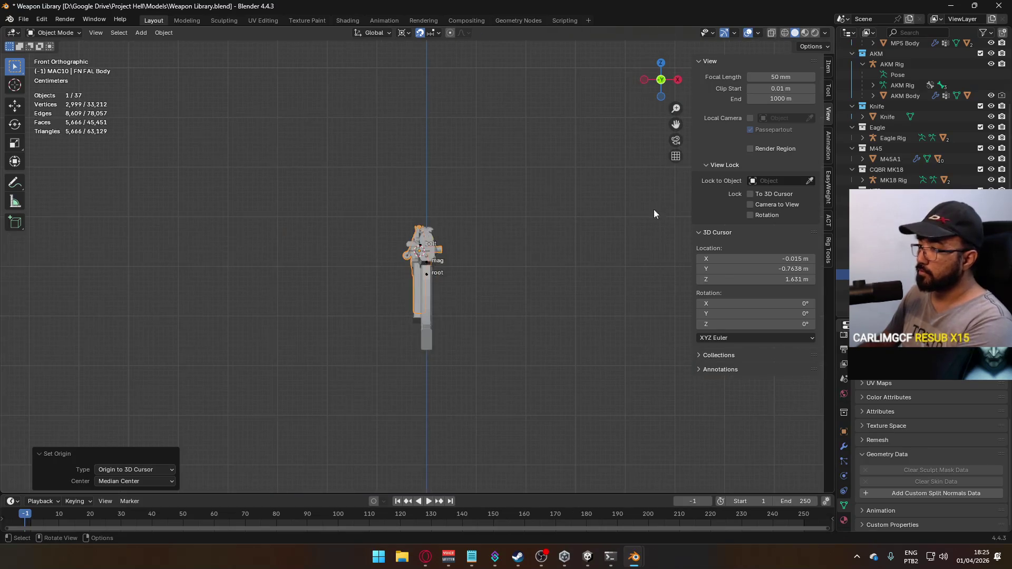
Step: Parent the magazine to the FN FAL Body with Ctrl+P
{"action": "left_click", "coordinate": [828, 65]}
{"action": "mouse_move", "coordinate": [580, 185]}
{"action": "middle_mouse_down"}
{"action": "mouse_move", "coordinate": [533, 207]}
{"action": "mouse_move", "coordinate": [445, 308]}
{"action": "middle_mouse_up"}
{"action": "left_click", "coordinate": [432, 306]}
{"action": "left_click", "coordinate": [479, 241], "text": "shift"}
{"action": "key", "text": "ctrl+p"}
{"action": "left_click", "coordinate": [479, 240]}
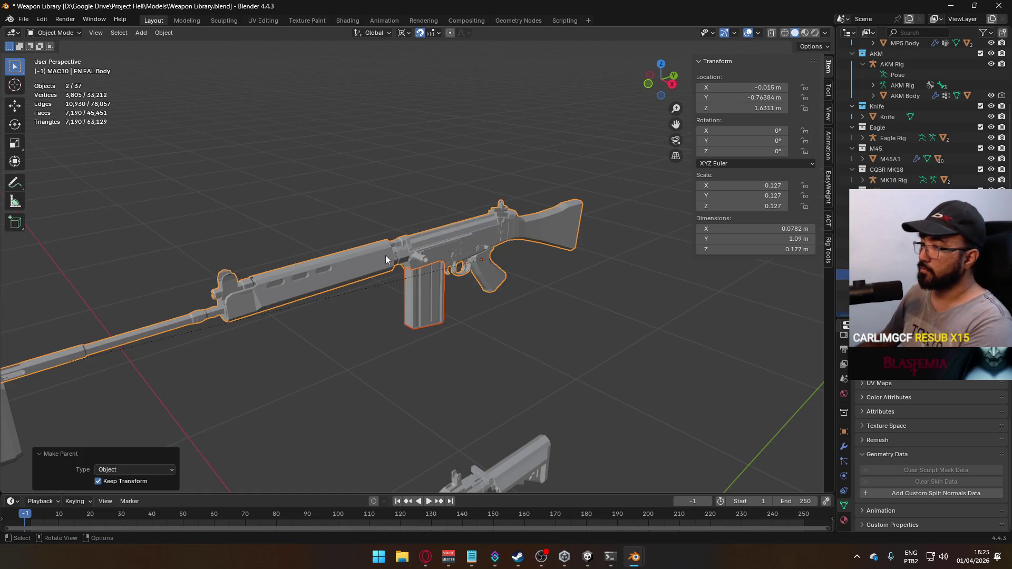
Step: Centre the FN FAL Body at Location X 0
{"action": "middle_click_drag", "start_coordinate": [406, 255], "coordinate": [357, 263], "text": "shift"}
{"action": "left_click", "coordinate": [356, 264]}
{"action": "type", "text": "0"}
{"action": "key", "text": "Return"}
Step: Edit the magazine mesh in see-through front orthographic view
{"action": "mouse_move", "coordinate": [527, 198]}
{"action": "middle_mouse_down"}
{"action": "mouse_move", "coordinate": [381, 245]}
{"action": "mouse_move", "coordinate": [439, 249]}
{"action": "middle_mouse_up"}
{"action": "scroll", "coordinate": [439, 249], "scroll_direction": "up", "scroll_amount": 2}
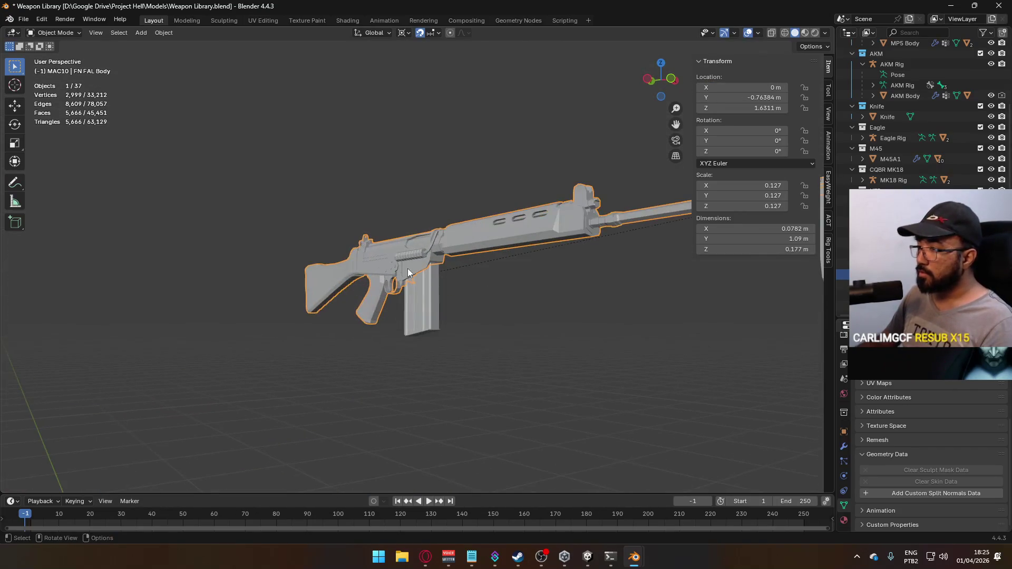
{"action": "left_click", "coordinate": [429, 289]}
{"action": "scroll", "coordinate": [429, 292], "scroll_direction": "up", "scroll_amount": 4}
{"action": "scroll", "coordinate": [425, 300], "scroll_direction": "up", "scroll_amount": 3}
{"action": "key", "text": "Tab"}
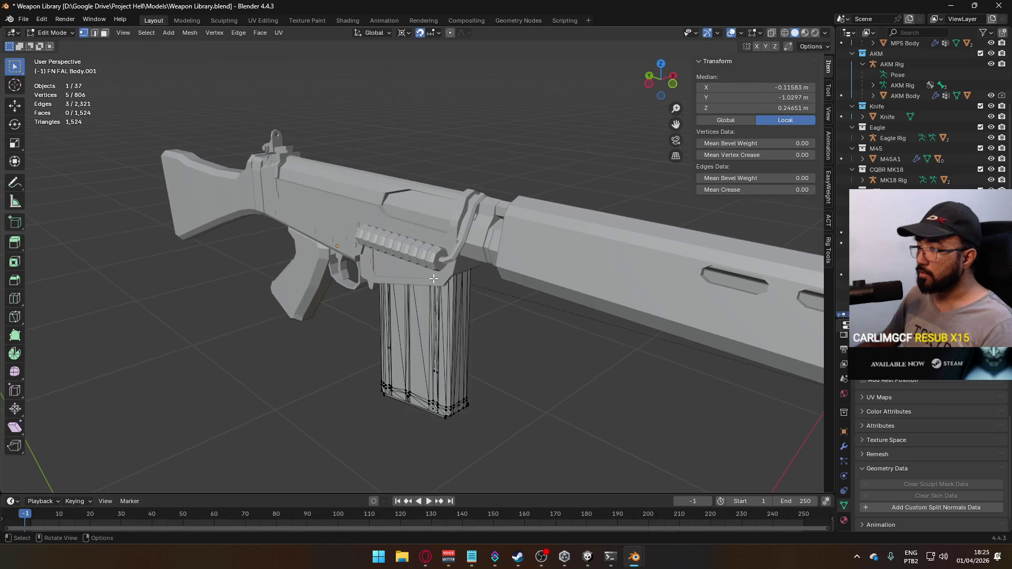
{"action": "key", "text": "alt+z"}
{"action": "mouse_move", "coordinate": [433, 279]}
{"action": "middle_mouse_down"}
{"action": "mouse_move", "coordinate": [442, 270]}
{"action": "mouse_move", "coordinate": [475, 279]}
{"action": "mouse_move", "coordinate": [468, 248]}
{"action": "middle_mouse_up"}
{"action": "key", "text": "KP_1"}
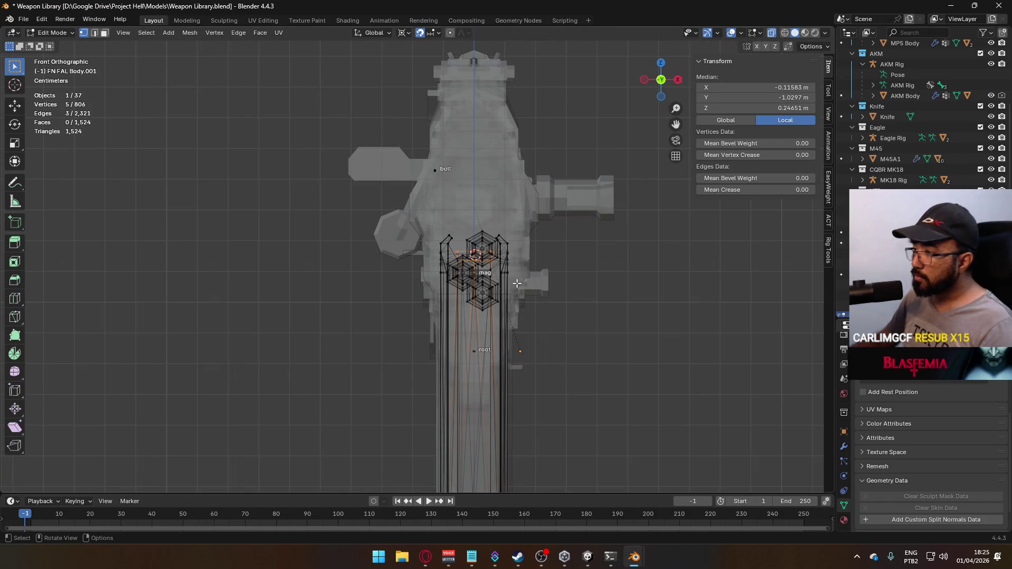
{"action": "scroll", "coordinate": [517, 283], "scroll_direction": "up", "scroll_amount": 10}
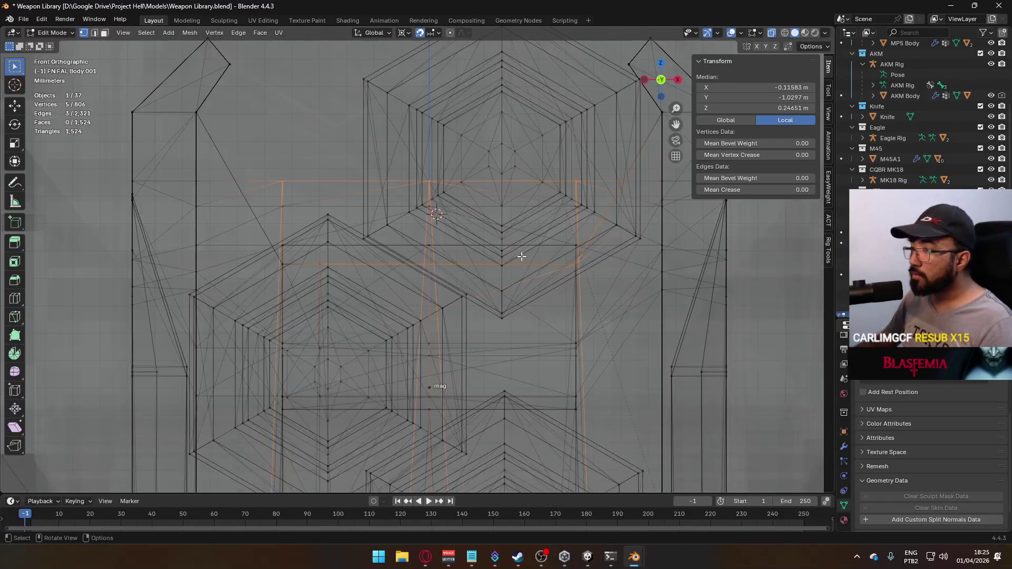
Step: Snap the 3D cursor to the selected magazine vertices and set its X to 0
{"action": "key", "text": "q"}
{"action": "left_click", "coordinate": [512, 251]}
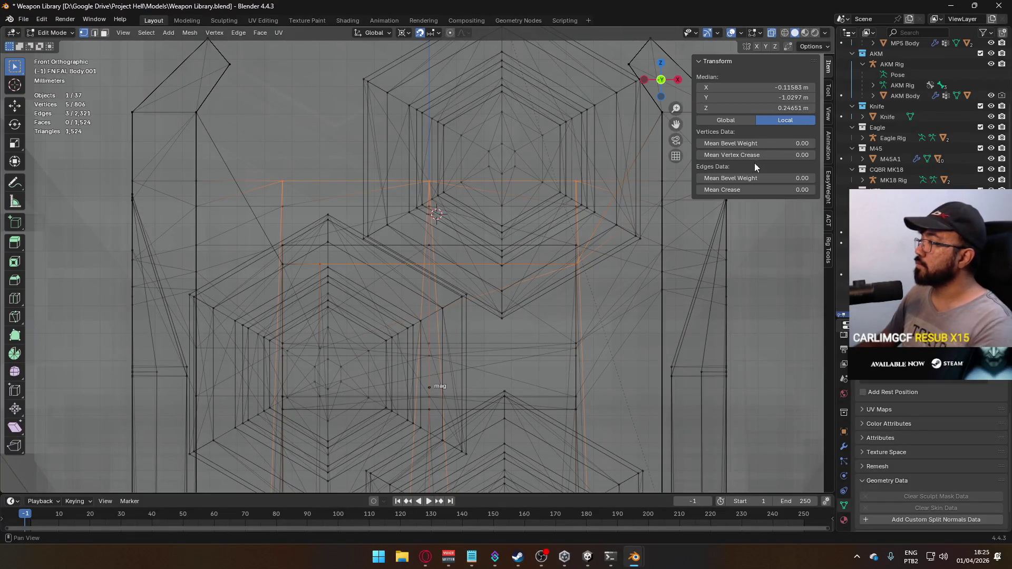
{"action": "left_click", "coordinate": [828, 114]}
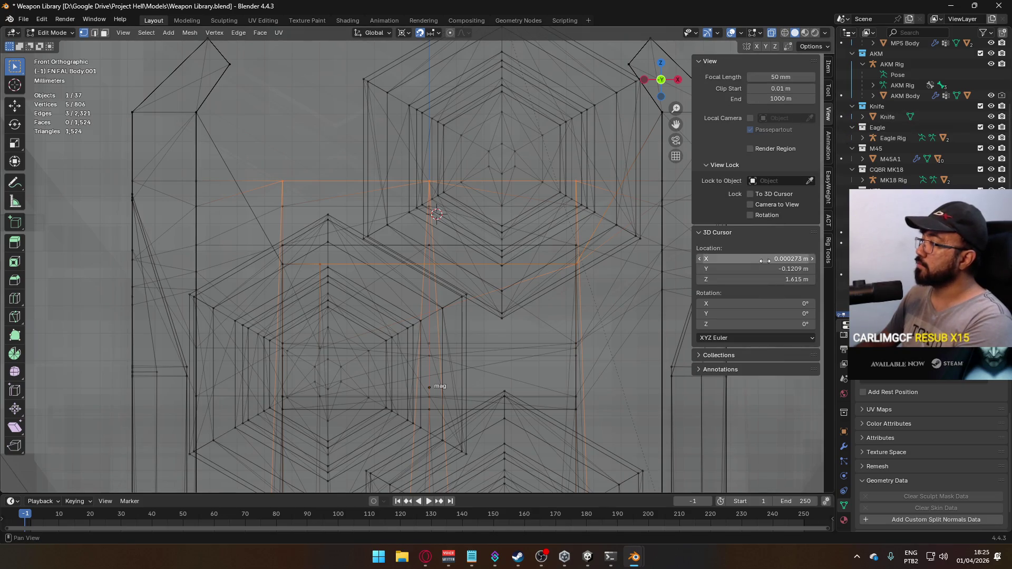
{"action": "type", "text": "0"}
{"action": "key", "text": "Return"}
{"action": "scroll", "coordinate": [497, 256], "scroll_direction": "down", "scroll_amount": 5}
{"action": "middle_click_drag", "start_coordinate": [497, 256], "coordinate": [479, 260]}
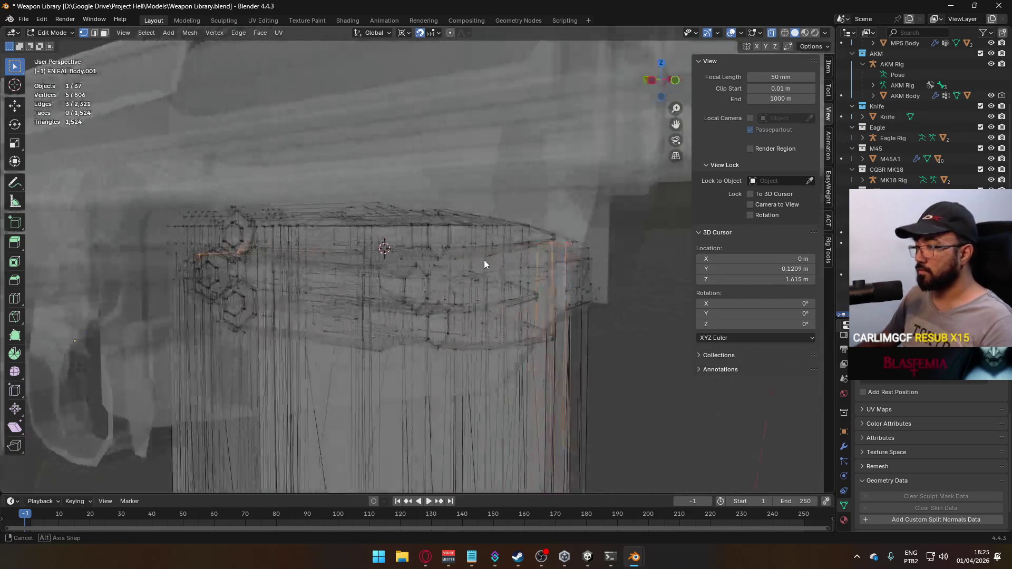
{"action": "scroll", "coordinate": [499, 262], "scroll_direction": "up", "scroll_amount": 8}
{"action": "scroll", "coordinate": [499, 262], "scroll_direction": "down", "scroll_amount": 5}
Step: Snap the cursor to the magazine's selected vertices and move the magazine's origin there
{"action": "middle_click_drag", "start_coordinate": [533, 278], "coordinate": [371, 274]}
{"action": "scroll", "coordinate": [472, 273], "scroll_direction": "up", "scroll_amount": 3}
{"action": "key", "text": "q"}
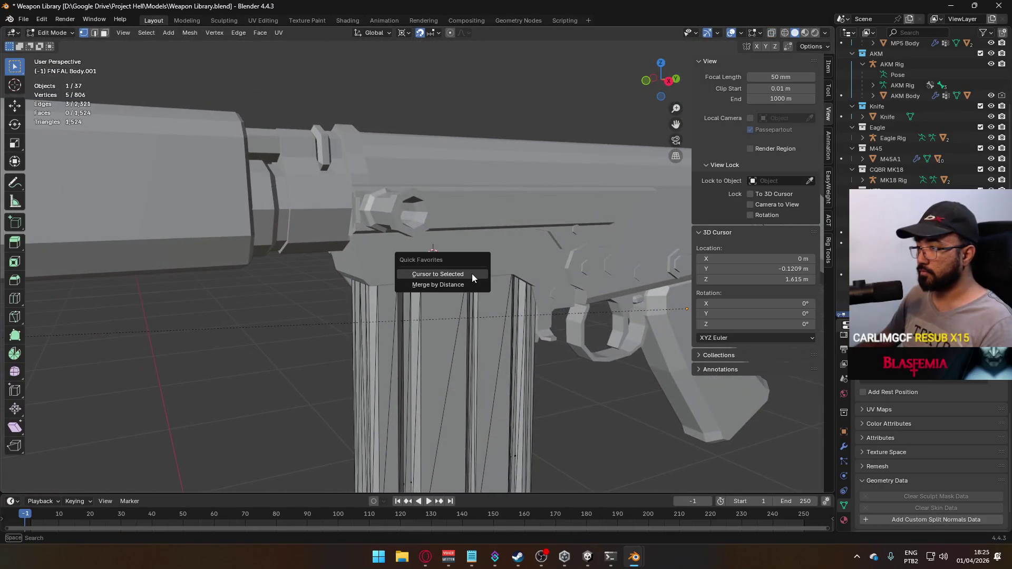
{"action": "left_click", "coordinate": [472, 273]}
{"action": "key", "text": "Tab"}
{"action": "key", "text": "q"}
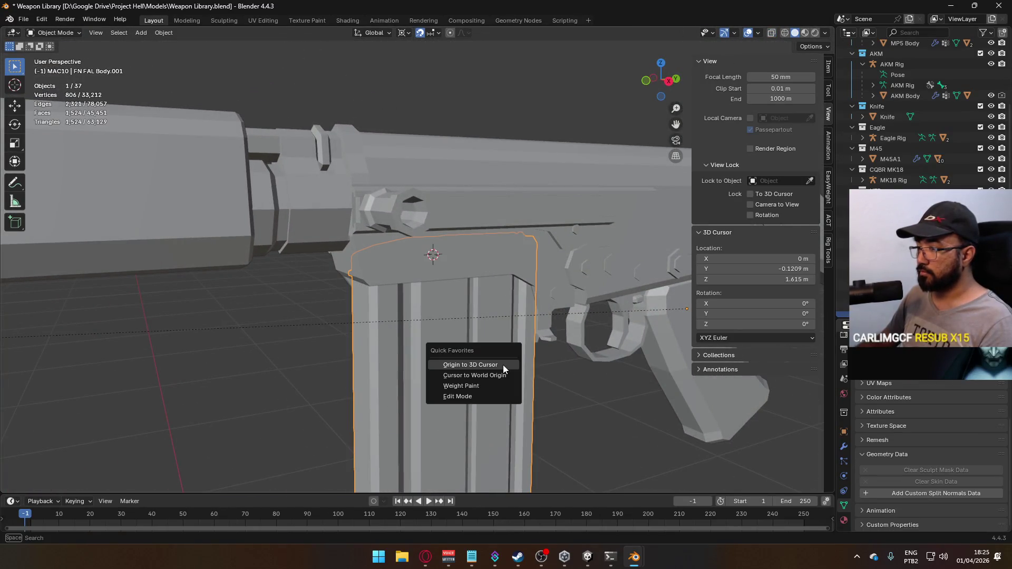
{"action": "left_click", "coordinate": [502, 364]}
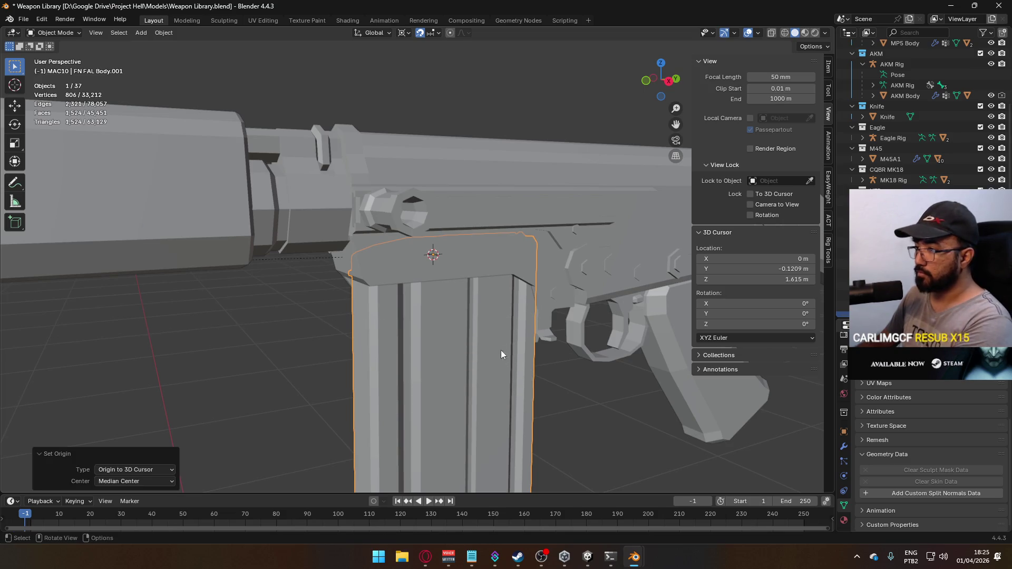
{"action": "scroll", "coordinate": [496, 345], "scroll_direction": "down", "scroll_amount": 4}
{"action": "key", "text": "KP_3"}
{"action": "scroll", "coordinate": [454, 324], "scroll_direction": "up", "scroll_amount": 4}
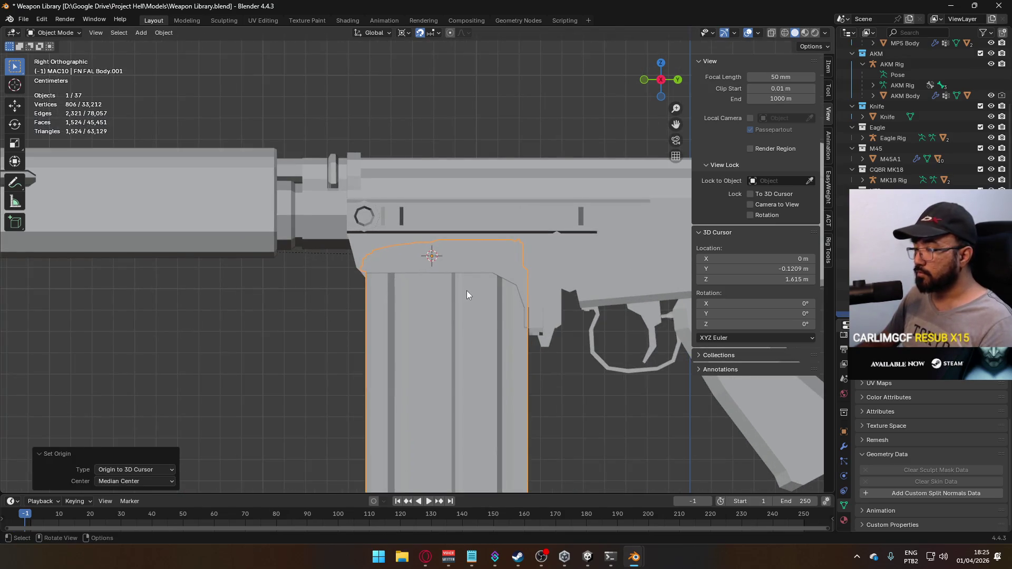
Step: Check the magazine's transform and 3D cursor values, then raise the cursor's height
{"action": "key", "text": "Tab"}
{"action": "key", "text": "Tab"}
{"action": "key", "text": "alt+z"}
{"action": "scroll", "coordinate": [467, 295], "scroll_direction": "up", "scroll_amount": 1}
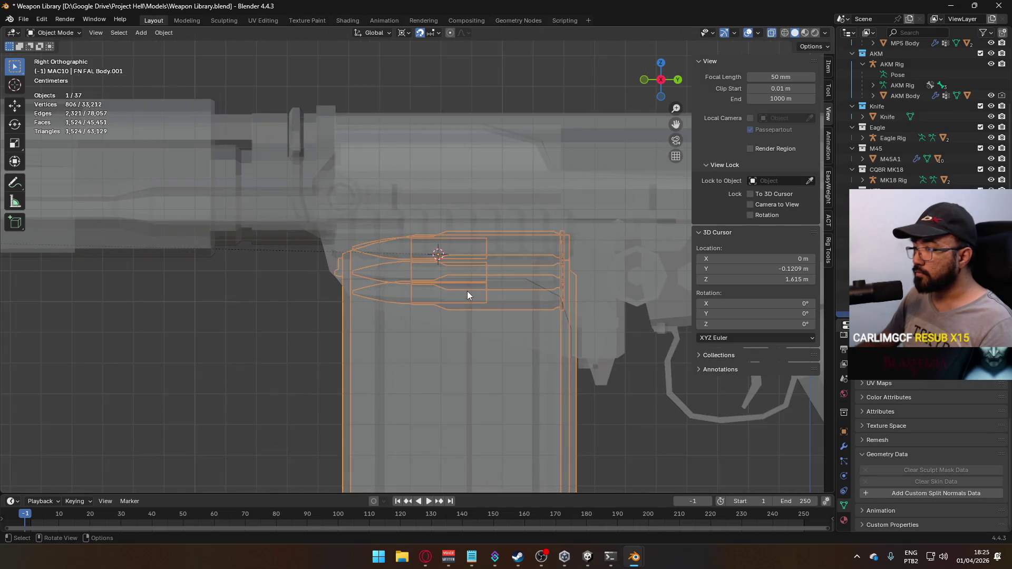
{"action": "scroll", "coordinate": [466, 295], "scroll_direction": "up", "scroll_amount": 1}
{"action": "left_click", "coordinate": [828, 69]}
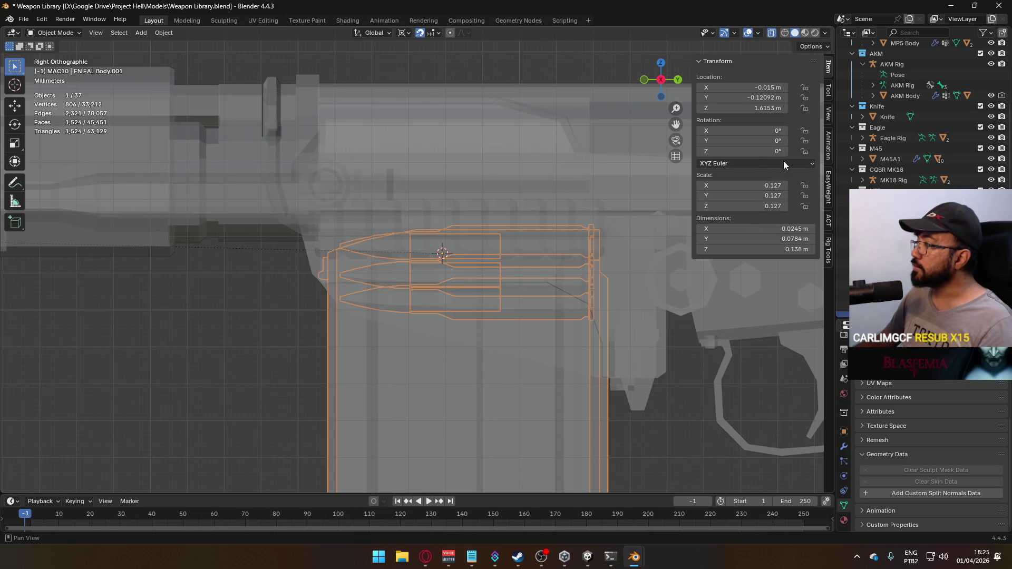
{"action": "left_click", "coordinate": [827, 113]}
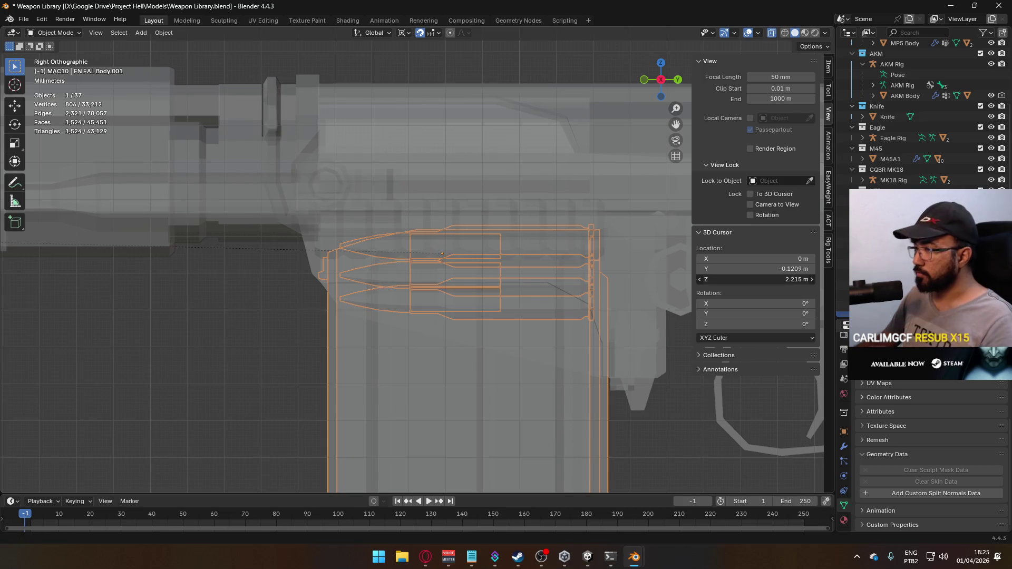
{"action": "key", "text": "Tab"}
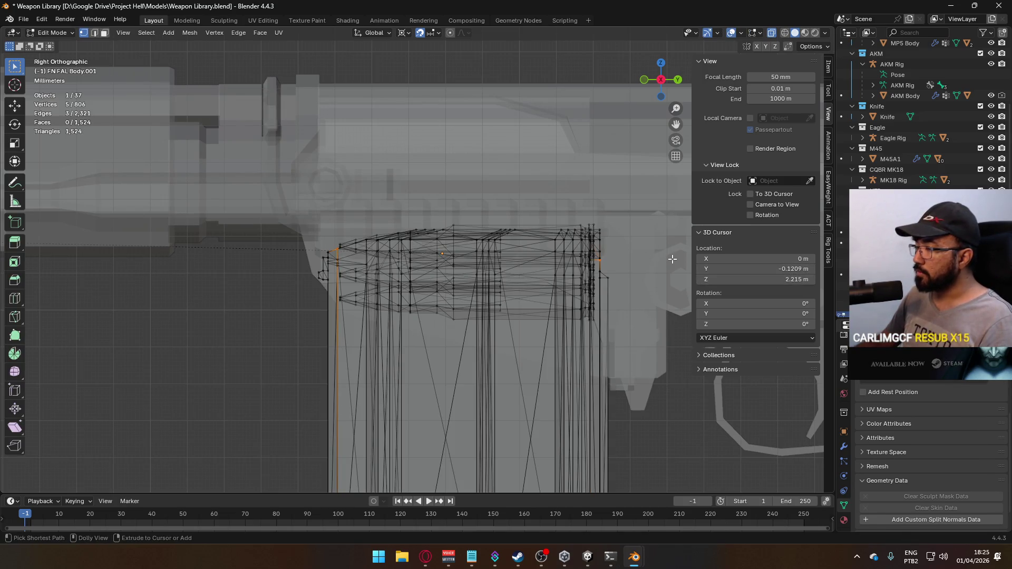
{"action": "key", "text": "Tab"}
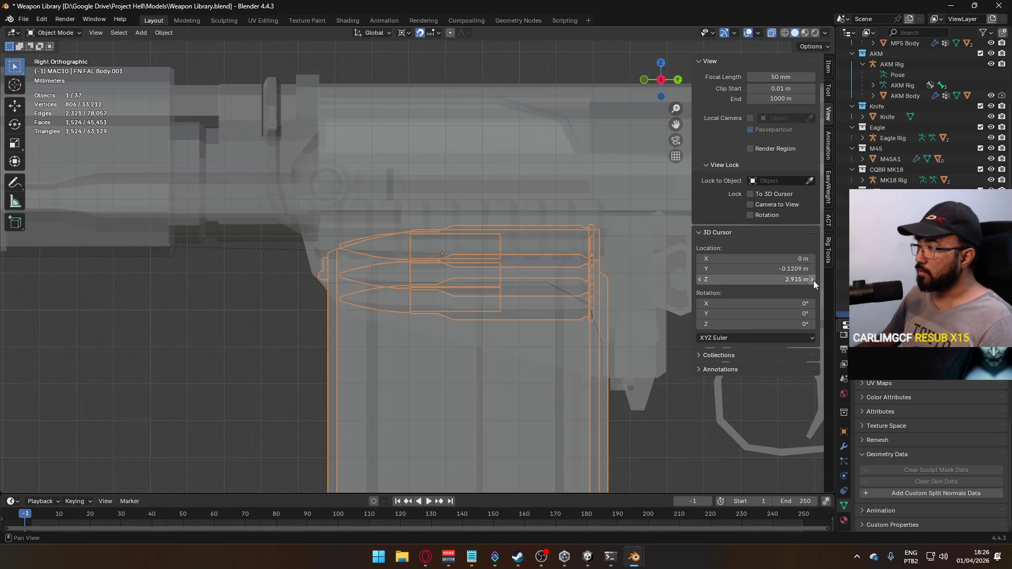
{"action": "left_click_drag", "start_coordinate": [759, 279], "coordinate": [774, 280]}
Step: Snap the 3D cursor to the selected magazine vertices with Shift+S Cursor to Selected
{"action": "mouse_move", "coordinate": [472, 253]}
{"action": "middle_mouse_down"}
{"action": "mouse_move", "coordinate": [480, 265]}
{"action": "mouse_move", "coordinate": [516, 262]}
{"action": "mouse_move", "coordinate": [467, 283]}
{"action": "mouse_move", "coordinate": [467, 263]}
{"action": "mouse_move", "coordinate": [500, 273]}
{"action": "middle_mouse_up"}
{"action": "key", "text": "Tab"}
{"action": "scroll", "coordinate": [479, 263], "scroll_direction": "up", "scroll_amount": 3}
{"action": "key", "text": "shift+s"}
{"action": "left_click", "coordinate": [483, 259]}
{"action": "mouse_move", "coordinate": [515, 268]}
{"action": "middle_mouse_down"}
{"action": "mouse_move", "coordinate": [510, 279]}
{"action": "mouse_move", "coordinate": [536, 234]}
{"action": "mouse_move", "coordinate": [558, 222]}
{"action": "mouse_move", "coordinate": [515, 264]}
{"action": "mouse_move", "coordinate": [474, 260]}
{"action": "mouse_move", "coordinate": [481, 232]}
{"action": "mouse_move", "coordinate": [476, 270]}
{"action": "mouse_move", "coordinate": [669, 277]}
{"action": "middle_mouse_up"}
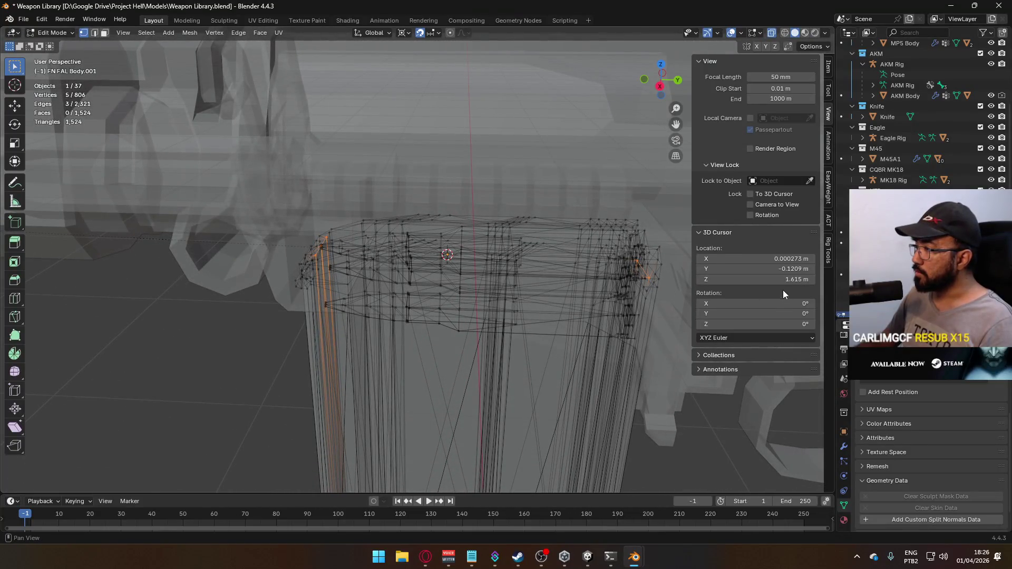
Step: Set the 3D cursor's Z to 1.625 m, then adjust it to 1.615 m
{"action": "left_click", "coordinate": [743, 278]}
{"action": "type", "text": "1.625"}
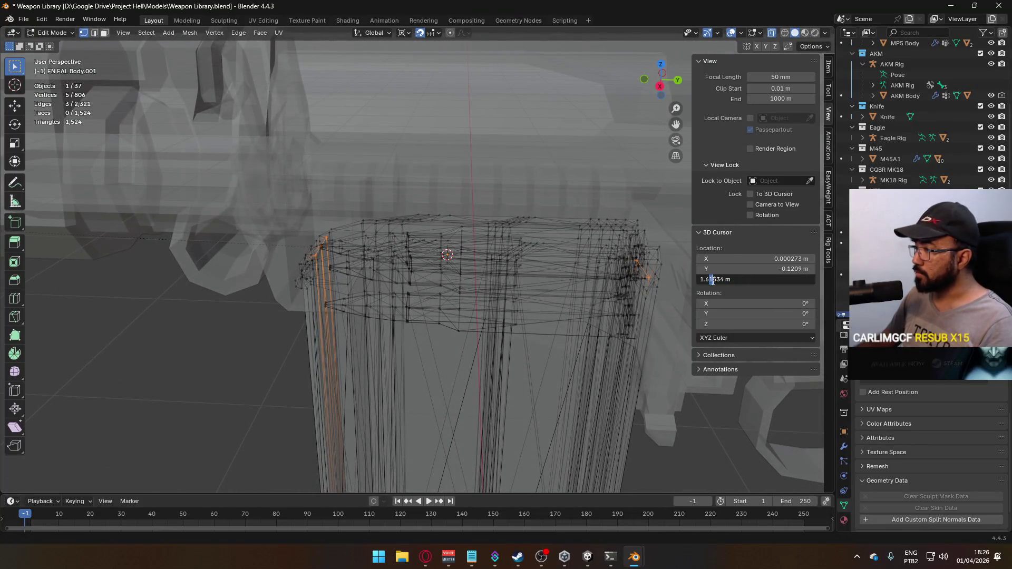
{"action": "key", "text": "Return"}
{"action": "middle_click_drag", "start_coordinate": [567, 276], "coordinate": [590, 213]}
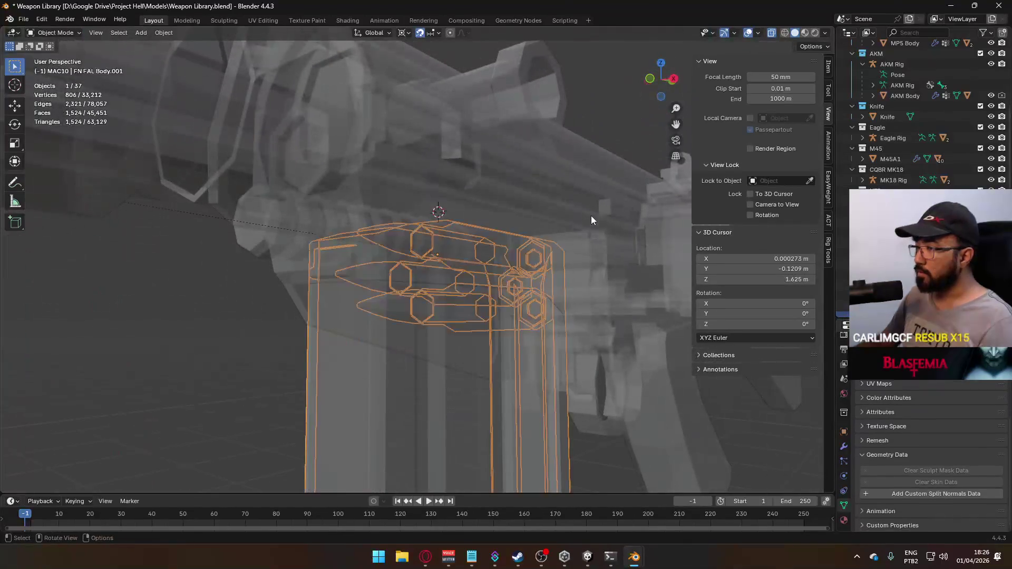
{"action": "left_click", "coordinate": [715, 278]}
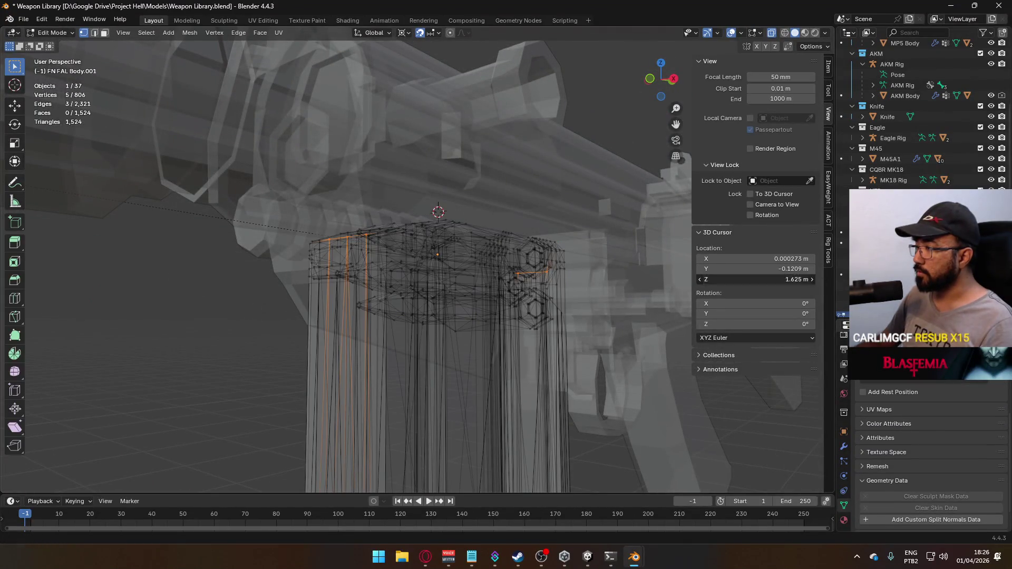
{"action": "type", "text": "1.615"}
{"action": "key", "text": "Return"}
{"action": "middle_click_drag", "start_coordinate": [527, 237], "coordinate": [590, 231]}
Step: Set the 3D cursor's Y to -0.1109 m
{"action": "left_click", "coordinate": [711, 270]}
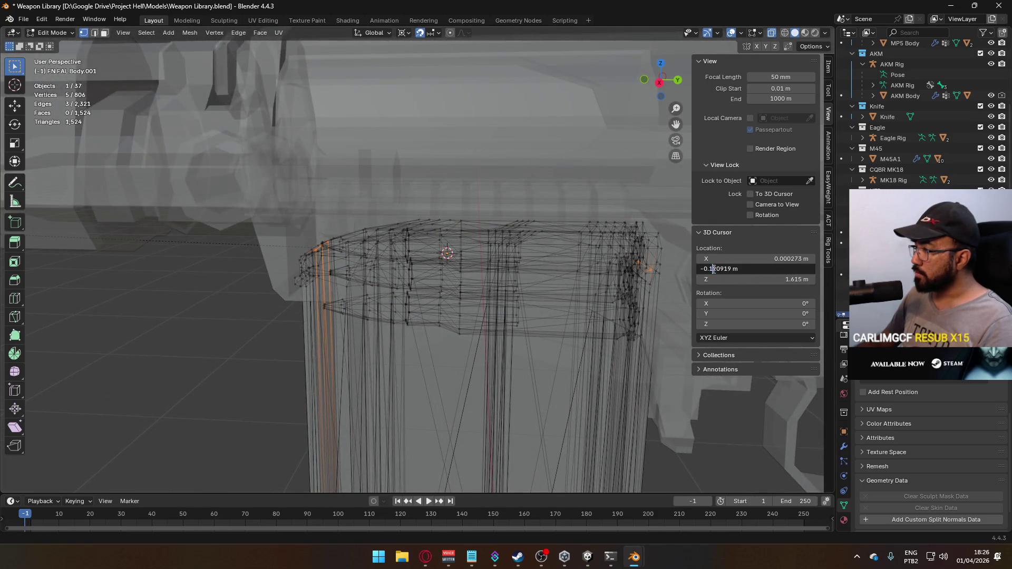
{"action": "type", "text": "3"}
{"action": "key", "text": "Return"}
{"action": "left_click", "coordinate": [725, 270]}
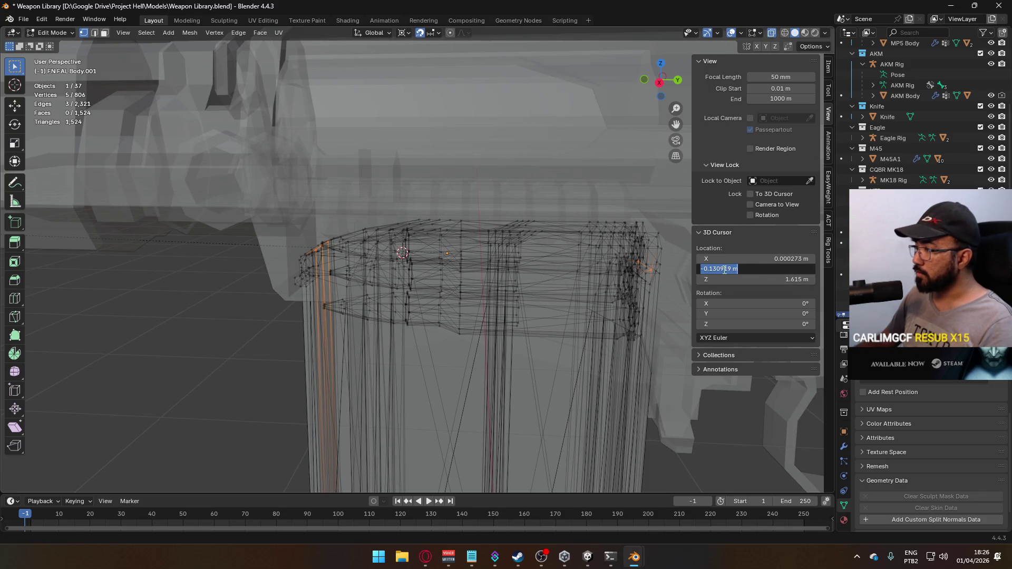
{"action": "key", "text": "Delete"}
{"action": "key", "text": "Delete"}
{"action": "key", "text": "Delete"}
{"action": "type", "text": "109"}
{"action": "key", "text": "Return"}
{"action": "middle_click_drag", "start_coordinate": [553, 261], "coordinate": [518, 280]}
Step: Move the magazine's origin to the 3D cursor in object mode
{"action": "key", "text": "Tab"}
{"action": "key", "text": "ctrl+alt+shift+c"}
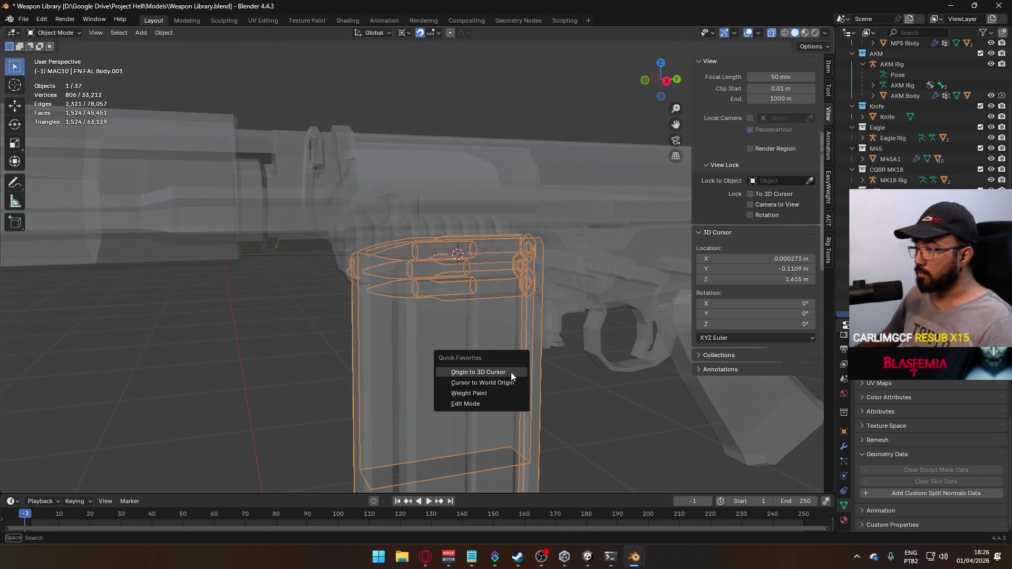
{"action": "left_click", "coordinate": [510, 372]}
{"action": "key", "text": "KP_3"}
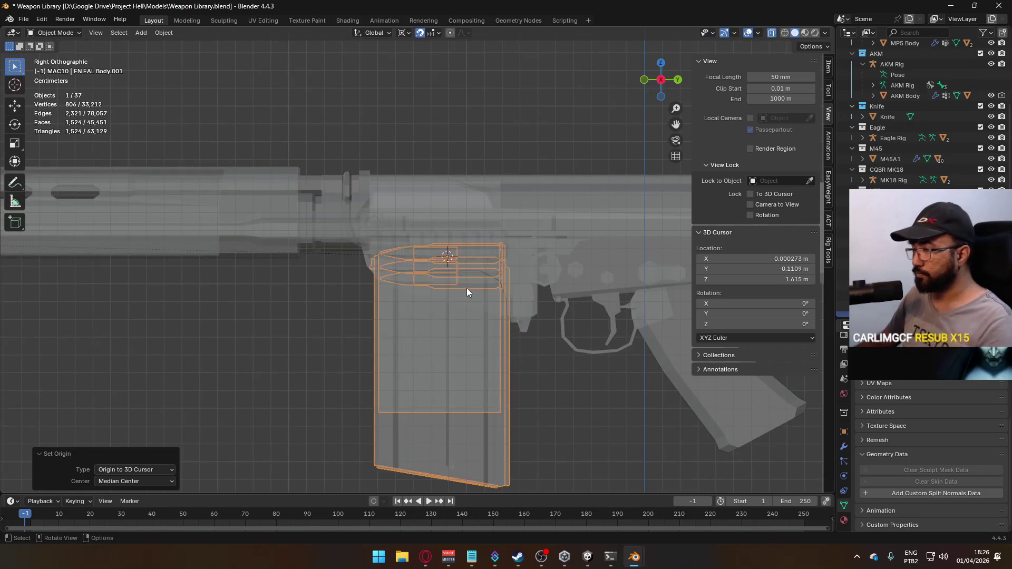
{"action": "mouse_move", "coordinate": [460, 311]}
{"action": "middle_mouse_down"}
{"action": "mouse_move", "coordinate": [522, 276]}
{"action": "mouse_move", "coordinate": [518, 319]}
{"action": "middle_mouse_up"}
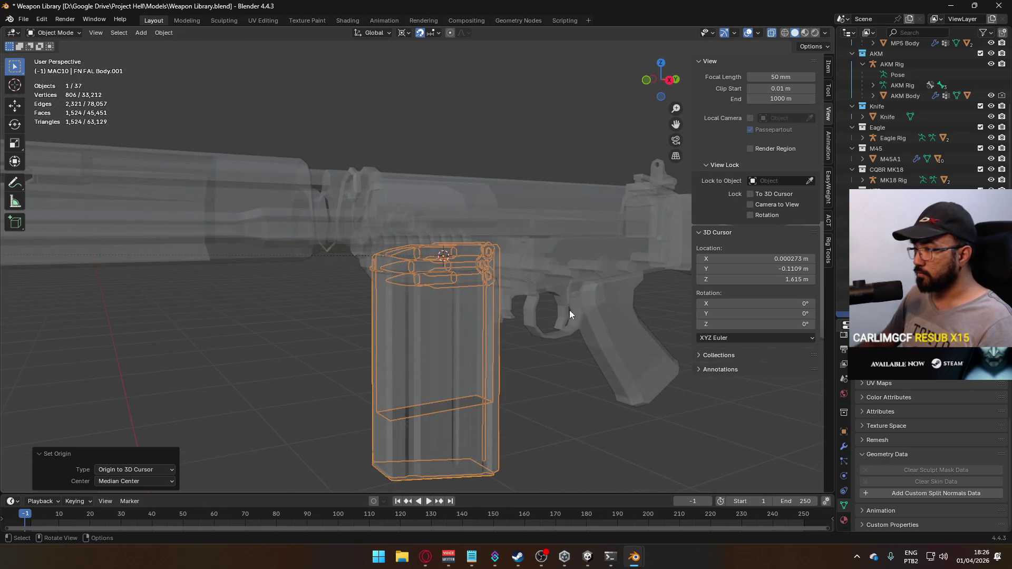
Step: Select the FN FAL Body, frame it in right orthographic view, and enter Edit Mode
{"action": "left_click", "coordinate": [620, 280]}
{"action": "key", "text": "KP_3"}
{"action": "scroll", "coordinate": [569, 290], "scroll_direction": "up", "scroll_amount": 2}
{"action": "key", "text": "Tab"}
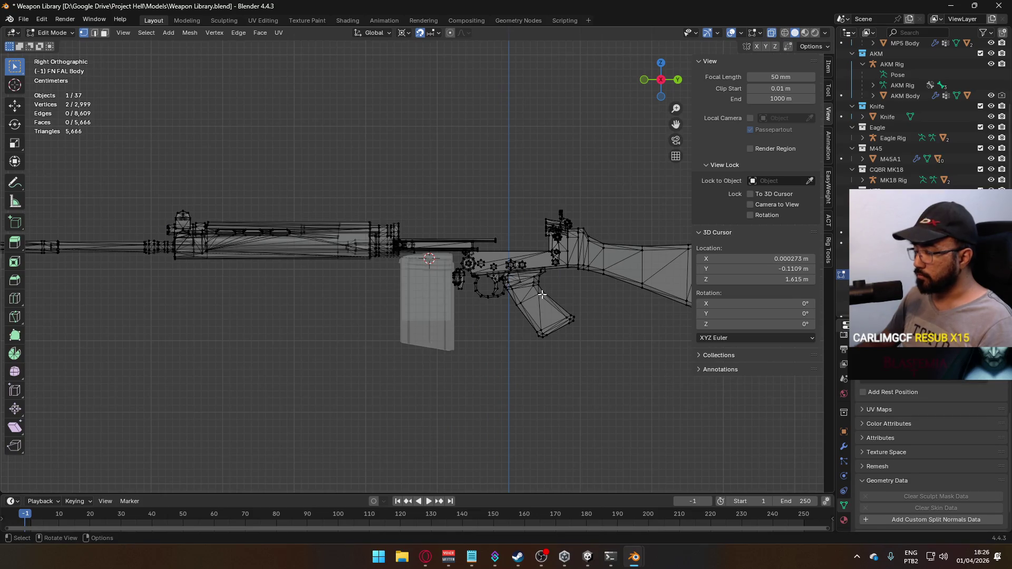
Step: Select the AKM rig and move it over the FAL to compare them
{"action": "key", "text": "Tab"}
{"action": "left_click", "coordinate": [548, 369]}
{"action": "scroll", "coordinate": [553, 371], "scroll_direction": "down", "scroll_amount": 5}
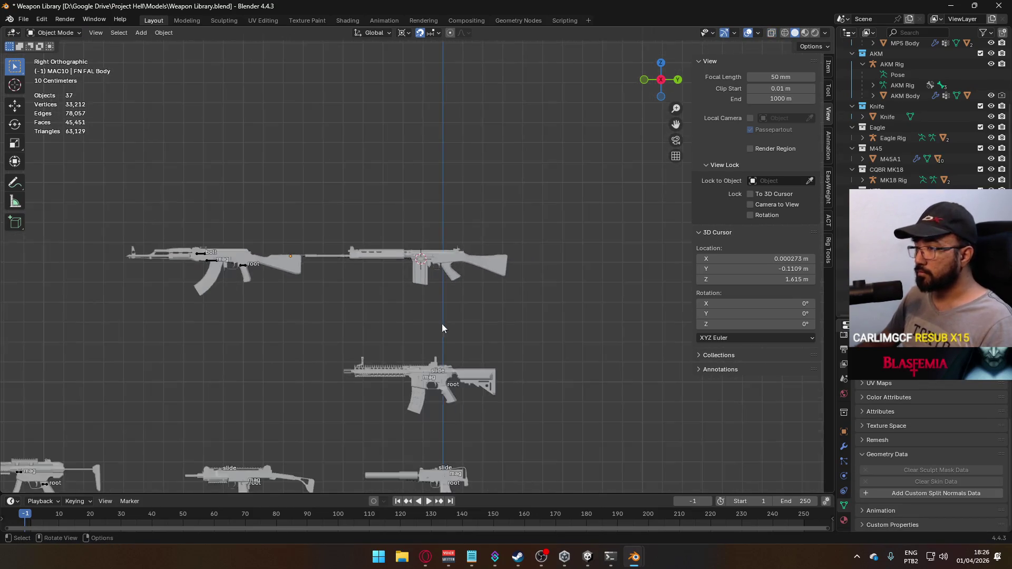
{"action": "left_click", "coordinate": [248, 263]}
{"action": "scroll", "coordinate": [251, 267], "scroll_direction": "up", "scroll_amount": 2}
{"action": "key", "text": "g"}
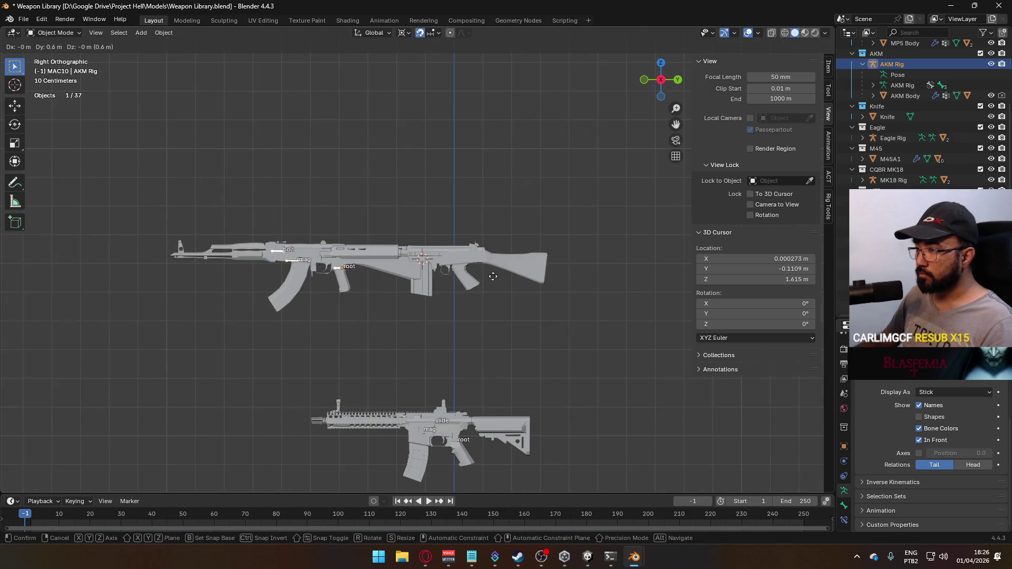
{"action": "left_click", "coordinate": [580, 269]}
{"action": "scroll", "coordinate": [567, 295], "scroll_direction": "up", "scroll_amount": 3}
Step: Inspect the AKM rig's bones and move it back beside the other rifles
{"action": "key", "text": "Tab"}
{"action": "key", "text": "Tab"}
{"action": "scroll", "coordinate": [564, 300], "scroll_direction": "down", "scroll_amount": 4}
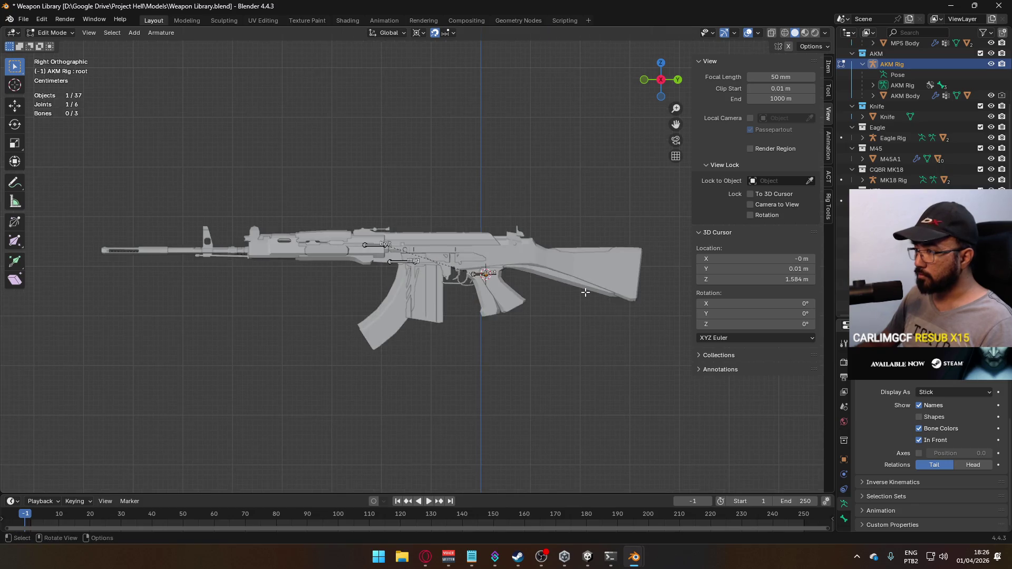
{"action": "key", "text": "g"}
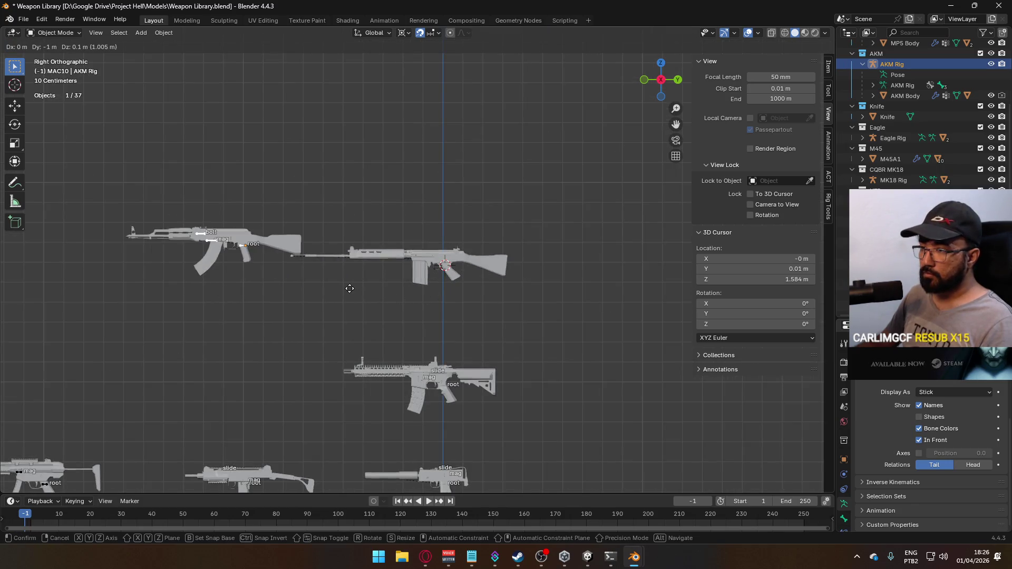
{"action": "left_click", "coordinate": [348, 294]}
Step: Set the FN FAL Body's origin to the 3D cursor at Y 0.01, Z 1.584, then select the magazine
{"action": "left_click", "coordinate": [422, 263]}
{"action": "scroll", "coordinate": [503, 289], "scroll_direction": "up", "scroll_amount": 6}
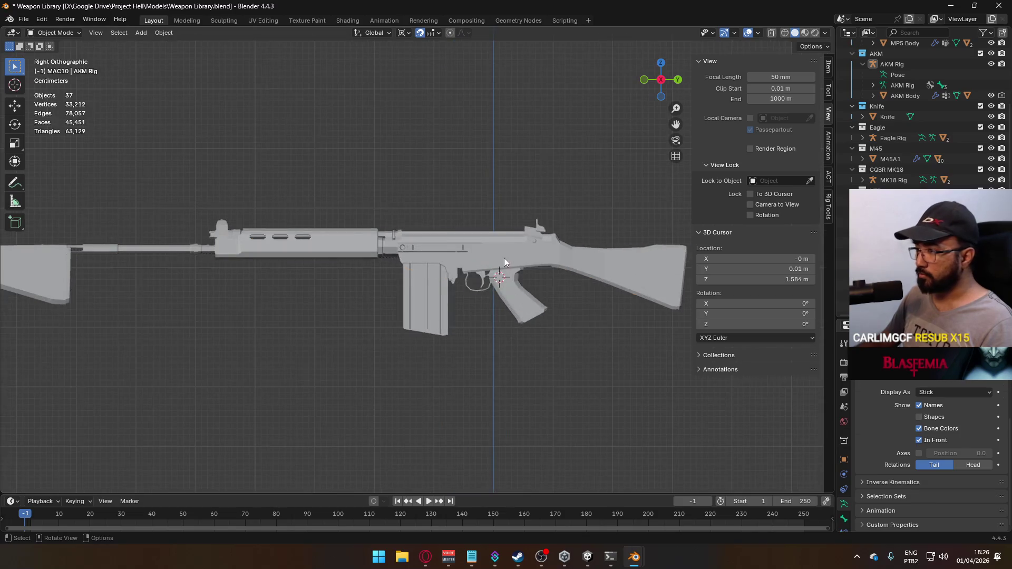
{"action": "mouse_move", "coordinate": [564, 292]}
{"action": "middle_mouse_down"}
{"action": "mouse_move", "coordinate": [472, 247]}
{"action": "mouse_move", "coordinate": [488, 254]}
{"action": "mouse_move", "coordinate": [451, 198]}
{"action": "mouse_move", "coordinate": [562, 164]}
{"action": "mouse_move", "coordinate": [661, 219]}
{"action": "mouse_move", "coordinate": [633, 235]}
{"action": "mouse_move", "coordinate": [418, 197]}
{"action": "mouse_move", "coordinate": [405, 240]}
{"action": "mouse_move", "coordinate": [435, 191]}
{"action": "mouse_move", "coordinate": [549, 265]}
{"action": "mouse_move", "coordinate": [580, 230]}
{"action": "mouse_move", "coordinate": [567, 191]}
{"action": "mouse_move", "coordinate": [432, 243]}
{"action": "middle_mouse_up"}
{"action": "key", "text": "q"}
{"action": "left_click", "coordinate": [485, 255]}
{"action": "scroll", "coordinate": [434, 244], "scroll_direction": "up", "scroll_amount": 4}
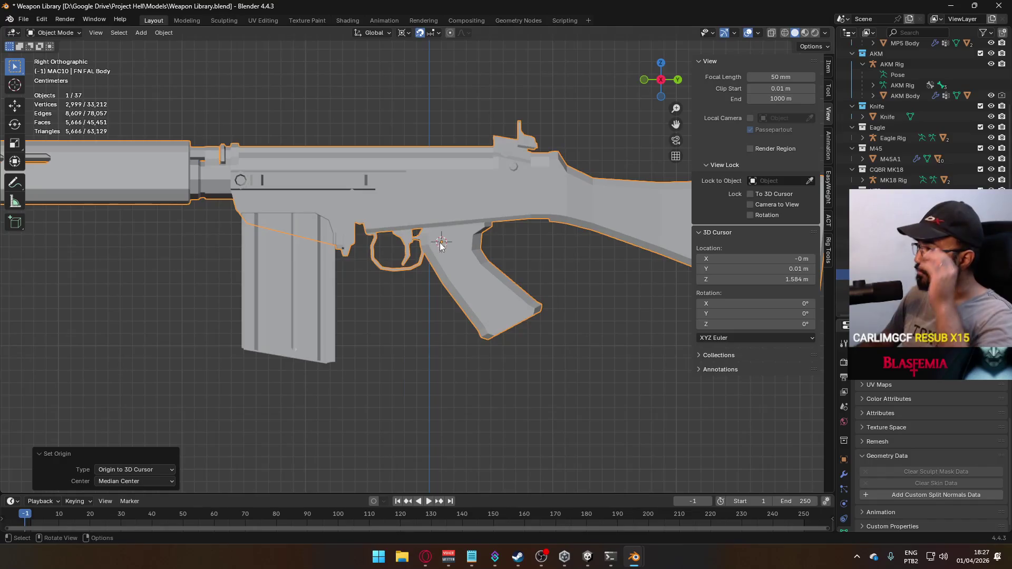
{"action": "mouse_move", "coordinate": [341, 193]}
{"action": "middle_mouse_down"}
{"action": "mouse_move", "coordinate": [415, 202]}
{"action": "mouse_move", "coordinate": [422, 177]}
{"action": "mouse_move", "coordinate": [457, 229]}
{"action": "middle_mouse_up"}
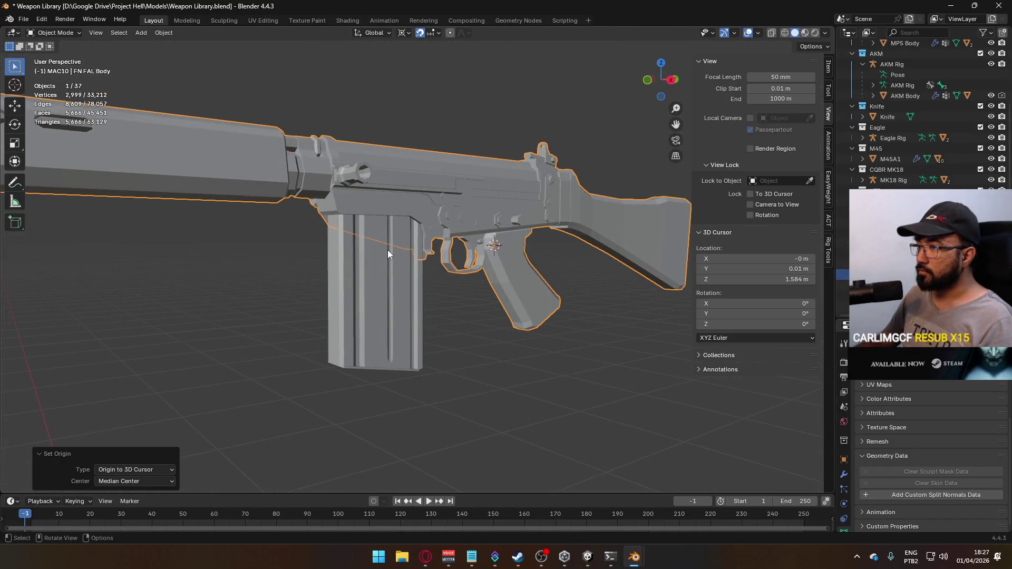
{"action": "left_click", "coordinate": [387, 254]}
Step: Add an armature at the 3D cursor by the trigger and scale it to 0.1
{"action": "left_click", "coordinate": [515, 258]}
{"action": "key", "text": "KP_3"}
{"action": "scroll", "coordinate": [548, 247], "scroll_direction": "up", "scroll_amount": 2}
{"action": "key", "text": "shift+a"}
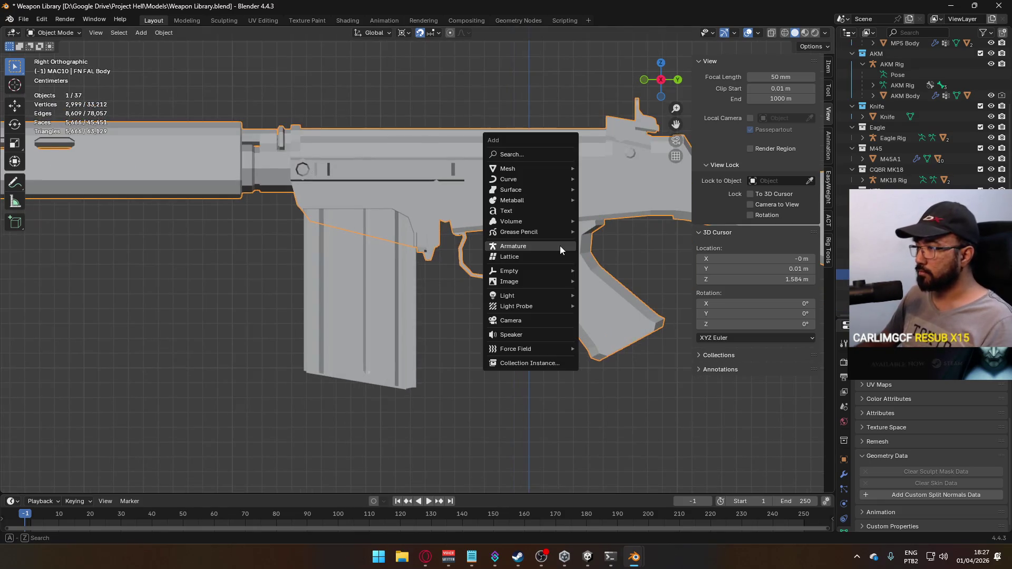
{"action": "left_click", "coordinate": [559, 245]}
{"action": "scroll", "coordinate": [595, 229], "scroll_direction": "down", "scroll_amount": 1}
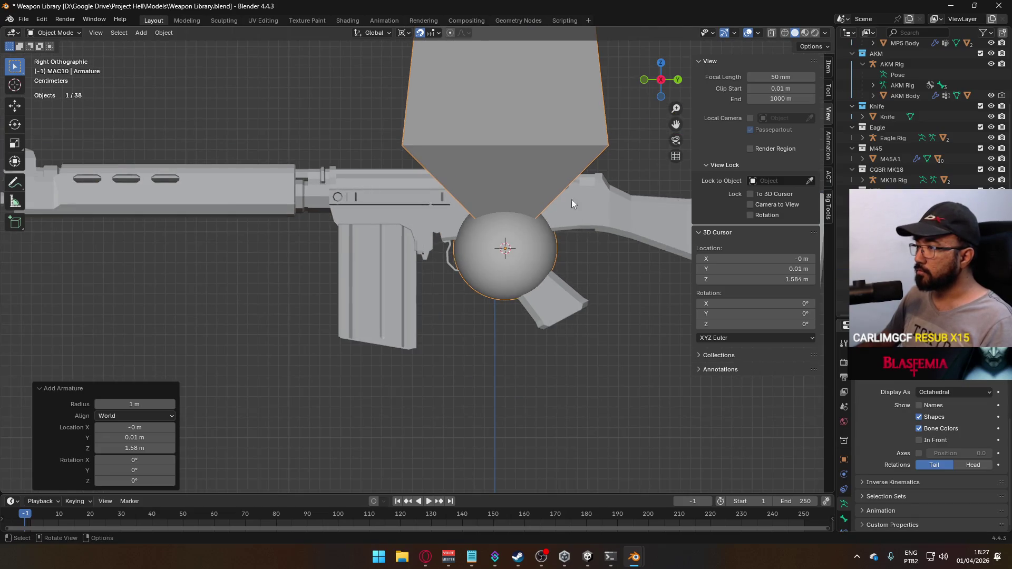
{"action": "type", "text": "s.1"}
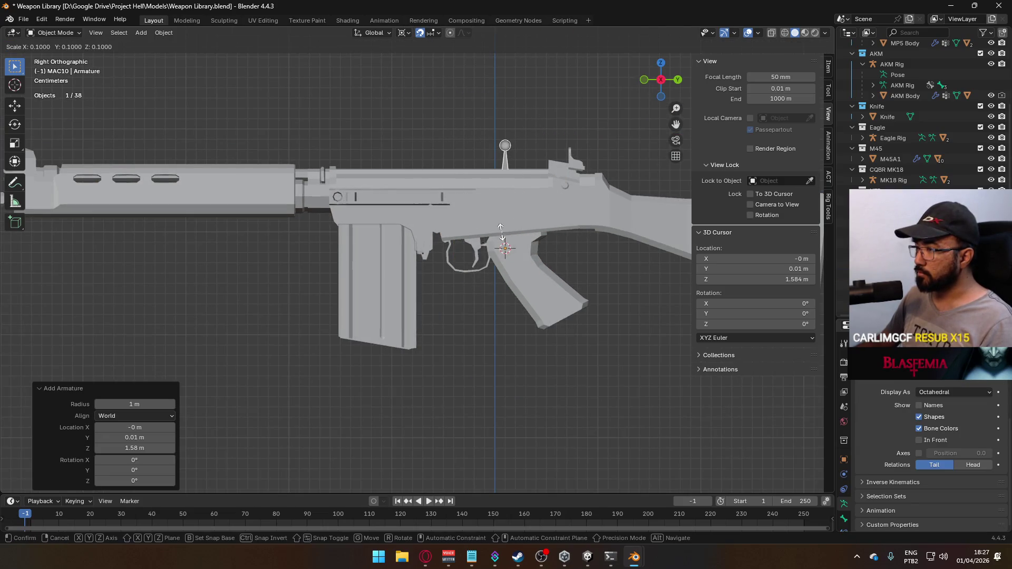
{"action": "key", "text": "Return"}
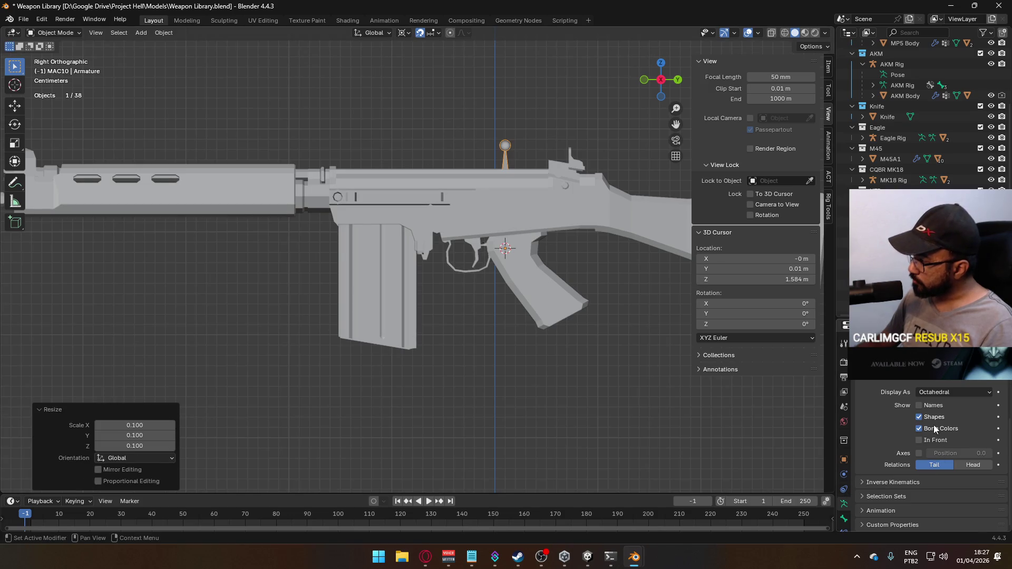
Step: Draw the bone In Front with its name shown, then scale it to 0.3
{"action": "left_click", "coordinate": [918, 440]}
{"action": "left_click", "coordinate": [918, 405]}
{"action": "scroll", "coordinate": [615, 172], "scroll_direction": "up", "scroll_amount": 2}
{"action": "key", "text": "s"}
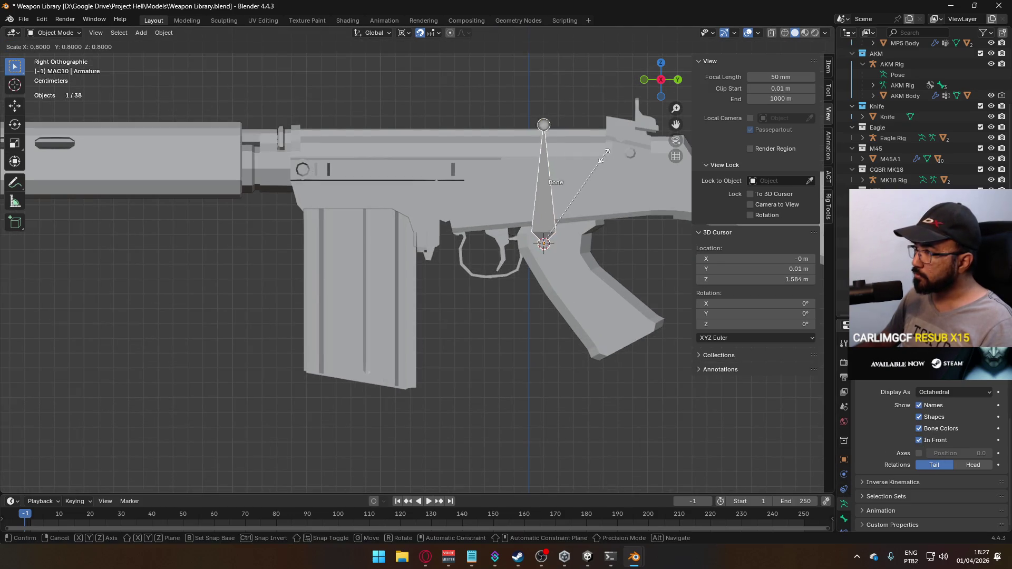
{"action": "left_click", "coordinate": [567, 211]}
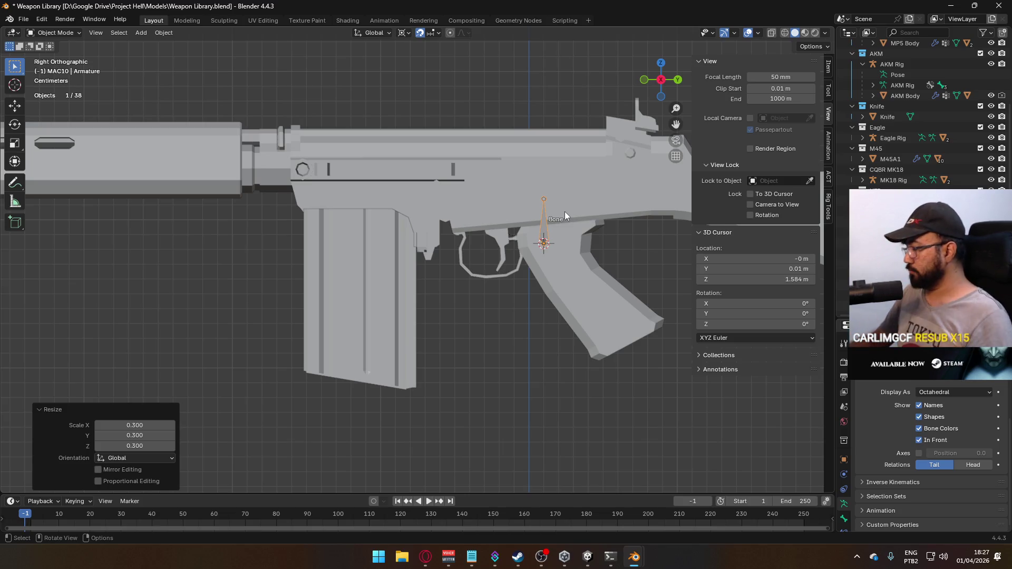
Step: Rotate the bone -90° so it lies horizontally along the rifle
{"action": "key", "text": "r"}
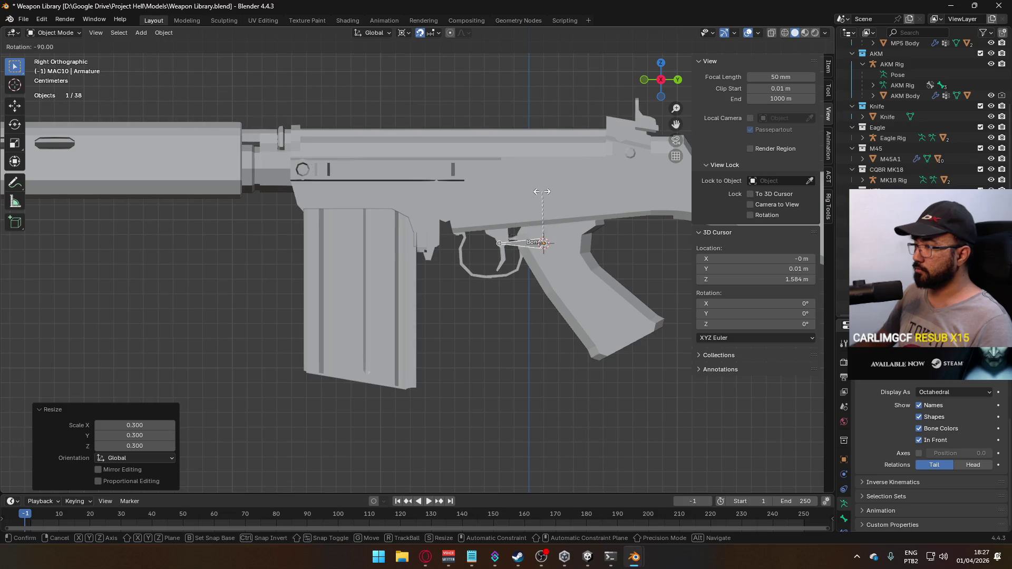
{"action": "left_click", "coordinate": [542, 191]}
{"action": "mouse_move", "coordinate": [542, 192]}
{"action": "middle_mouse_down", "text": "ctrl"}
{"action": "mouse_move", "coordinate": [570, 243]}
{"action": "mouse_move", "coordinate": [507, 283]}
{"action": "mouse_move", "coordinate": [536, 276]}
{"action": "middle_mouse_up", "text": "ctrl"}
{"action": "scroll", "coordinate": [535, 276], "scroll_direction": "down", "scroll_amount": 2}
{"action": "scroll", "coordinate": [930, 456], "scroll_direction": "up", "scroll_amount": 6}
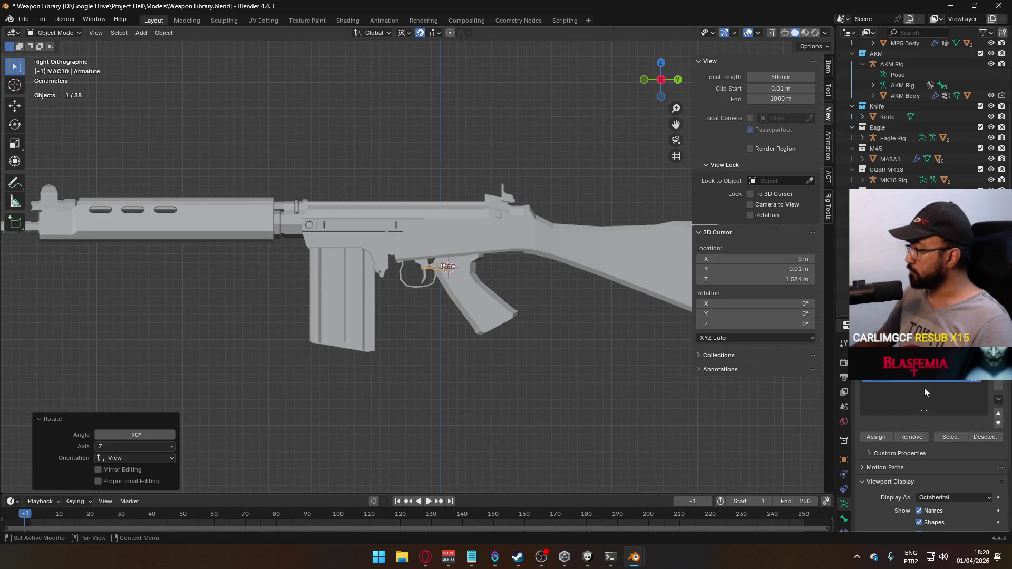
{"action": "scroll", "coordinate": [930, 456], "scroll_direction": "up", "scroll_amount": 1}
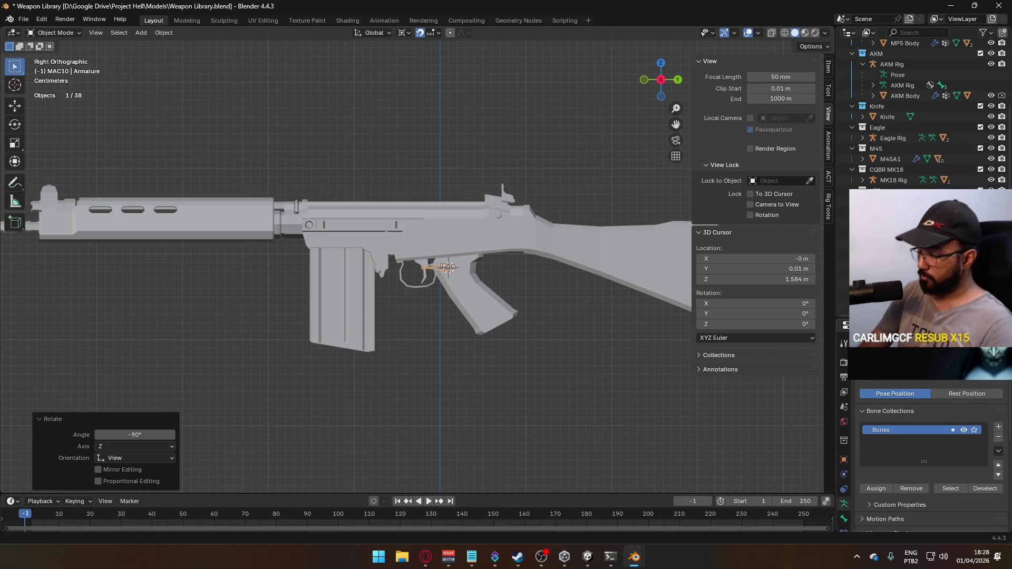
{"action": "scroll", "coordinate": [512, 333], "scroll_direction": "up", "scroll_amount": 3}
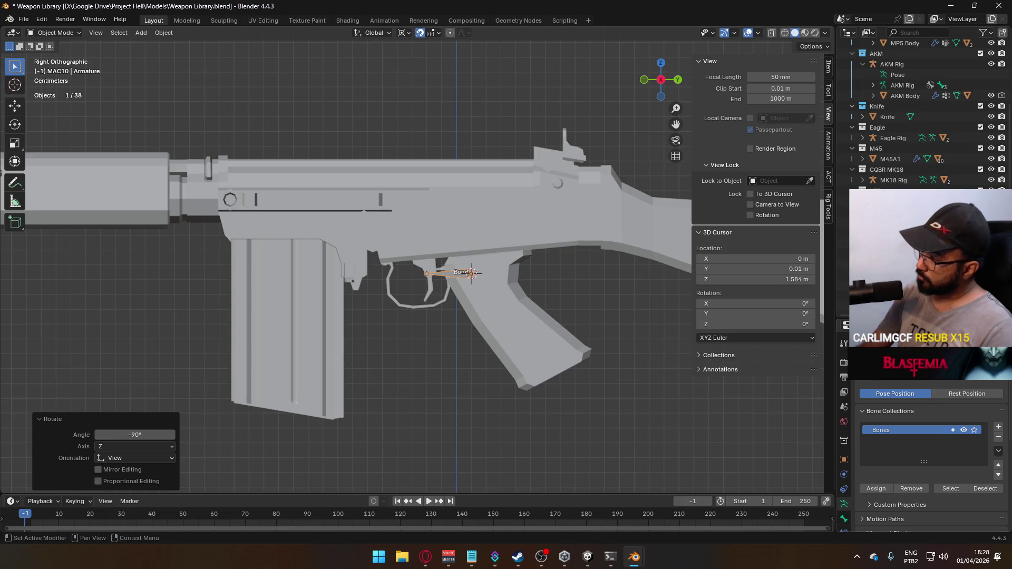
{"action": "scroll", "coordinate": [930, 388], "scroll_direction": "down", "scroll_amount": 3}
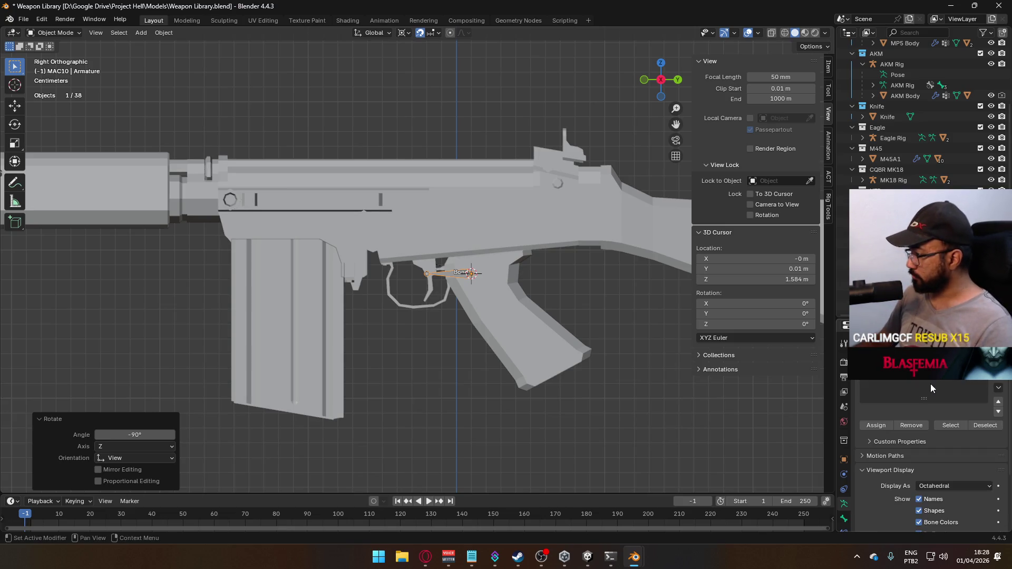
Step: Show the bone's properties and enter Edit Mode on the armature
{"action": "left_click", "coordinate": [843, 518]}
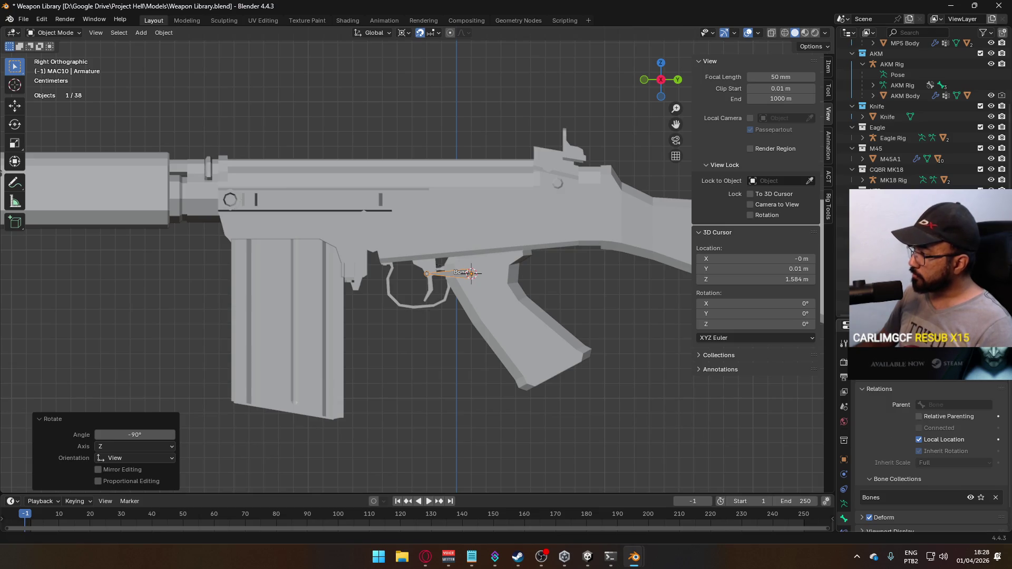
{"action": "scroll", "coordinate": [496, 264], "scroll_direction": "down", "scroll_amount": 8}
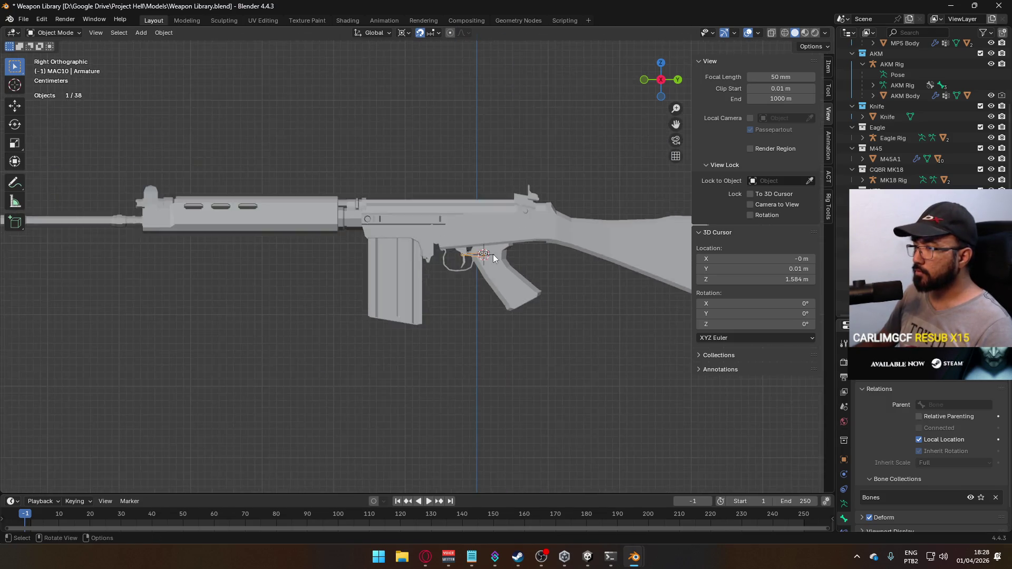
{"action": "scroll", "coordinate": [498, 261], "scroll_direction": "up", "scroll_amount": 5}
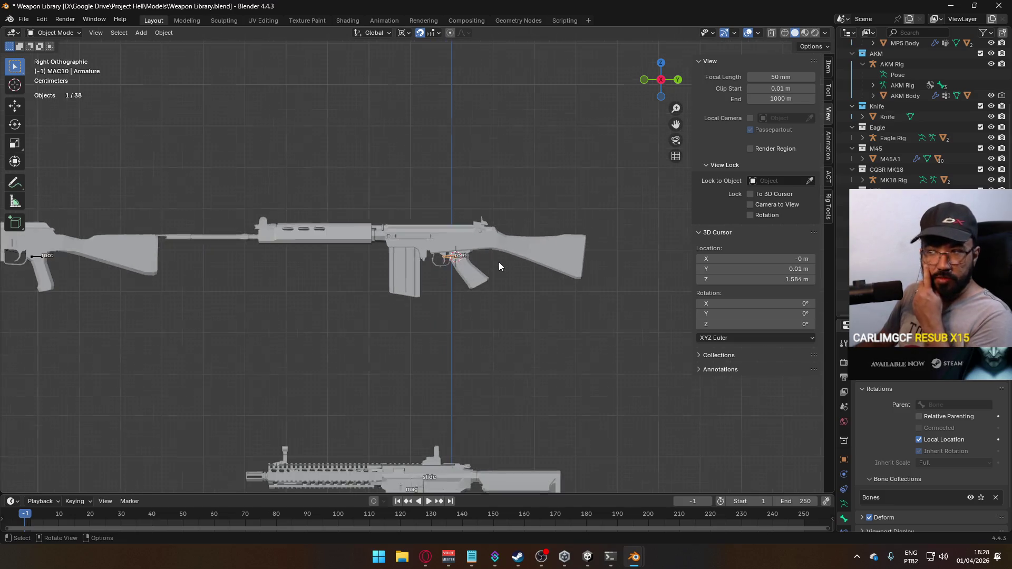
{"action": "scroll", "coordinate": [404, 265], "scroll_direction": "up", "scroll_amount": 2}
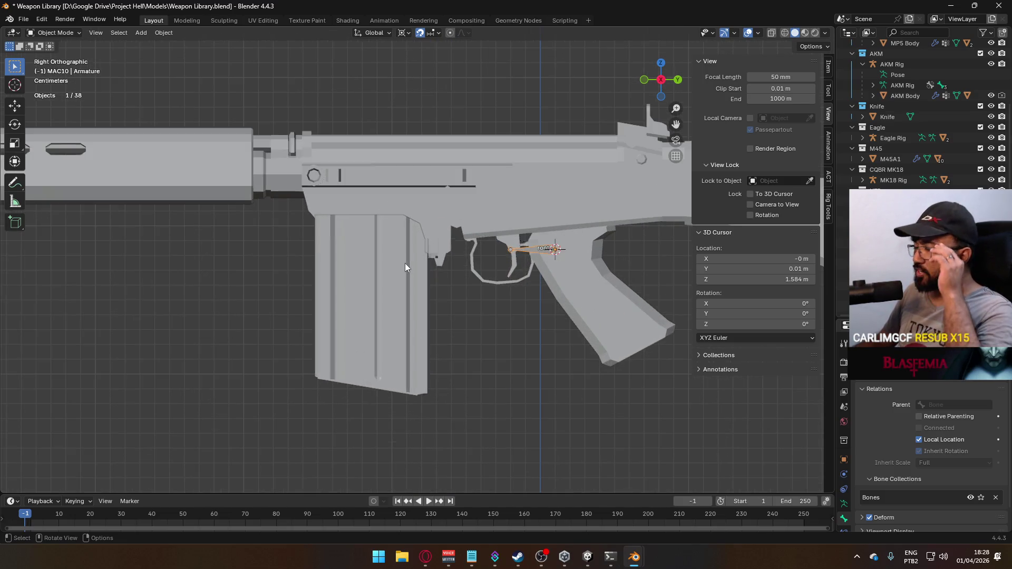
{"action": "key", "text": "Tab"}
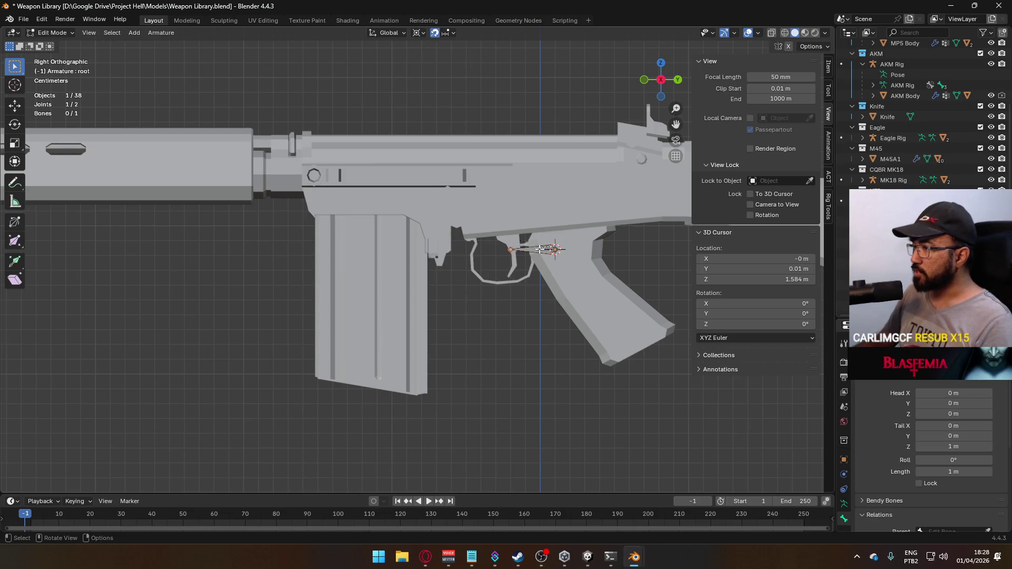
{"action": "middle_click_drag", "start_coordinate": [540, 248], "coordinate": [514, 310], "text": "shift"}
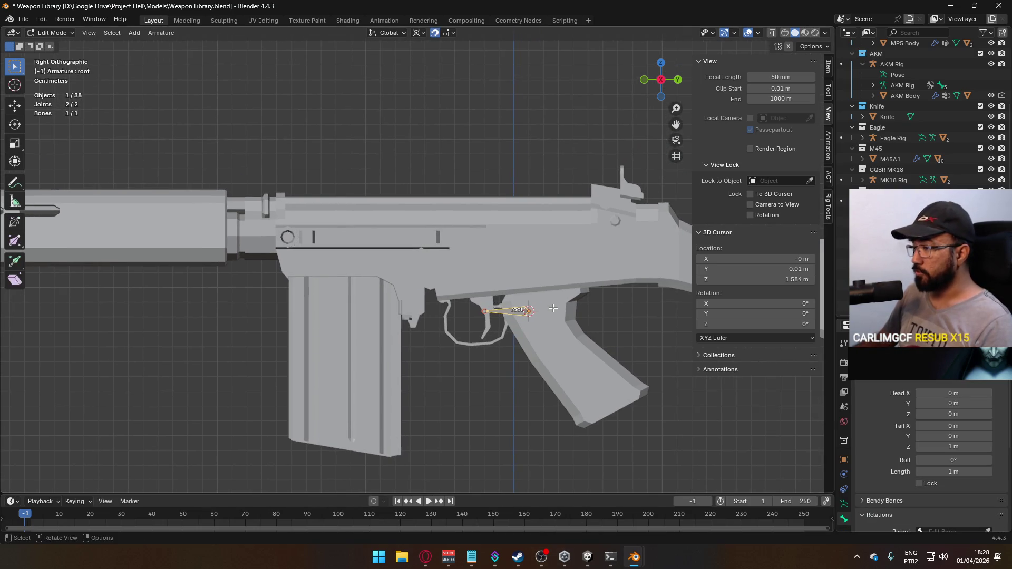
{"action": "mouse_move", "coordinate": [561, 268]}
{"action": "middle_mouse_down"}
{"action": "mouse_move", "coordinate": [655, 275]}
{"action": "mouse_move", "coordinate": [633, 313]}
{"action": "mouse_move", "coordinate": [554, 328]}
{"action": "middle_mouse_up"}
{"action": "scroll", "coordinate": [554, 327], "scroll_direction": "up", "scroll_amount": 4}
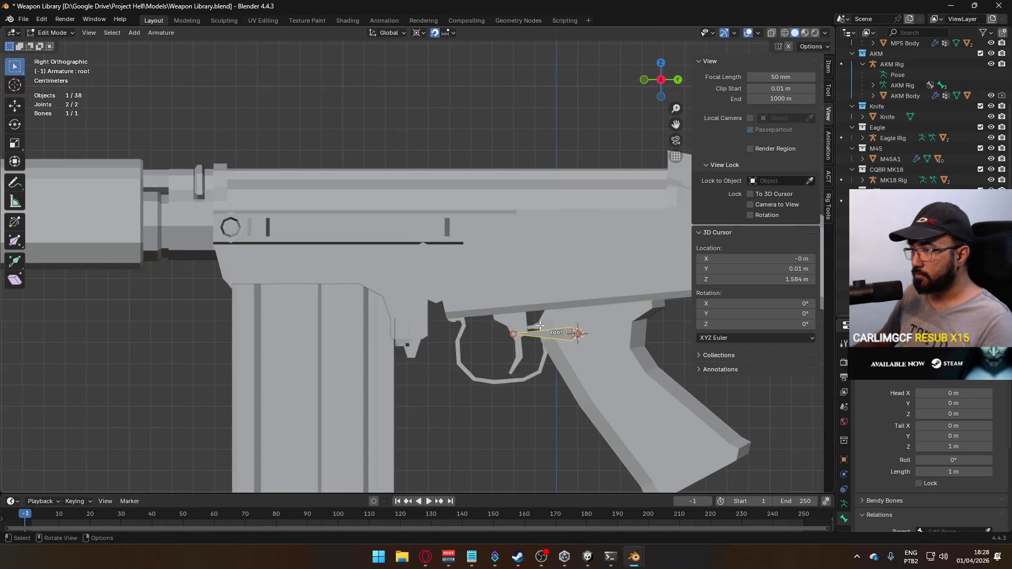
Step: Duplicate the root bone as root.001 and move it up onto the receiver
{"action": "key", "text": "shift+d"}
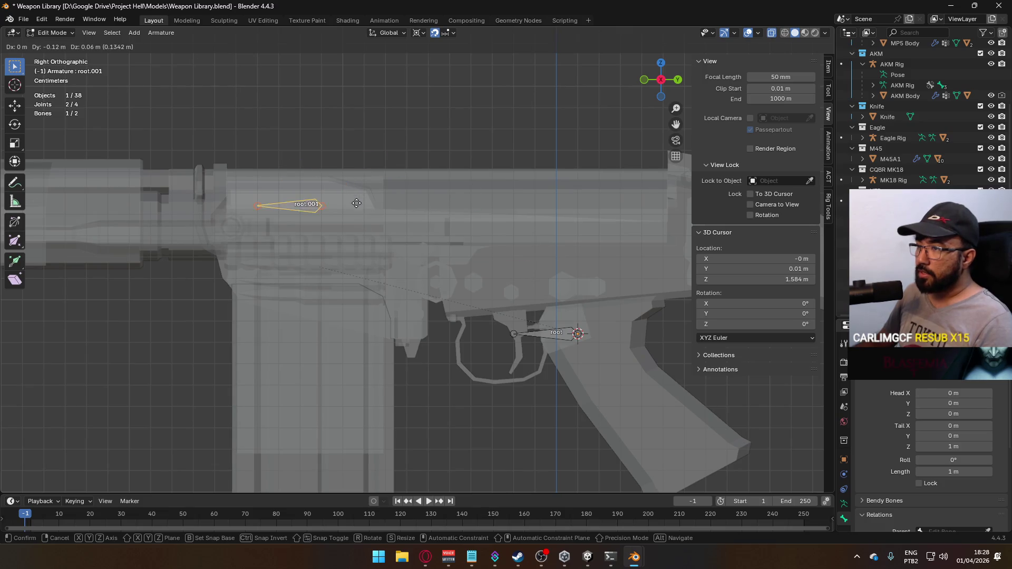
{"action": "left_click", "coordinate": [352, 204]}
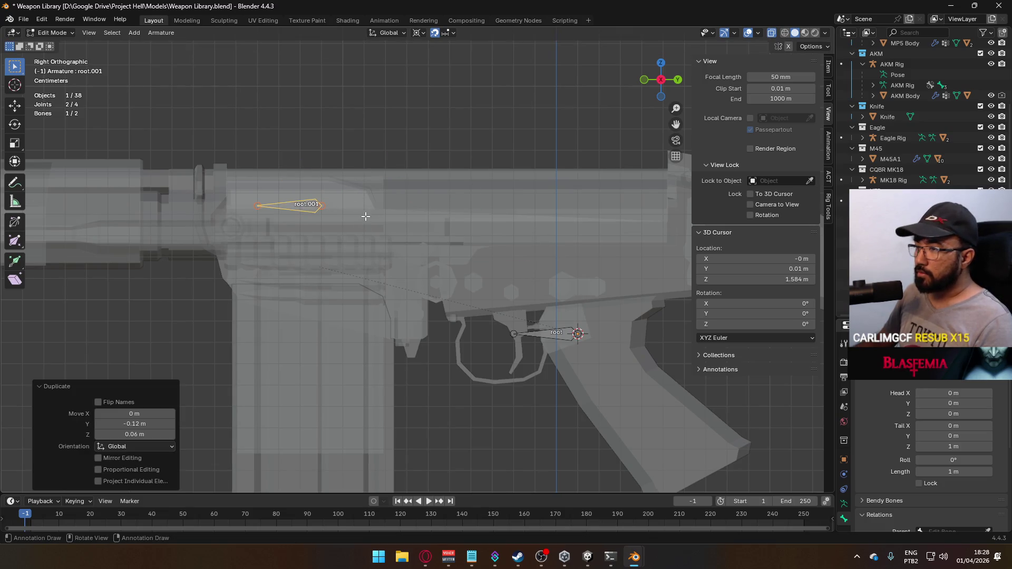
{"action": "scroll", "coordinate": [458, 270], "scroll_direction": "up", "scroll_amount": 3}
{"action": "mouse_move", "coordinate": [457, 270]}
{"action": "middle_mouse_down"}
{"action": "mouse_move", "coordinate": [474, 294]}
{"action": "mouse_move", "coordinate": [424, 332]}
{"action": "mouse_move", "coordinate": [237, 287]}
{"action": "mouse_move", "coordinate": [247, 258]}
{"action": "mouse_move", "coordinate": [222, 266]}
{"action": "mouse_move", "coordinate": [427, 248]}
{"action": "mouse_move", "coordinate": [441, 262]}
{"action": "middle_mouse_up"}
{"action": "key", "text": "g"}
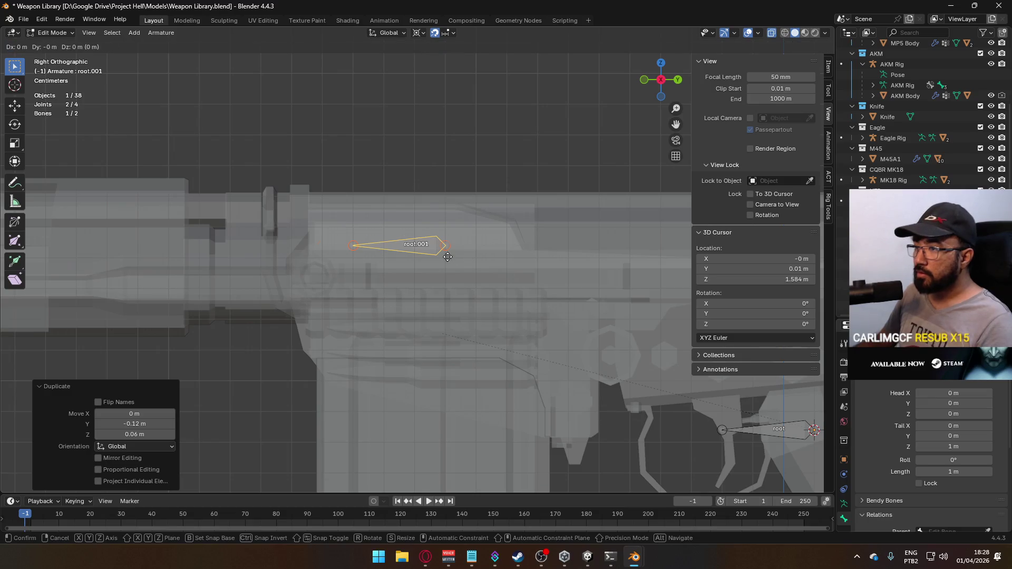
{"action": "left_click", "coordinate": [348, 247]}
{"action": "scroll", "coordinate": [348, 247], "scroll_direction": "down", "scroll_amount": 4}
Step: Duplicate it again as root.002 and place it lower on the receiver
{"action": "key", "text": "shift+d"}
{"action": "left_click", "coordinate": [445, 292]}
{"action": "scroll", "coordinate": [437, 285], "scroll_direction": "up", "scroll_amount": 5}
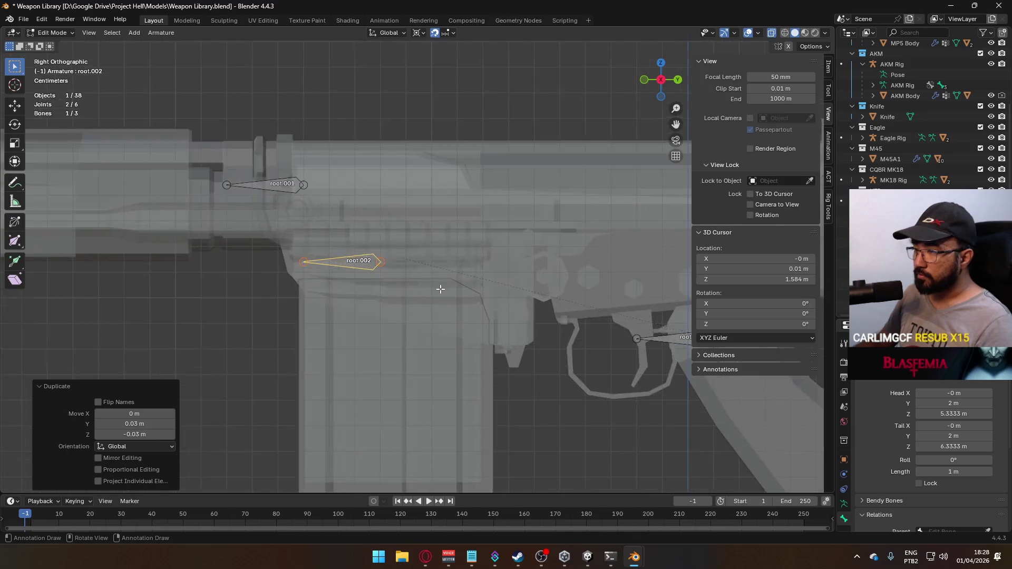
{"action": "key", "text": "g"}
{"action": "left_click", "coordinate": [434, 277]}
{"action": "key", "text": "r"}
{"action": "key", "text": "Escape"}
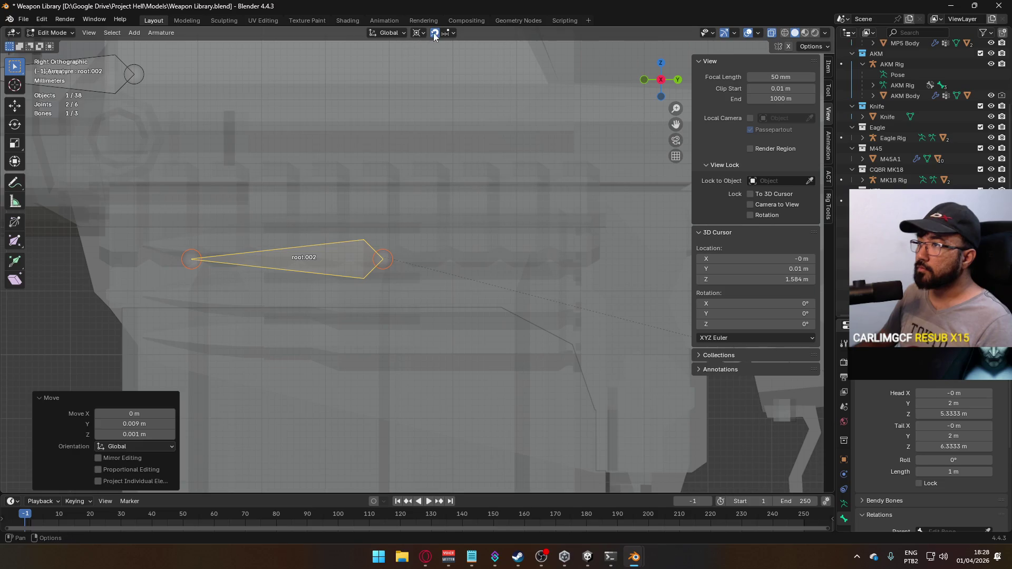
Step: Rotate root.002 about its tail joint until it points straight down over the magazine
{"action": "left_click", "coordinate": [383, 259]}
{"action": "right_click", "coordinate": [386, 260], "text": "shift"}
{"action": "key", "text": "r"}
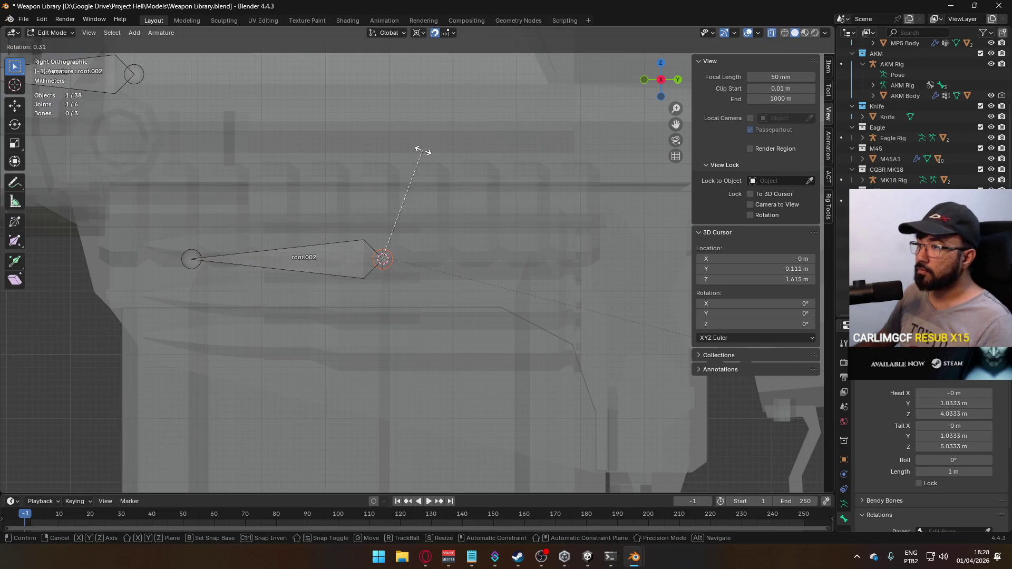
{"action": "key", "text": "Escape"}
{"action": "left_click", "coordinate": [332, 253]}
{"action": "key", "text": "r"}
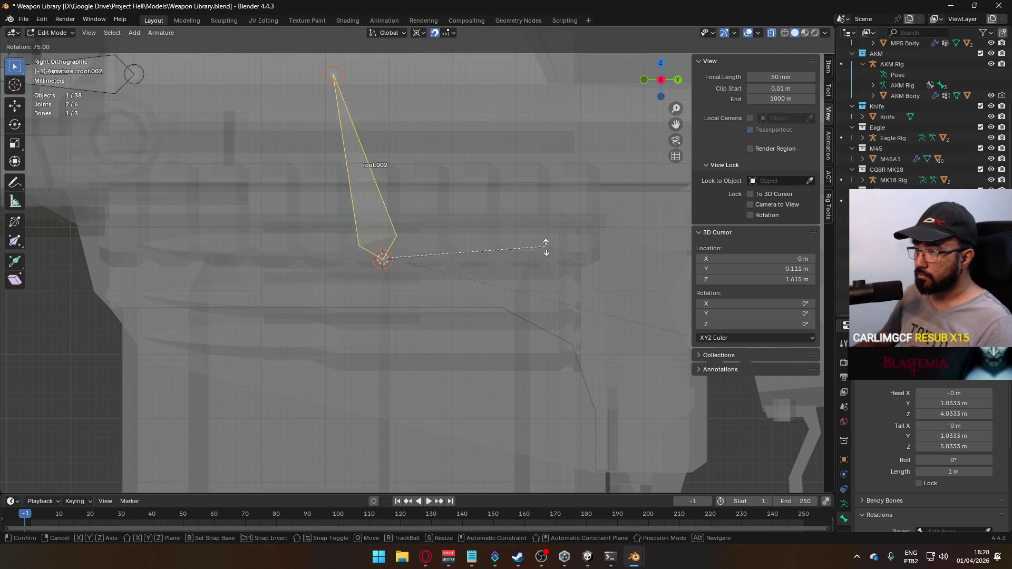
{"action": "left_click", "coordinate": [274, 240]}
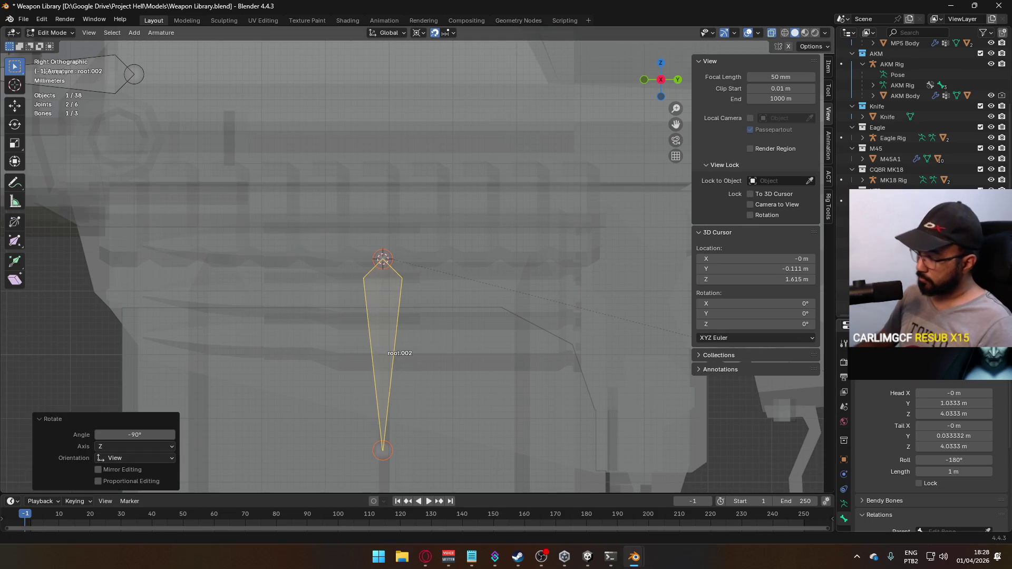
{"action": "left_click", "coordinate": [131, 70]}
{"action": "scroll", "coordinate": [240, 161], "scroll_direction": "down", "scroll_amount": 4}
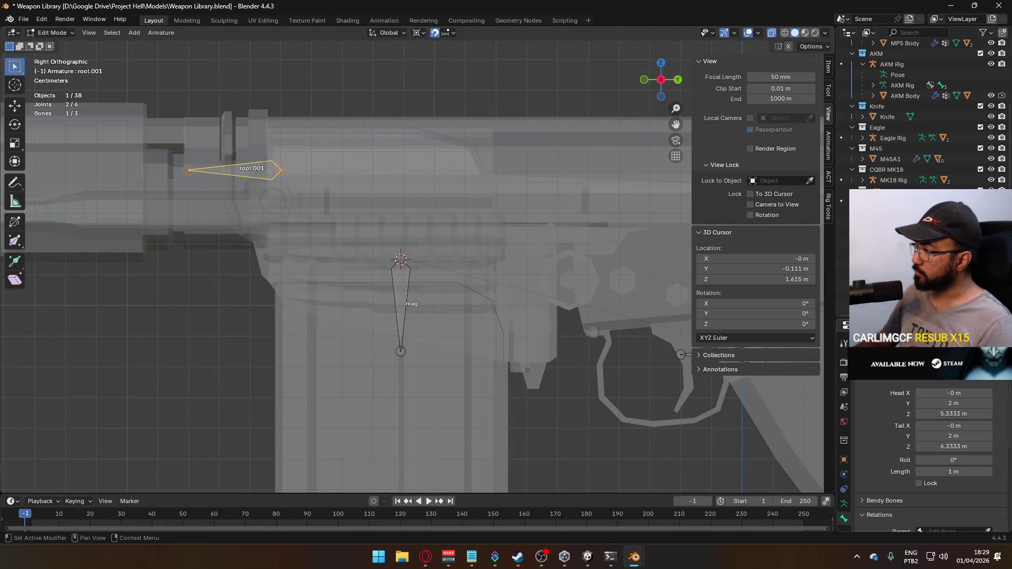
Step: Rename root.001 to slide and set its parent bone to root
{"action": "key", "text": "Return"}
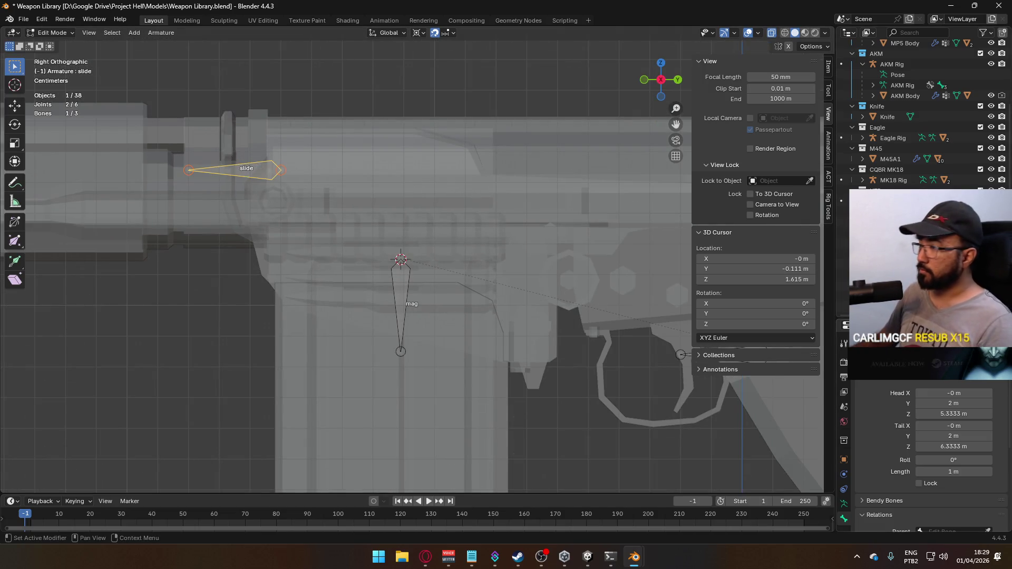
{"action": "scroll", "coordinate": [896, 472], "scroll_direction": "down", "scroll_amount": 4}
{"action": "left_click", "coordinate": [951, 447]}
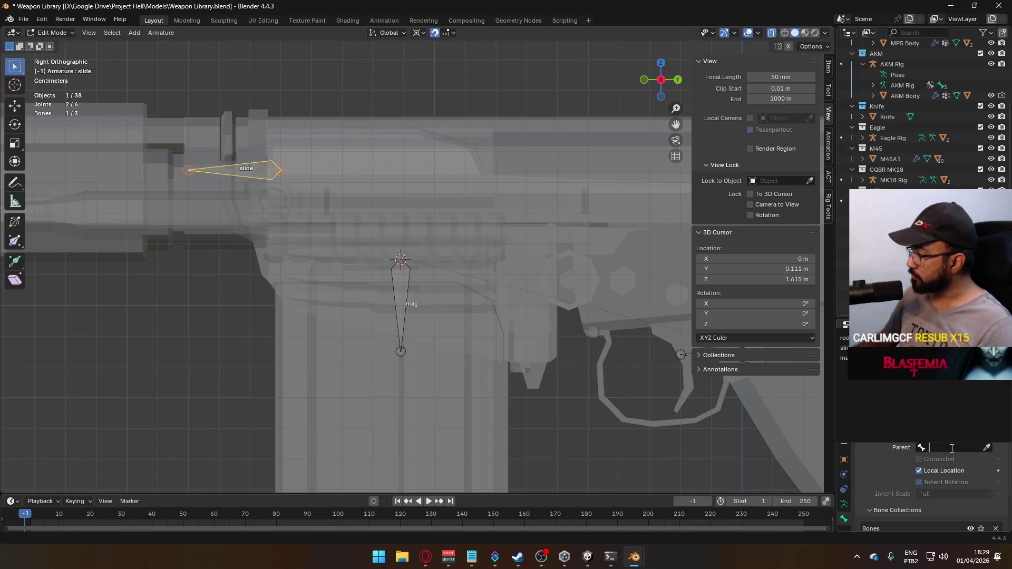
{"action": "left_click", "coordinate": [843, 338]}
Step: Set root as the mag bone's parent too, then return to Object Mode
{"action": "left_click", "coordinate": [400, 311]}
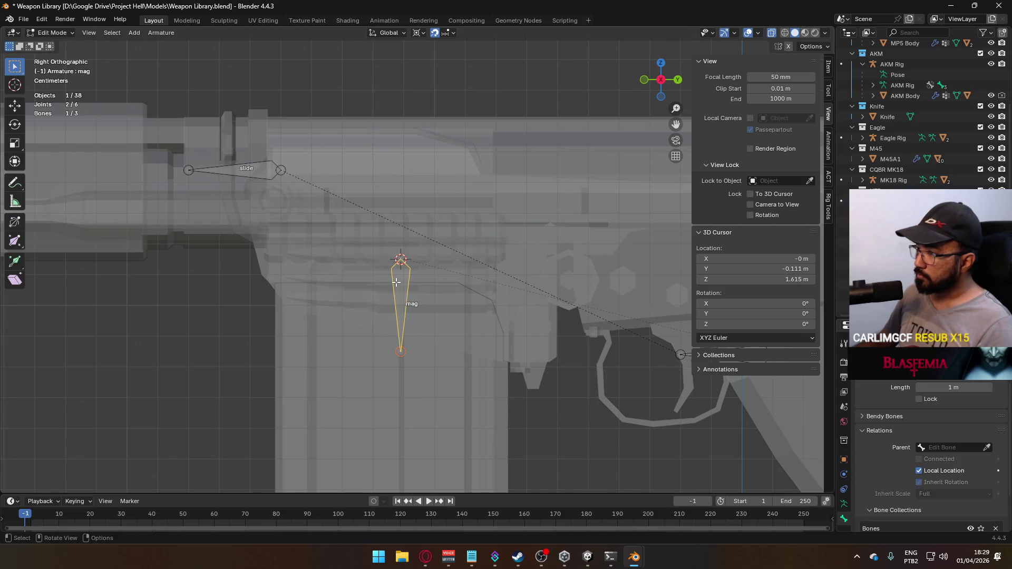
{"action": "left_click", "coordinate": [929, 446]}
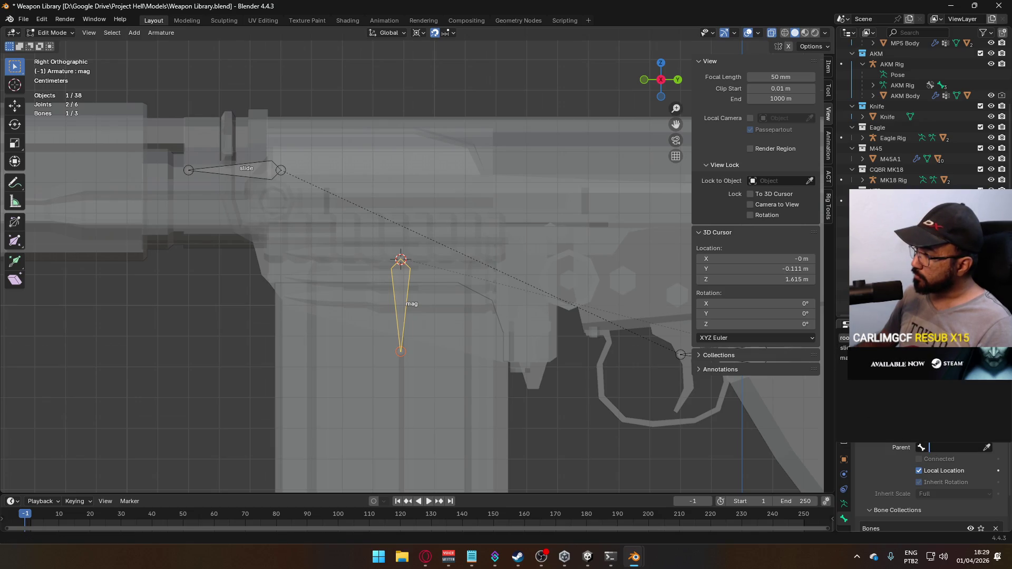
{"action": "left_click", "coordinate": [854, 337]}
{"action": "scroll", "coordinate": [501, 276], "scroll_direction": "down", "scroll_amount": 3}
{"action": "mouse_move", "coordinate": [531, 296]}
{"action": "middle_mouse_down"}
{"action": "mouse_move", "coordinate": [467, 298]}
{"action": "mouse_move", "coordinate": [553, 282]}
{"action": "mouse_move", "coordinate": [583, 316]}
{"action": "mouse_move", "coordinate": [598, 311]}
{"action": "mouse_move", "coordinate": [539, 383]}
{"action": "middle_mouse_up"}
{"action": "key", "text": "Tab"}
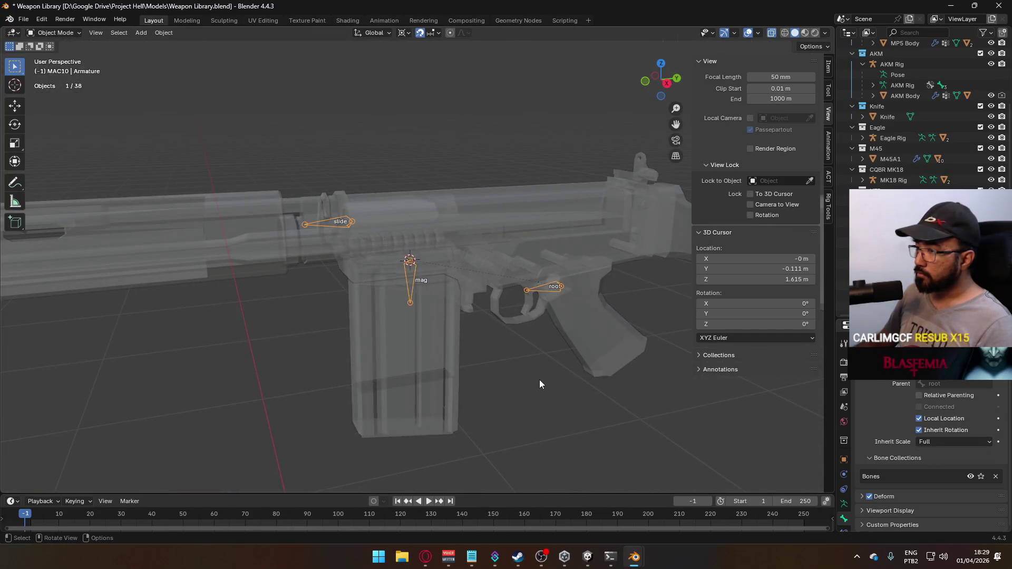
Step: Enter Edit Mode on FN FAL Body and select the linked slide and knob pieces
{"action": "key", "text": "alt+z"}
{"action": "left_click", "coordinate": [457, 204]}
{"action": "mouse_move", "coordinate": [457, 204]}
{"action": "middle_mouse_down"}
{"action": "mouse_move", "coordinate": [504, 198]}
{"action": "mouse_move", "coordinate": [425, 179]}
{"action": "mouse_move", "coordinate": [504, 141]}
{"action": "mouse_move", "coordinate": [542, 100]}
{"action": "mouse_move", "coordinate": [653, 128]}
{"action": "mouse_move", "coordinate": [632, 154]}
{"action": "mouse_move", "coordinate": [544, 147]}
{"action": "mouse_move", "coordinate": [519, 77]}
{"action": "mouse_move", "coordinate": [579, 86]}
{"action": "mouse_move", "coordinate": [626, 112]}
{"action": "mouse_move", "coordinate": [602, 140]}
{"action": "mouse_move", "coordinate": [565, 154]}
{"action": "mouse_move", "coordinate": [691, 153]}
{"action": "mouse_move", "coordinate": [766, 132]}
{"action": "mouse_move", "coordinate": [735, 149]}
{"action": "mouse_move", "coordinate": [736, 179]}
{"action": "mouse_move", "coordinate": [809, 143]}
{"action": "mouse_move", "coordinate": [827, 121]}
{"action": "mouse_move", "coordinate": [820, 105]}
{"action": "mouse_move", "coordinate": [795, 204]}
{"action": "mouse_move", "coordinate": [653, 242]}
{"action": "middle_mouse_up"}
{"action": "key", "text": "alt+z"}
{"action": "key", "text": "Tab"}
{"action": "key", "text": "alt+z"}
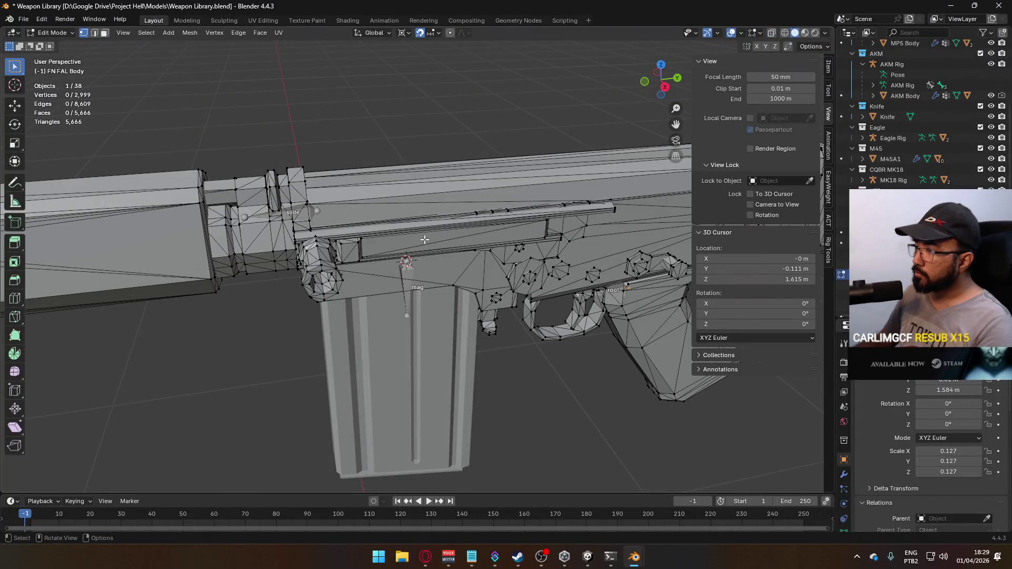
{"action": "key", "text": "l"}
{"action": "mouse_move", "coordinate": [426, 239]}
{"action": "middle_mouse_down"}
{"action": "mouse_move", "coordinate": [479, 235]}
{"action": "mouse_move", "coordinate": [447, 262]}
{"action": "middle_mouse_up"}
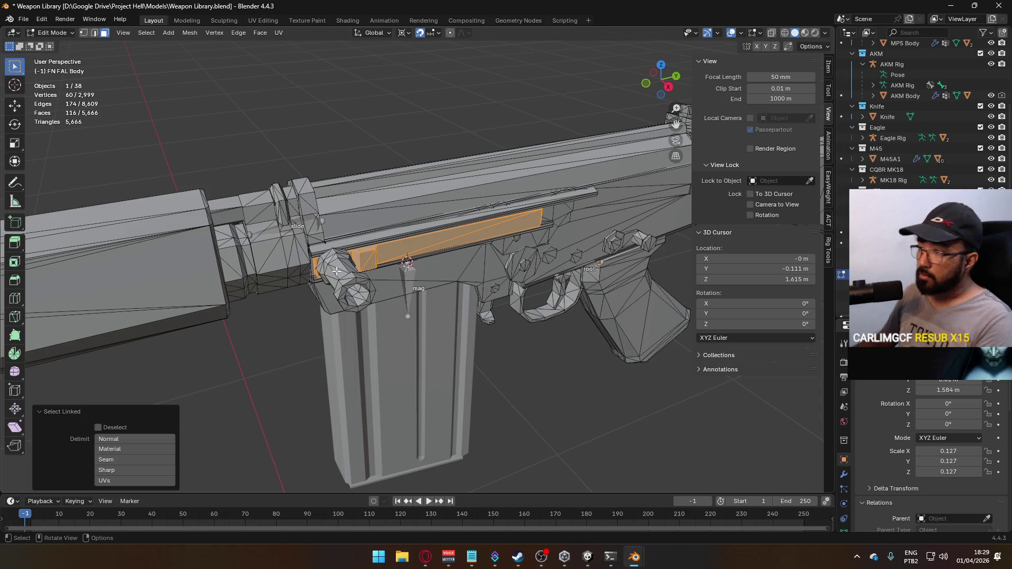
{"action": "key", "text": "l"}
Step: Slide the selected pieces along global Y, then select the slide cover and move it along Y
{"action": "key", "text": "g"}
{"action": "key", "text": "y"}
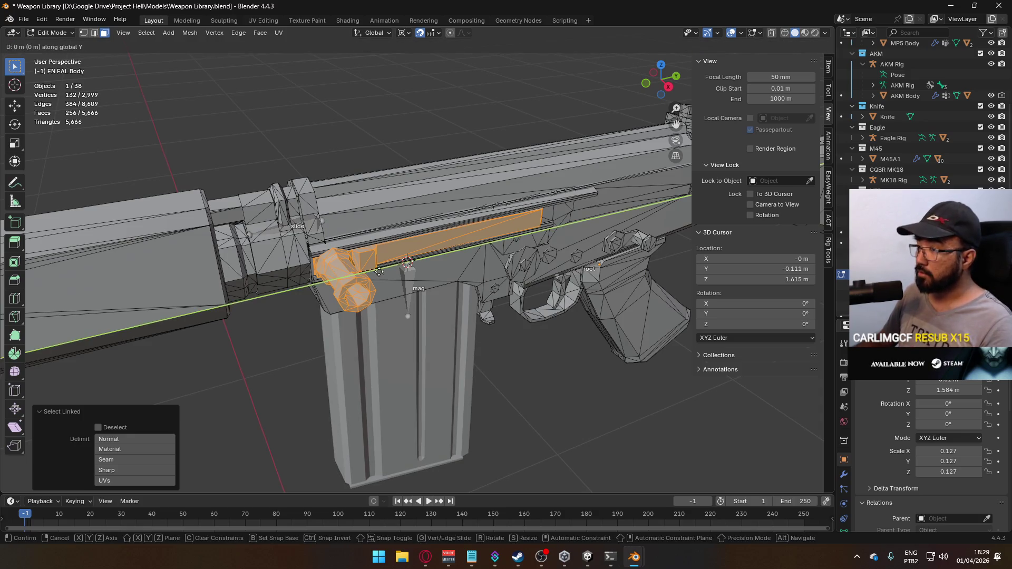
{"action": "key", "text": "Escape"}
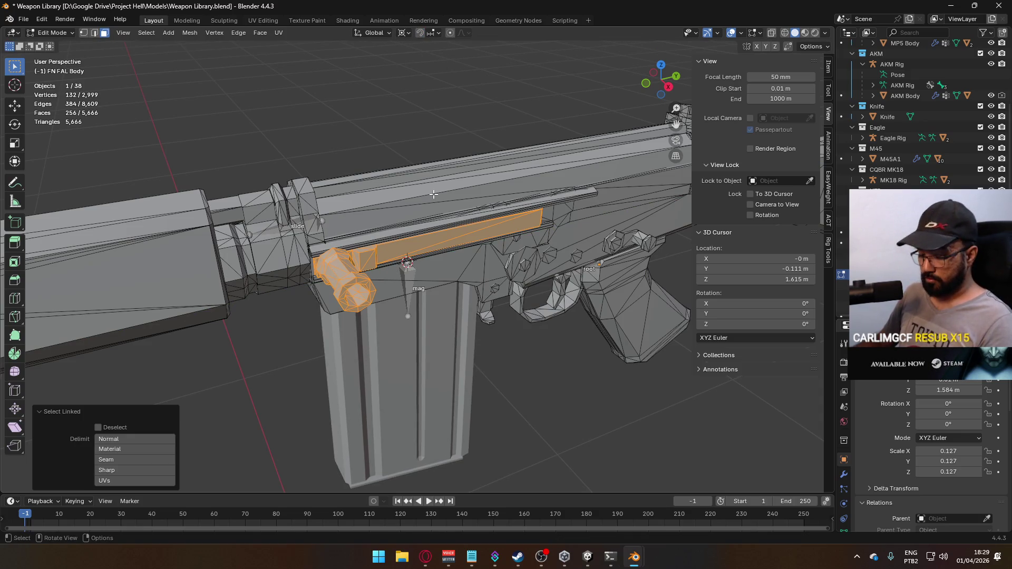
{"action": "key", "text": "g"}
{"action": "key", "text": "y"}
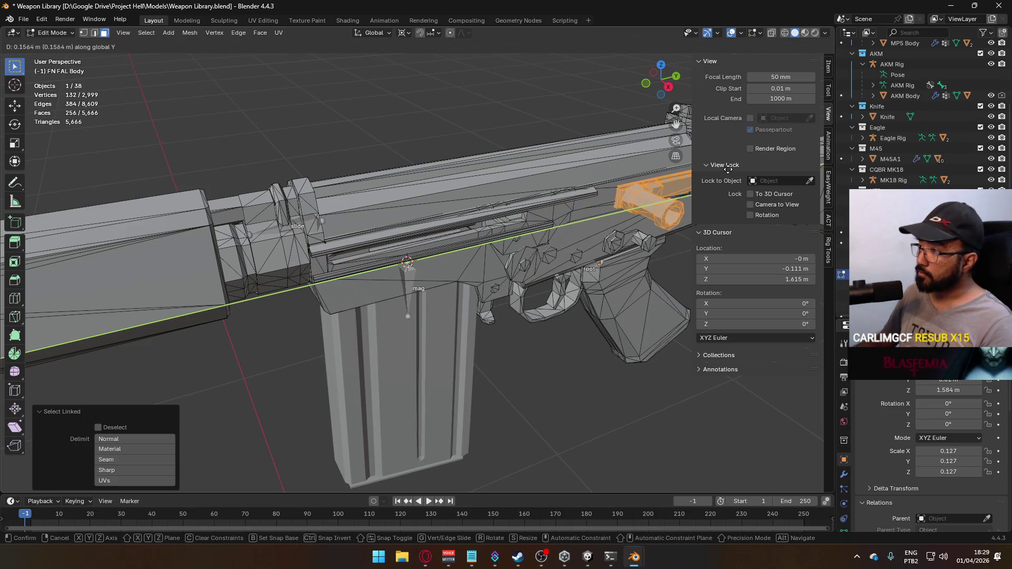
{"action": "left_click", "coordinate": [395, 243]}
{"action": "mouse_move", "coordinate": [396, 242]}
{"action": "middle_mouse_down"}
{"action": "mouse_move", "coordinate": [410, 185]}
{"action": "mouse_move", "coordinate": [569, 224]}
{"action": "middle_mouse_up"}
{"action": "key", "text": "l"}
{"action": "key", "text": "g"}
{"action": "key", "text": "y"}
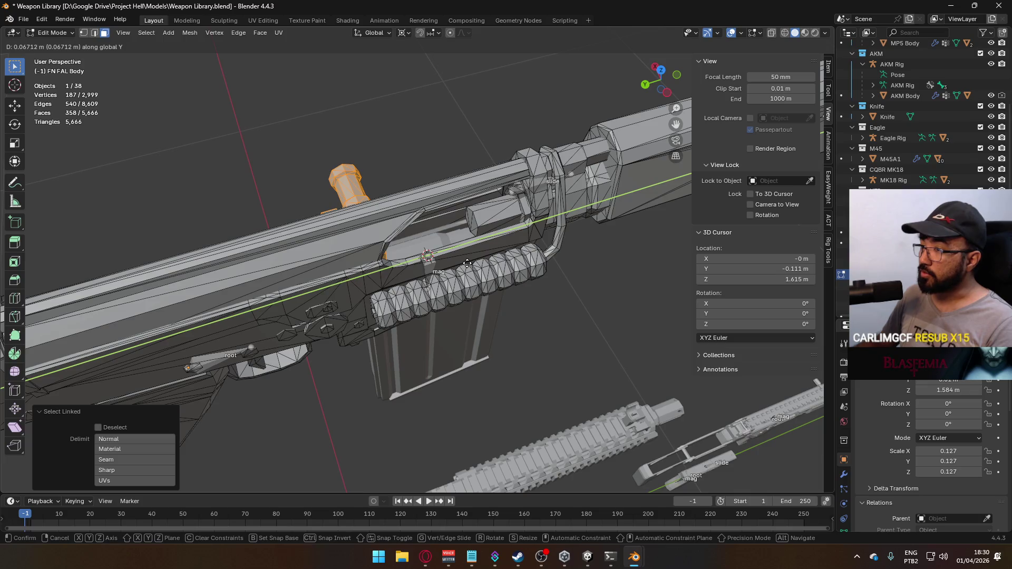
Step: Confirm the slide move, return to Object Mode and add the armature to the selection
{"action": "left_click", "coordinate": [467, 263]}
{"action": "middle_click_drag", "start_coordinate": [467, 263], "coordinate": [320, 229]}
{"action": "key", "text": "Tab"}
{"action": "left_click", "coordinate": [320, 226], "text": "shift"}
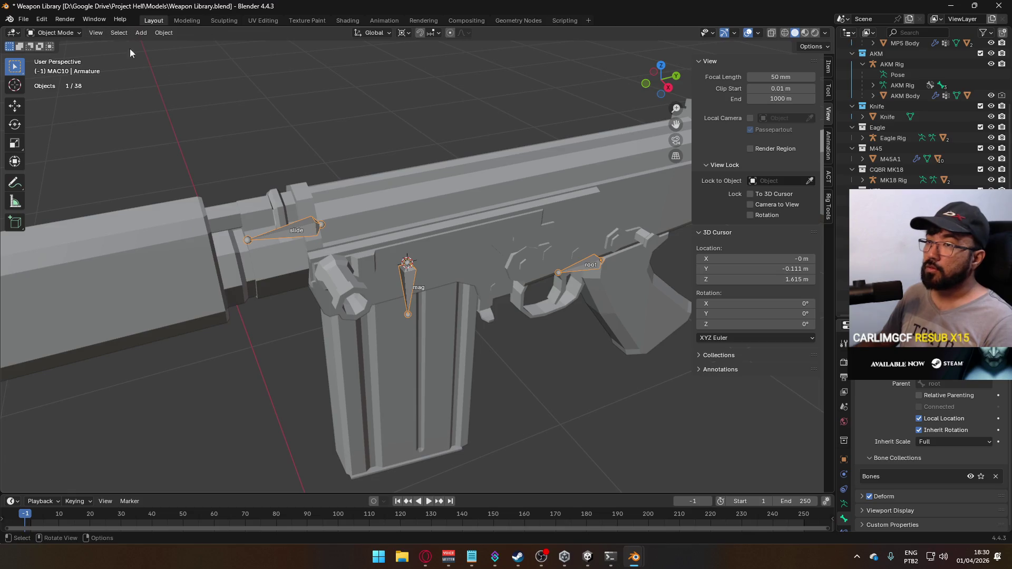
Step: Switch to Weight Paint with face masking enabled, then go back to Object Mode
{"action": "left_click", "coordinate": [53, 33]}
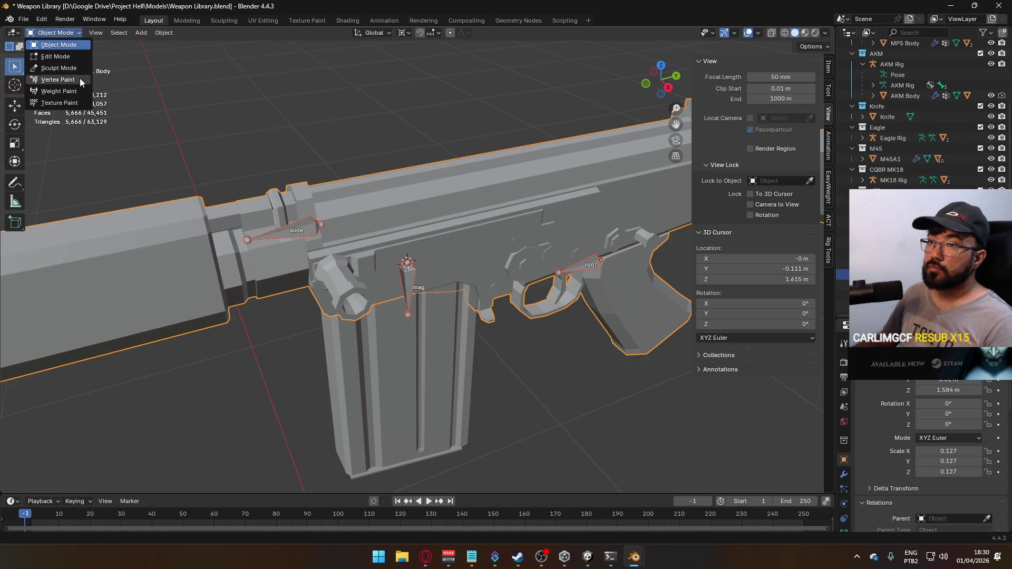
{"action": "left_click", "coordinate": [73, 91]}
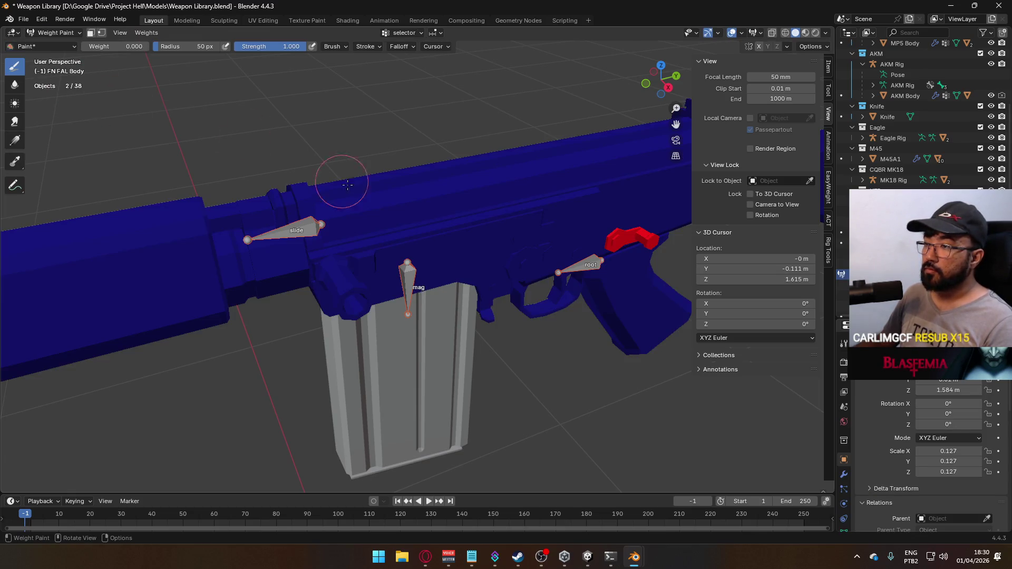
{"action": "left_click", "coordinate": [91, 33]}
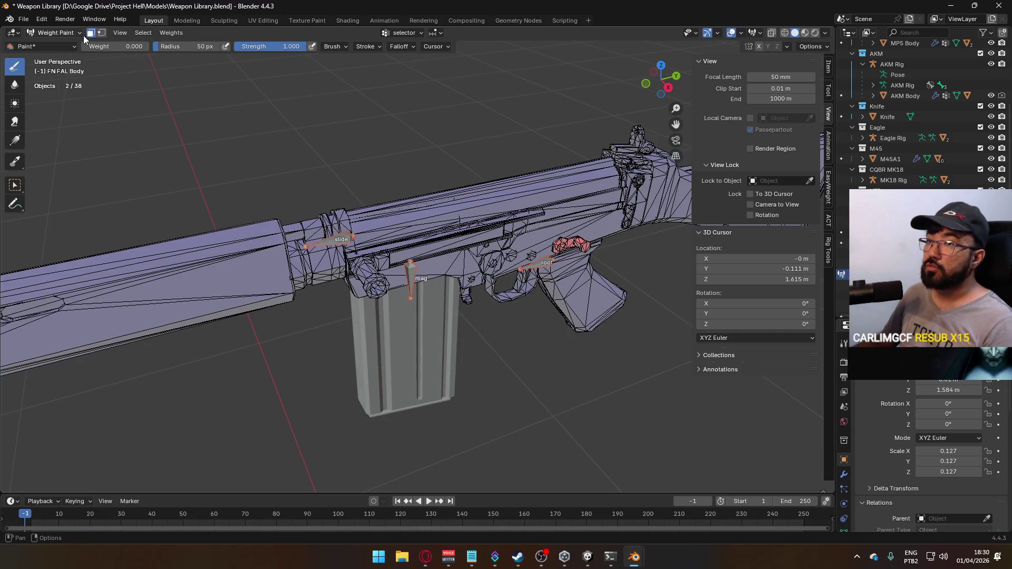
{"action": "scroll", "coordinate": [553, 241], "scroll_direction": "up", "scroll_amount": 2}
{"action": "middle_click_drag", "start_coordinate": [553, 241], "coordinate": [658, 248]}
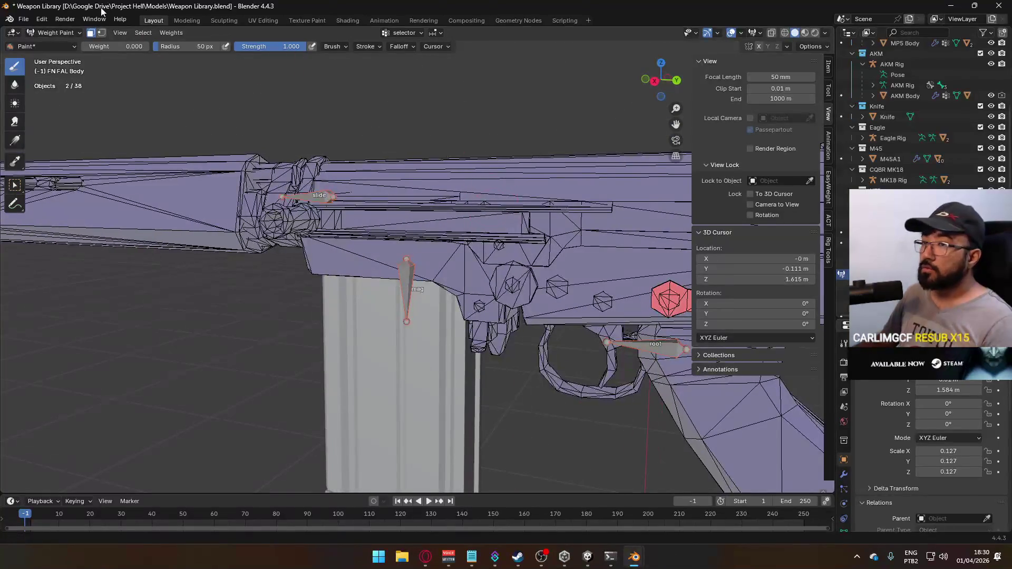
{"action": "left_click", "coordinate": [76, 35]}
{"action": "left_click", "coordinate": [53, 36]}
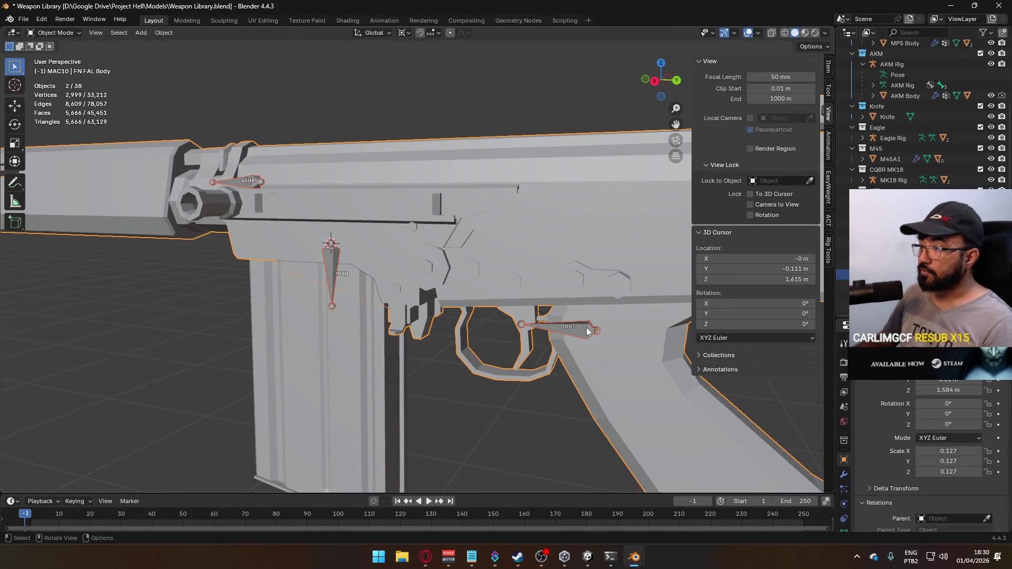
Step: Parent the FN FAL Body mesh to the armature, keeping its transform
{"action": "left_click", "coordinate": [366, 160]}
{"action": "left_click", "coordinate": [274, 183]}
{"action": "left_click", "coordinate": [343, 332]}
{"action": "left_click", "coordinate": [583, 335], "text": "shift"}
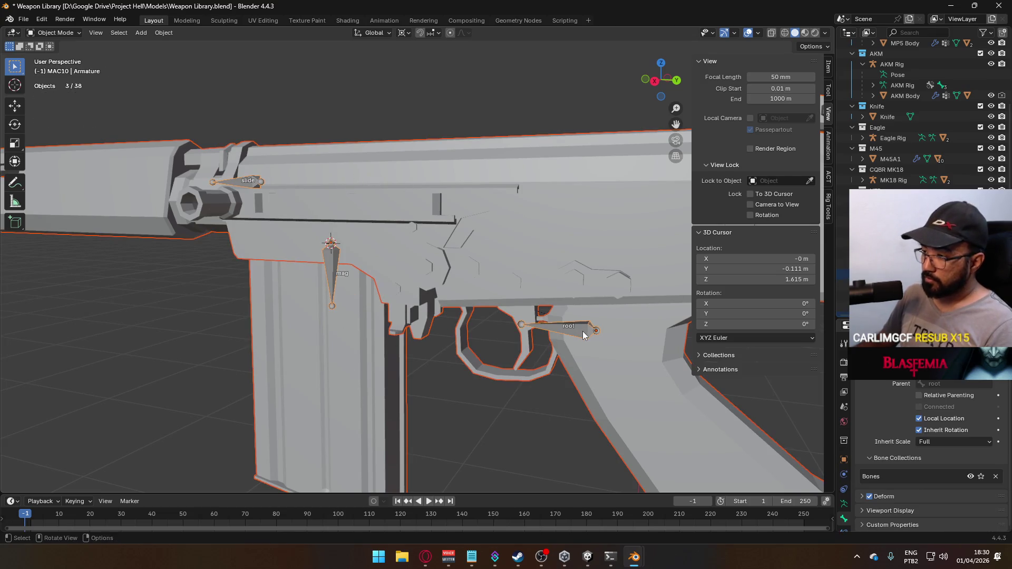
{"action": "key", "text": "ctrl+p"}
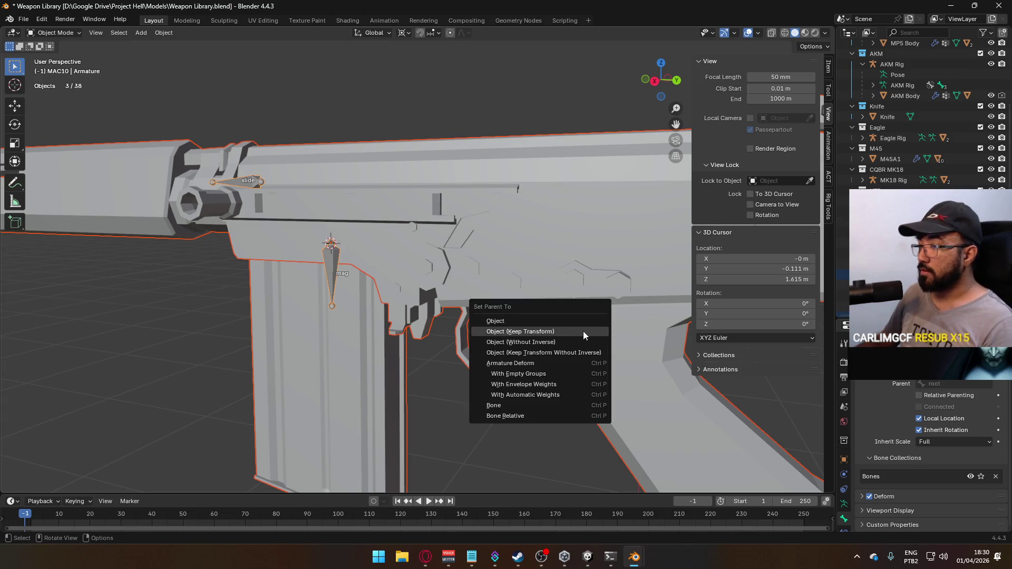
{"action": "left_click", "coordinate": [582, 331]}
{"action": "scroll", "coordinate": [476, 309], "scroll_direction": "down", "scroll_amount": 4}
{"action": "middle_click_drag", "start_coordinate": [476, 309], "coordinate": [458, 305]}
{"action": "scroll", "coordinate": [362, 284], "scroll_direction": "up", "scroll_amount": 4}
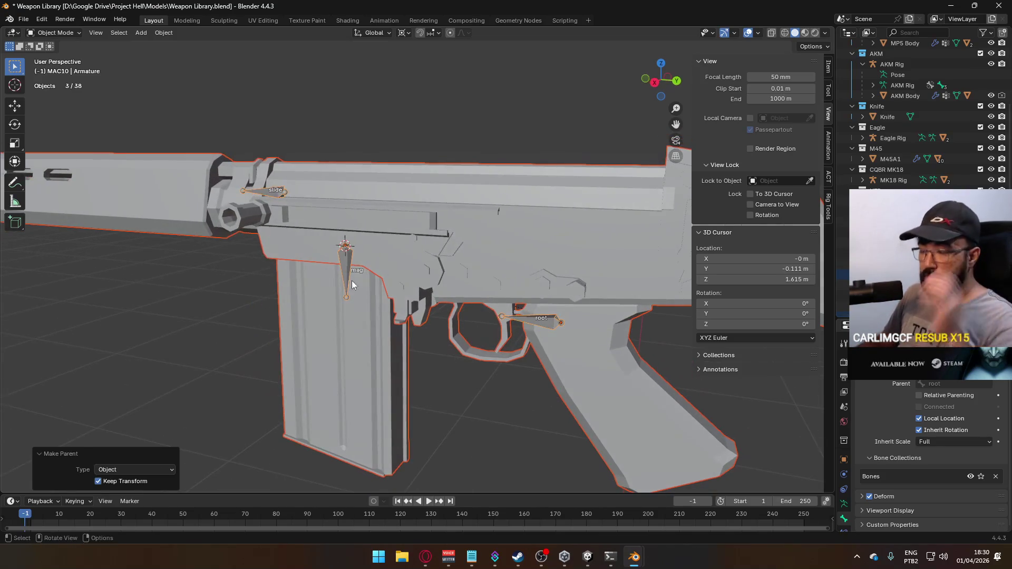
{"action": "scroll", "coordinate": [363, 284], "scroll_direction": "down", "scroll_amount": 3}
{"action": "middle_click_drag", "start_coordinate": [363, 283], "coordinate": [438, 263]}
{"action": "scroll", "coordinate": [392, 270], "scroll_direction": "up", "scroll_amount": 3}
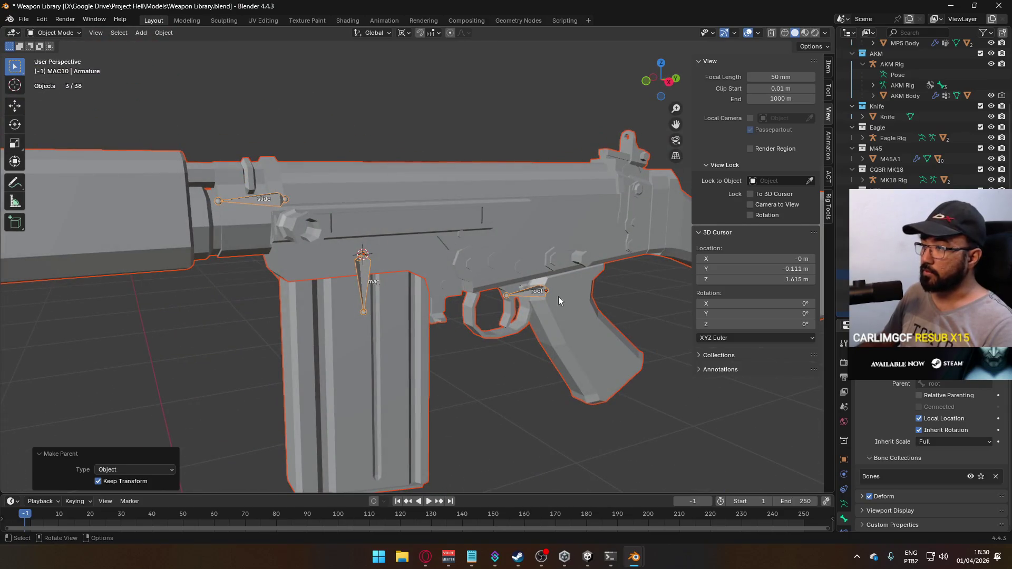
Step: Re-parent the rifle to the armature with empty vertex groups
{"action": "key", "text": "ctrl+p"}
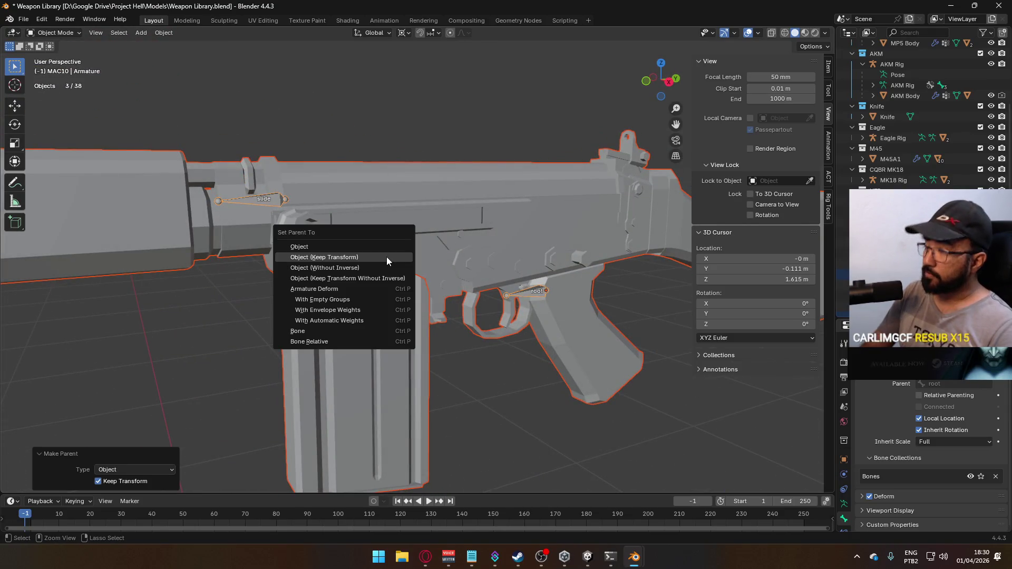
{"action": "left_click", "coordinate": [370, 299]}
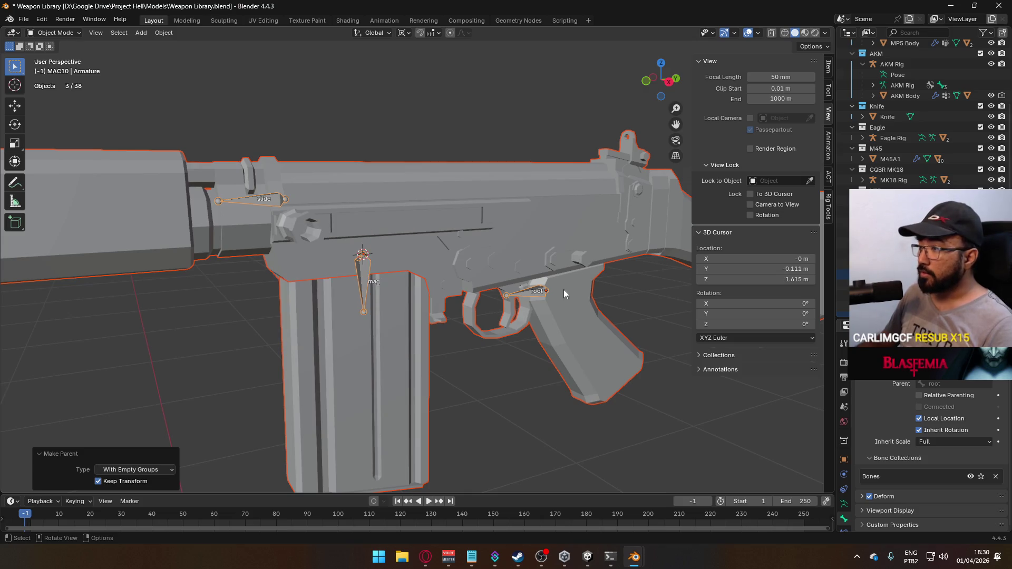
{"action": "scroll", "coordinate": [477, 276], "scroll_direction": "down", "scroll_amount": 2}
{"action": "middle_click_drag", "start_coordinate": [476, 276], "coordinate": [482, 270]}
{"action": "scroll", "coordinate": [447, 273], "scroll_direction": "up", "scroll_amount": 3}
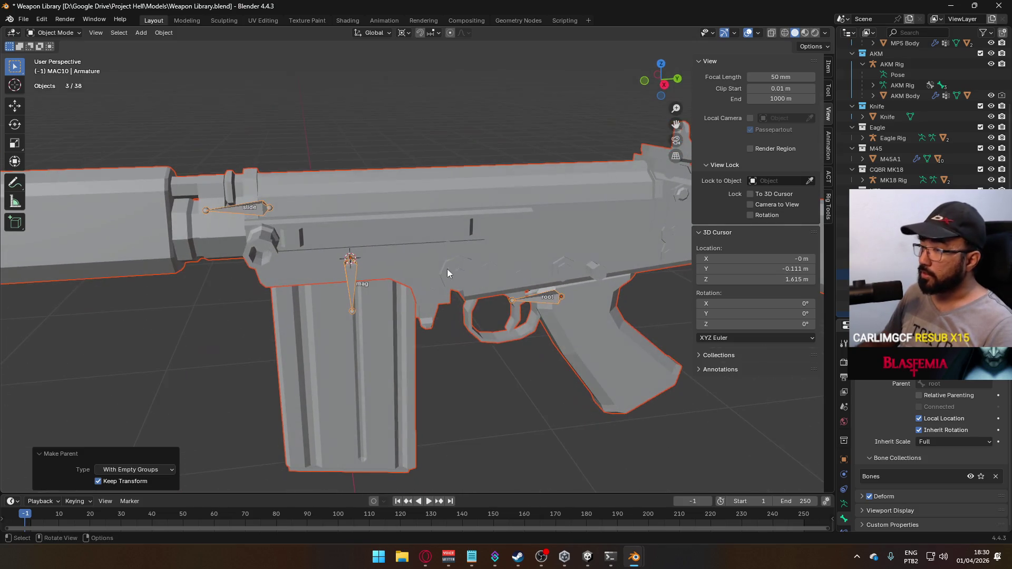
Step: Select the armature and gun mesh together and enter Weight Paint mode on the gun
{"action": "left_click", "coordinate": [281, 234]}
{"action": "left_click", "coordinate": [54, 33]}
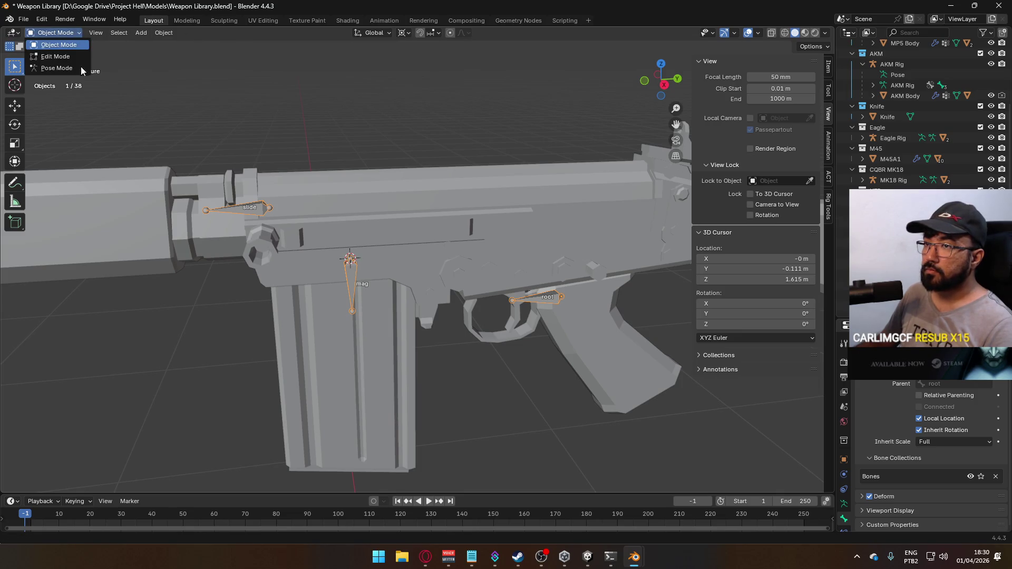
{"action": "left_click", "coordinate": [327, 185]}
{"action": "left_click", "coordinate": [267, 208]}
{"action": "left_click", "coordinate": [318, 188], "text": "shift"}
{"action": "key", "text": "ctrl+Tab"}
{"action": "left_click", "coordinate": [316, 201]}
{"action": "scroll", "coordinate": [345, 183], "scroll_direction": "up", "scroll_amount": 3}
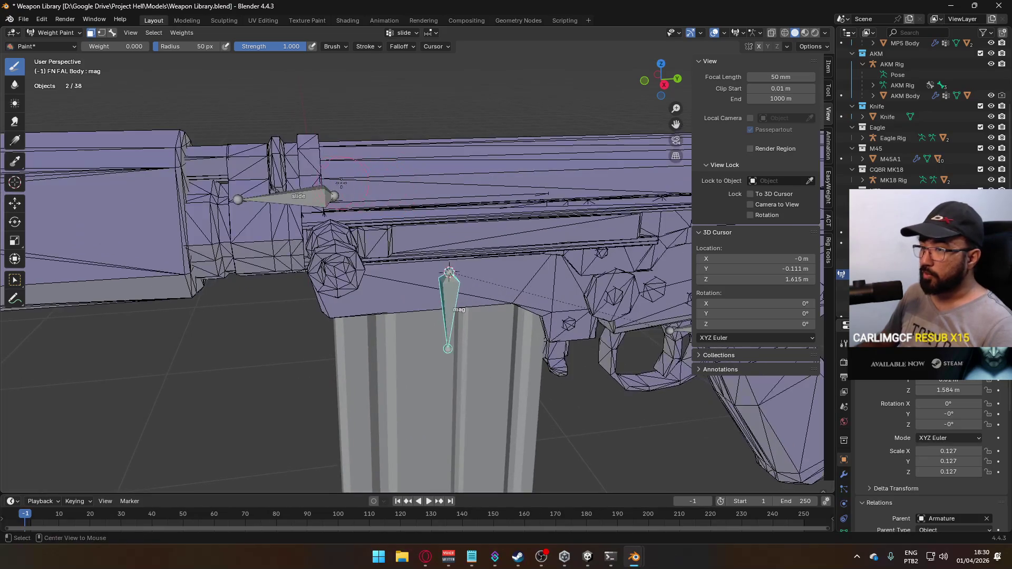
Step: Fill the masked slide faces with weight 1.000 for the slide bone
{"action": "left_click_drag", "start_coordinate": [479, 233], "coordinate": [475, 234]}
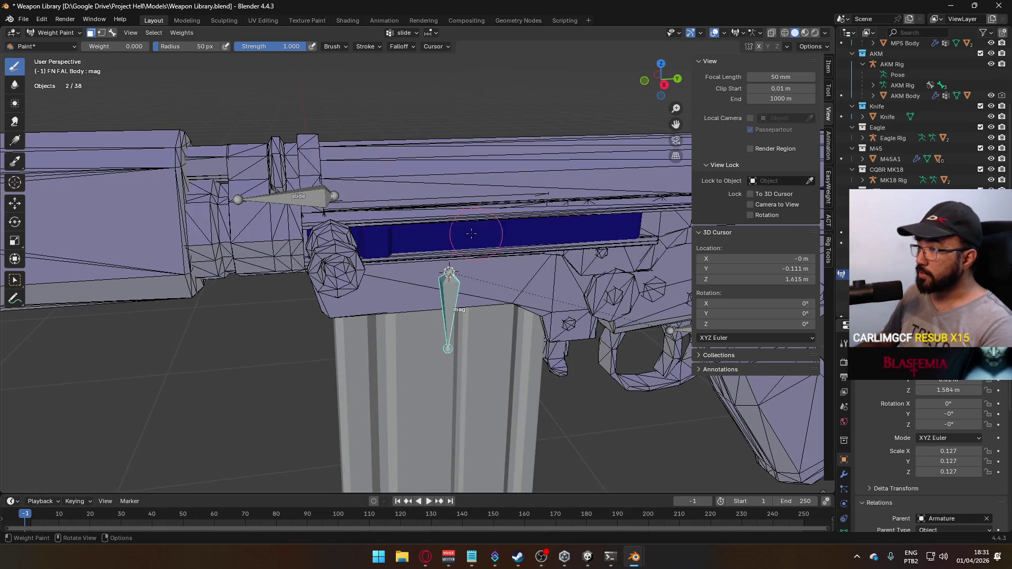
{"action": "left_click", "coordinate": [336, 242]}
{"action": "mouse_move", "coordinate": [335, 243]}
{"action": "middle_mouse_down"}
{"action": "mouse_move", "coordinate": [387, 154]}
{"action": "mouse_move", "coordinate": [323, 163]}
{"action": "mouse_move", "coordinate": [237, 116]}
{"action": "middle_mouse_up"}
{"action": "left_click", "coordinate": [387, 154]}
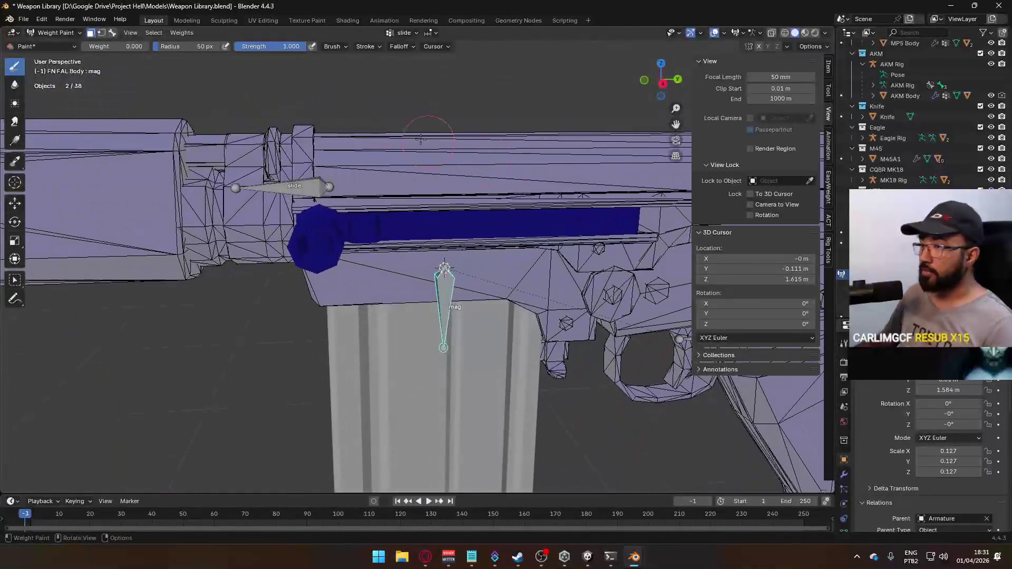
{"action": "left_click", "coordinate": [112, 32]}
{"action": "left_click", "coordinate": [316, 187], "text": "ctrl"}
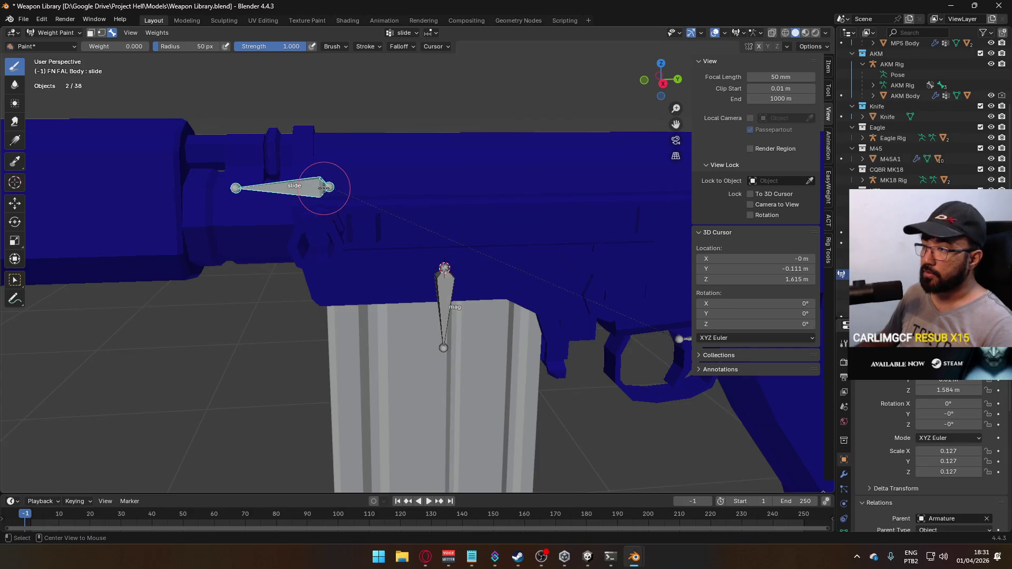
{"action": "left_click", "coordinate": [87, 33]}
{"action": "left_click_drag", "start_coordinate": [113, 46], "coordinate": [149, 46]}
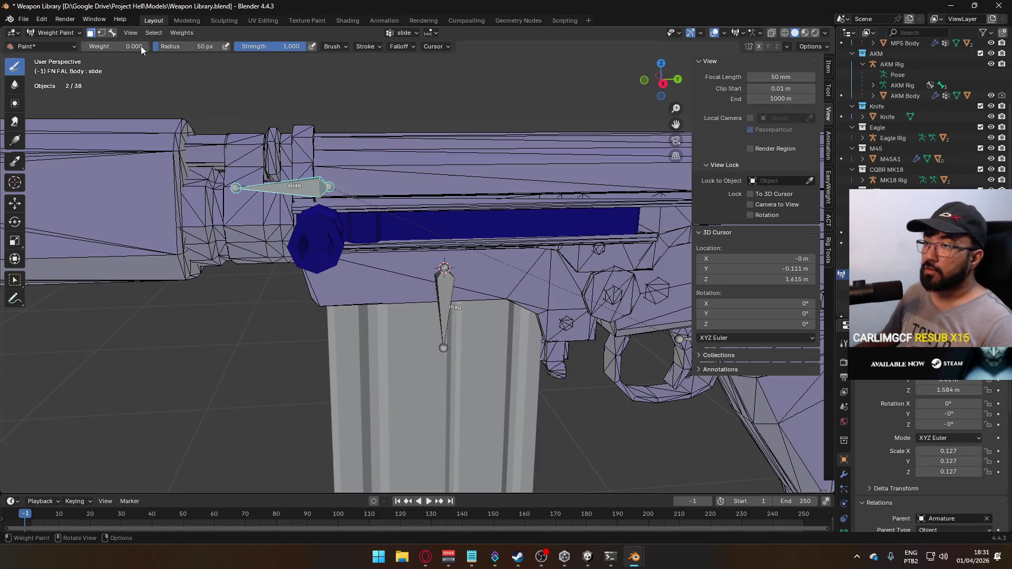
{"action": "key", "text": "shift+k"}
Step: Extend full slide weight over the charging handle and bar, undoing one stray stroke
{"action": "mouse_move", "coordinate": [314, 199]}
{"action": "middle_mouse_down"}
{"action": "mouse_move", "coordinate": [464, 207]}
{"action": "mouse_move", "coordinate": [491, 231]}
{"action": "middle_mouse_up"}
{"action": "key", "text": "a"}
{"action": "middle_click_drag", "start_coordinate": [368, 181], "coordinate": [520, 267]}
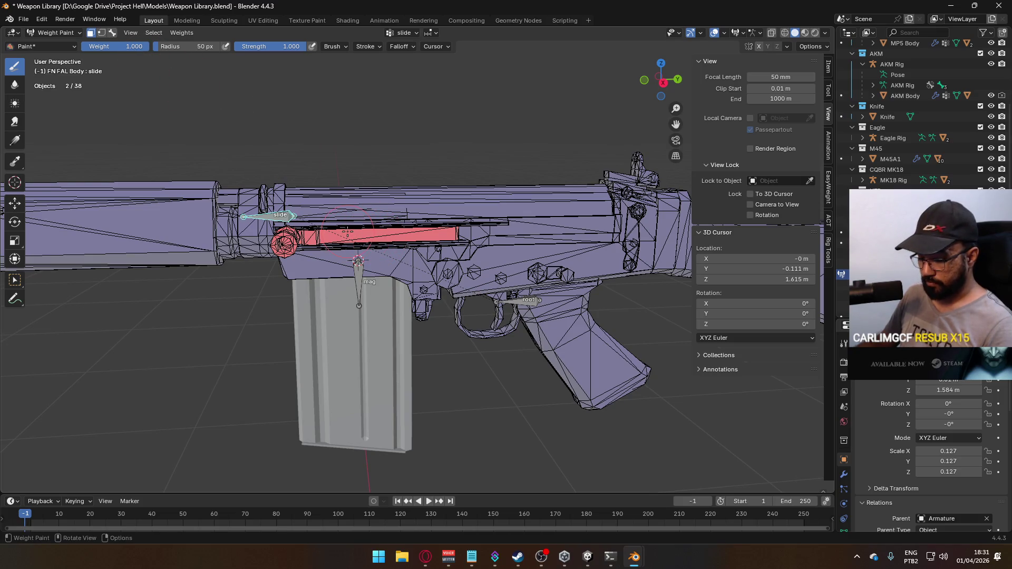
{"action": "left_click_drag", "start_coordinate": [287, 240], "coordinate": [416, 235]}
{"action": "mouse_move", "coordinate": [416, 235]}
{"action": "middle_mouse_down"}
{"action": "mouse_move", "coordinate": [429, 192]}
{"action": "mouse_move", "coordinate": [413, 221]}
{"action": "middle_mouse_up"}
{"action": "left_click", "coordinate": [446, 205]}
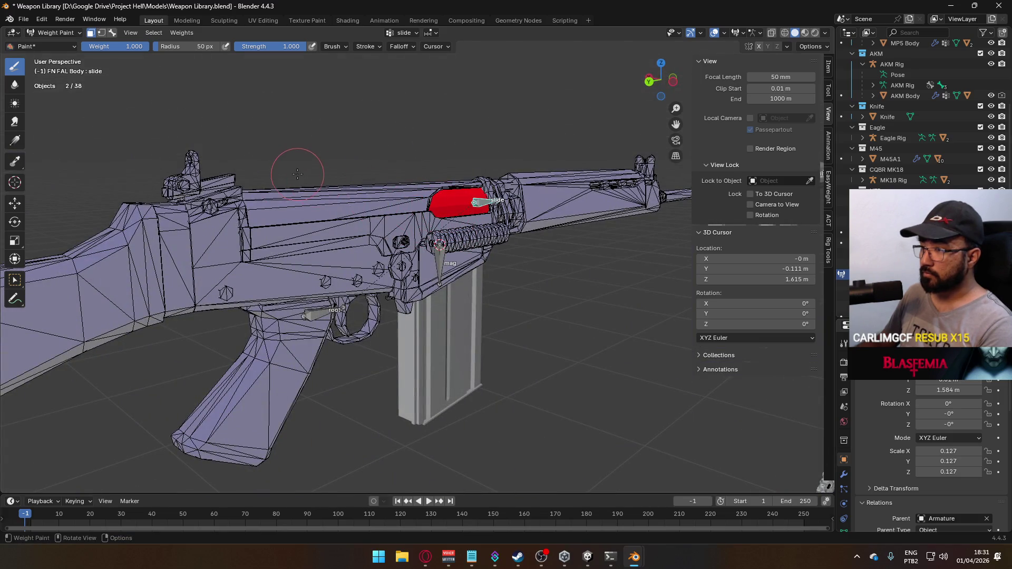
{"action": "key", "text": "ctrl"}
{"action": "key", "text": "ctrl+z"}
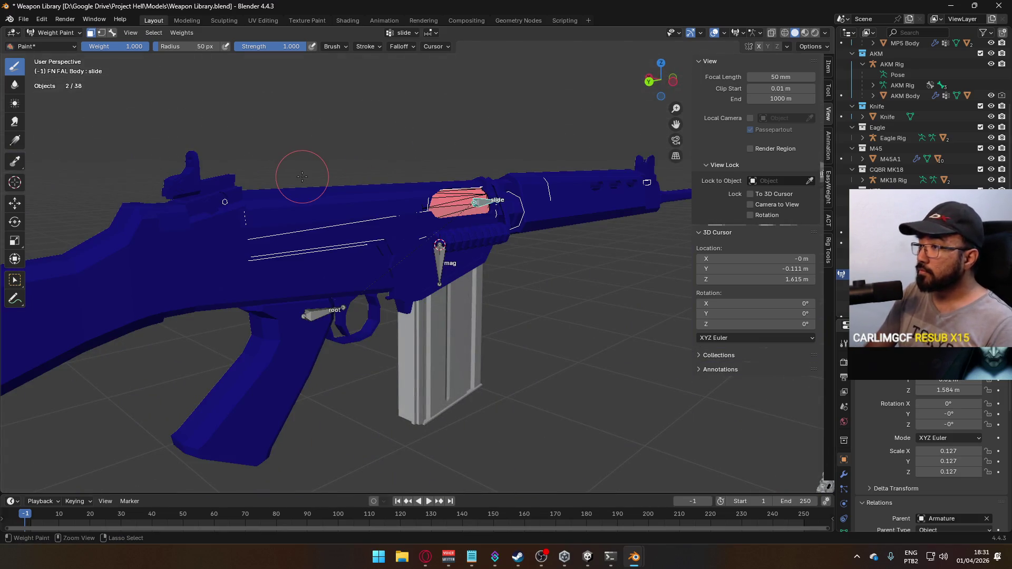
{"action": "middle_click_drag", "start_coordinate": [302, 176], "coordinate": [496, 251]}
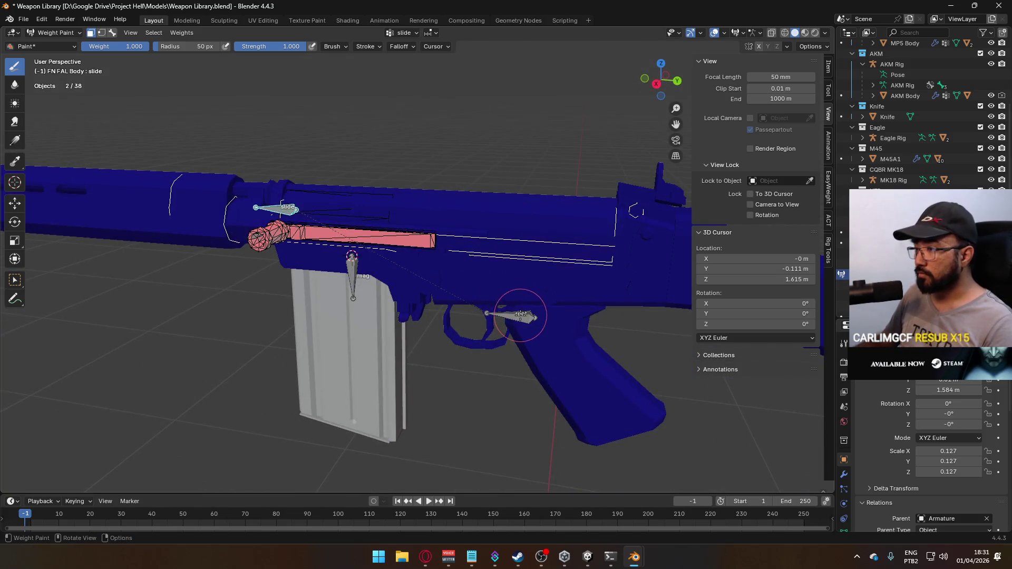
Step: Fill the remaining masked body faces with full 1.0 weight for the root bone
{"action": "left_click", "coordinate": [113, 33]}
{"action": "left_click", "coordinate": [521, 318], "text": "ctrl"}
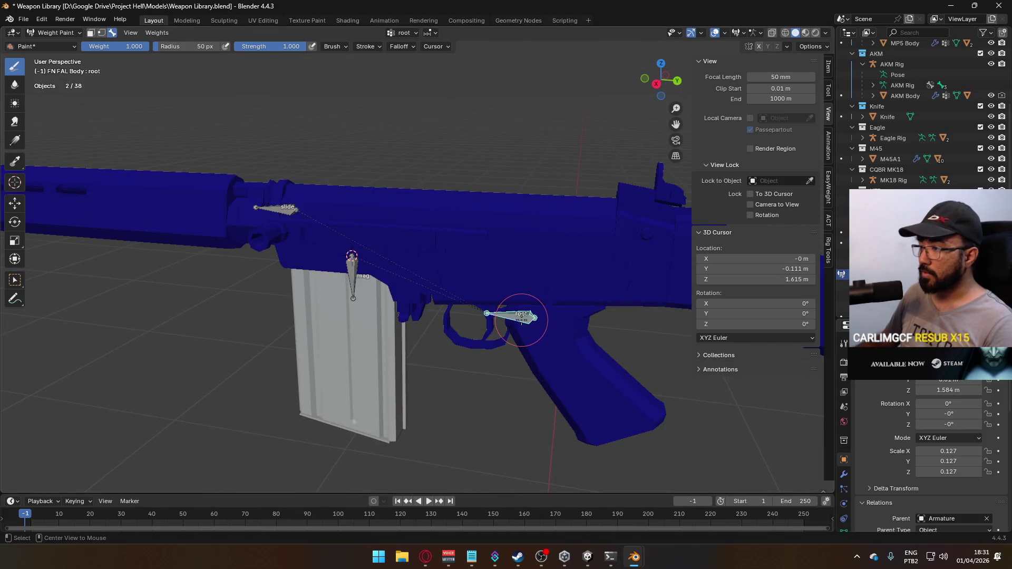
{"action": "left_click", "coordinate": [91, 32]}
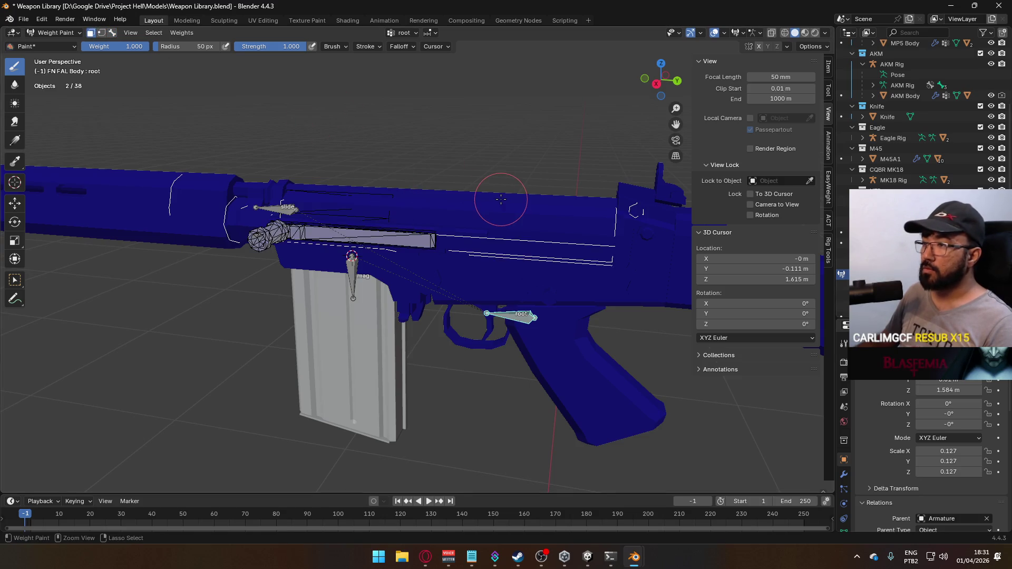
{"action": "key", "text": "shift+k"}
{"action": "middle_click_drag", "start_coordinate": [357, 182], "coordinate": [356, 190]}
{"action": "scroll", "coordinate": [357, 188], "scroll_direction": "down", "scroll_amount": 4}
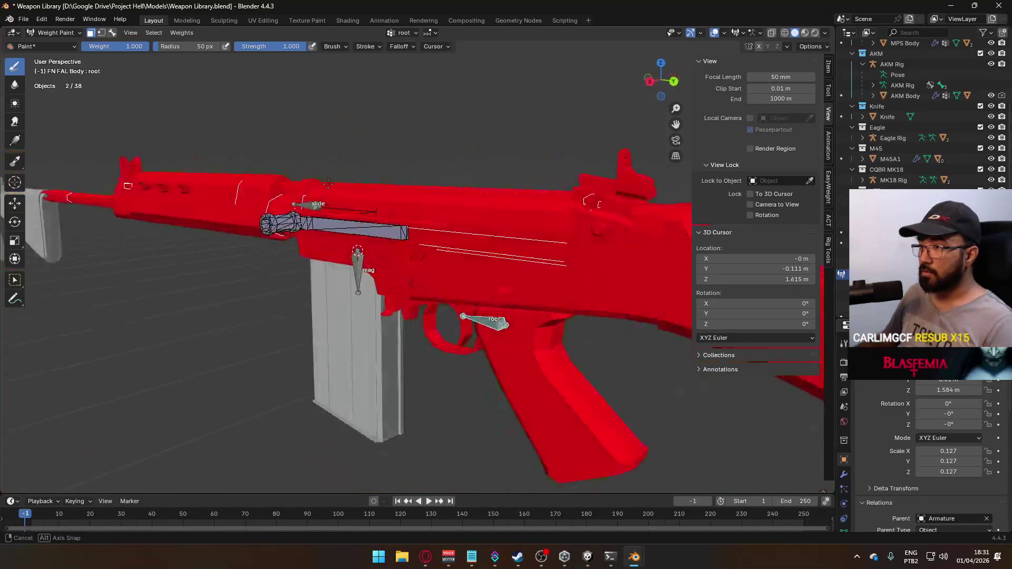
{"action": "scroll", "coordinate": [357, 188], "scroll_direction": "up", "scroll_amount": 5}
{"action": "middle_click_drag", "start_coordinate": [442, 262], "coordinate": [441, 269]}
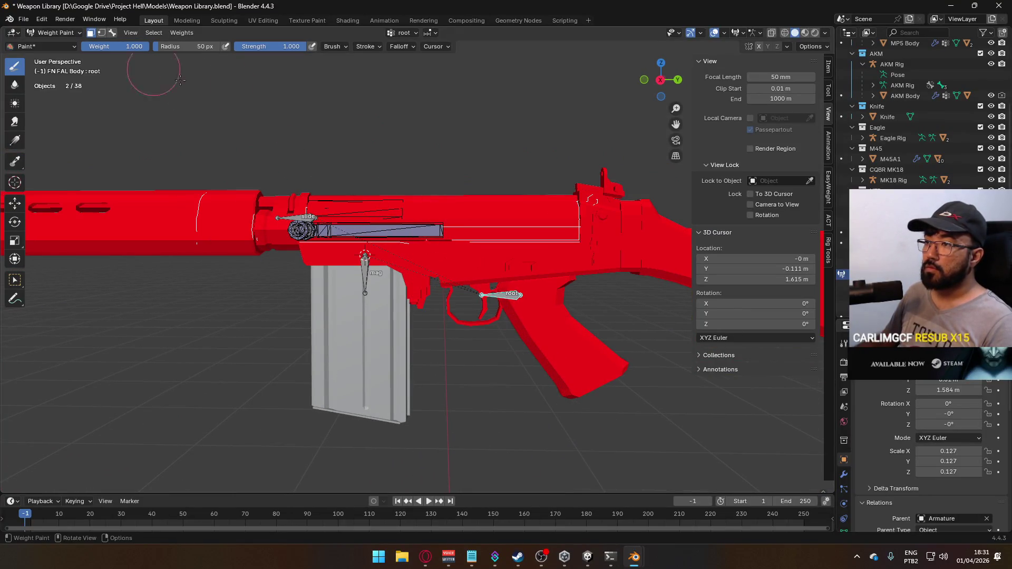
Step: Return to Object Mode, make the magazine mesh active, and start weight painting it
{"action": "key", "text": "a"}
{"action": "left_click", "coordinate": [79, 33]}
{"action": "left_click", "coordinate": [50, 52]}
{"action": "left_click", "coordinate": [366, 270], "text": "shift"}
{"action": "left_click", "coordinate": [367, 276], "text": "shift"}
{"action": "left_click", "coordinate": [366, 276], "text": "shift"}
{"action": "key", "text": "q"}
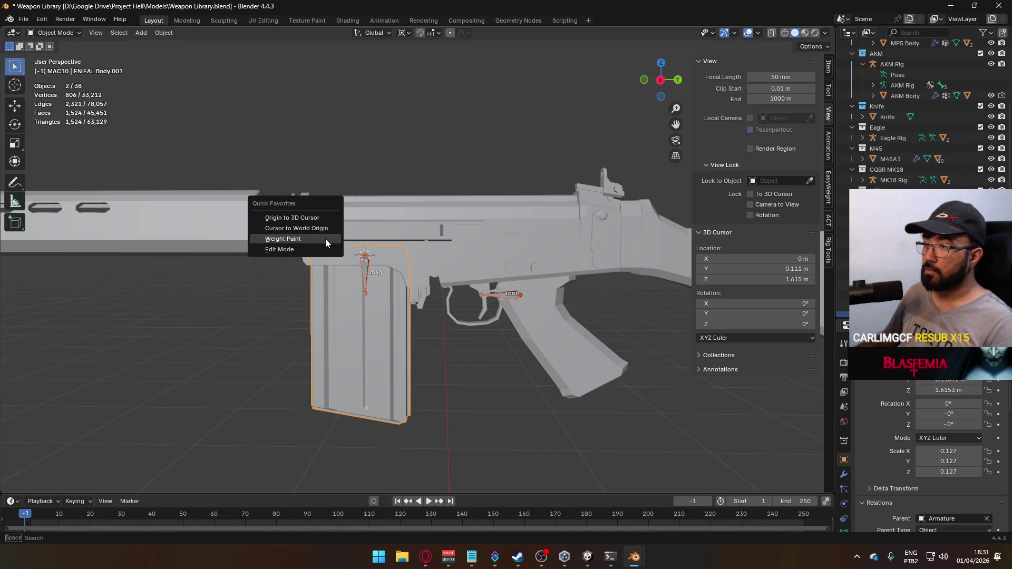
{"action": "left_click", "coordinate": [325, 242]}
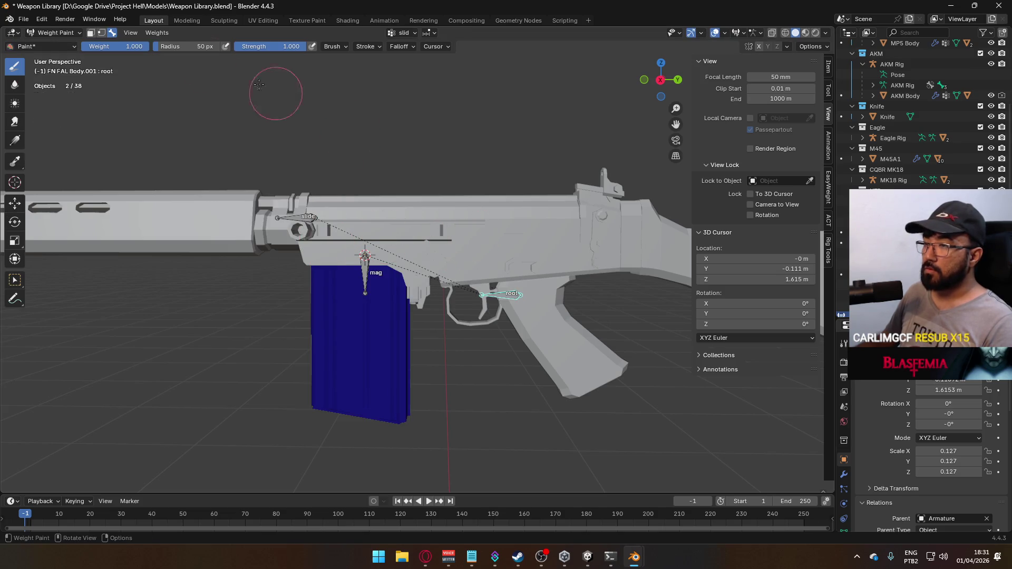
Step: Assign full weight to all masked magazine faces with the mag bone active
{"action": "left_click", "coordinate": [90, 33]}
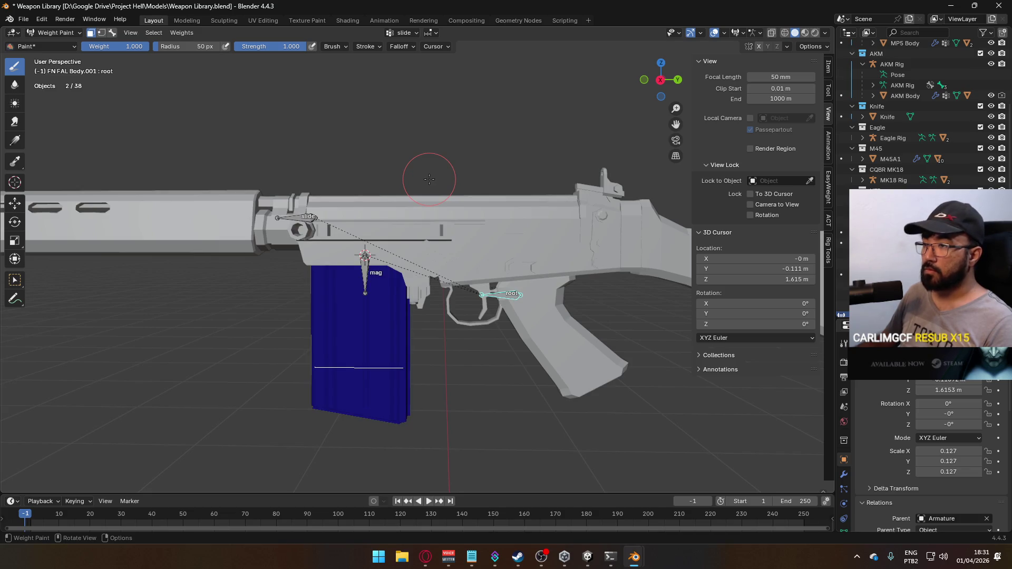
{"action": "key", "text": "ctrl+x"}
{"action": "left_click", "coordinate": [112, 32]}
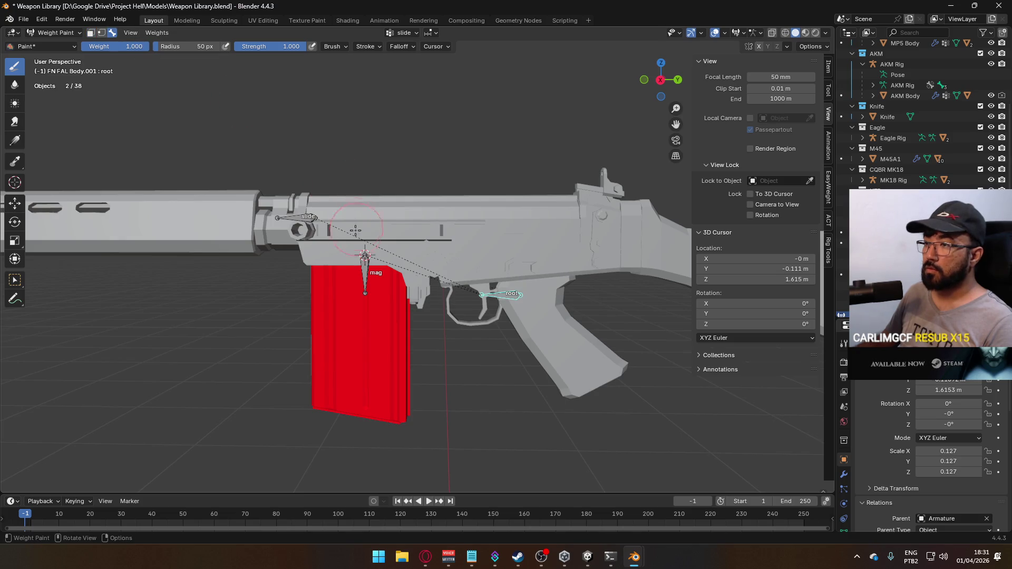
{"action": "left_click", "coordinate": [365, 271]}
{"action": "key", "text": "bracketleft"}
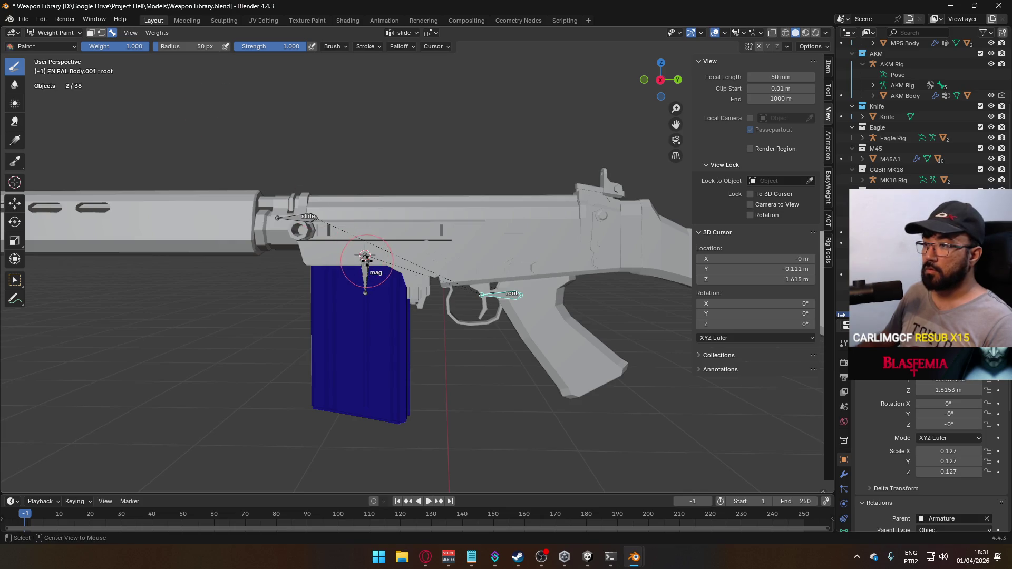
{"action": "key", "text": "bracketright"}
Step: Test-move the mag bone, cancel, and check the magazine follows it
{"action": "key", "text": "g"}
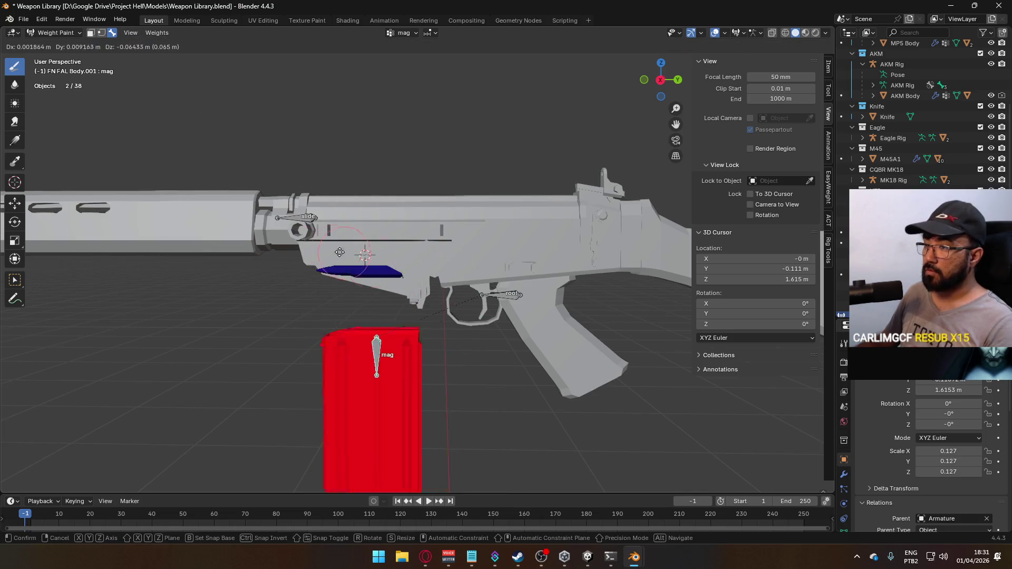
{"action": "key", "text": "Escape"}
{"action": "scroll", "coordinate": [364, 255], "scroll_direction": "up", "scroll_amount": 3}
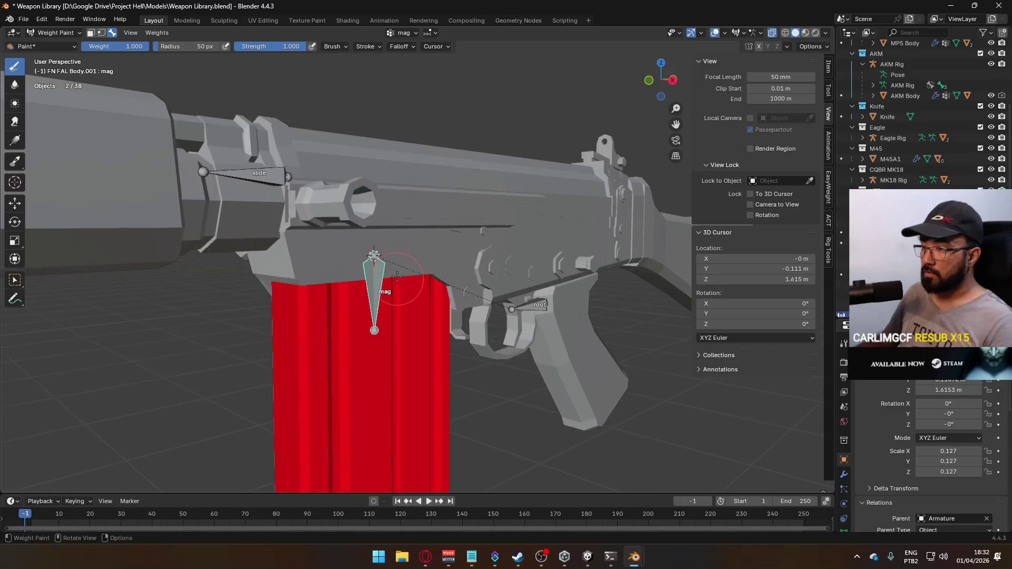
{"action": "middle_click_drag", "start_coordinate": [364, 255], "coordinate": [397, 249]}
{"action": "scroll", "coordinate": [397, 249], "scroll_direction": "up", "scroll_amount": 5}
{"action": "mouse_move", "coordinate": [451, 295]}
{"action": "middle_mouse_down"}
{"action": "mouse_move", "coordinate": [488, 308]}
{"action": "mouse_move", "coordinate": [148, 76]}
{"action": "middle_mouse_up"}
Step: Re-enable face masking, select the linked magazine faces, and view them near the root bone
{"action": "left_click", "coordinate": [91, 33]}
{"action": "key", "text": "l"}
{"action": "mouse_move", "coordinate": [633, 338]}
{"action": "middle_mouse_down"}
{"action": "mouse_move", "coordinate": [562, 441]}
{"action": "mouse_move", "coordinate": [592, 297]}
{"action": "middle_mouse_up"}
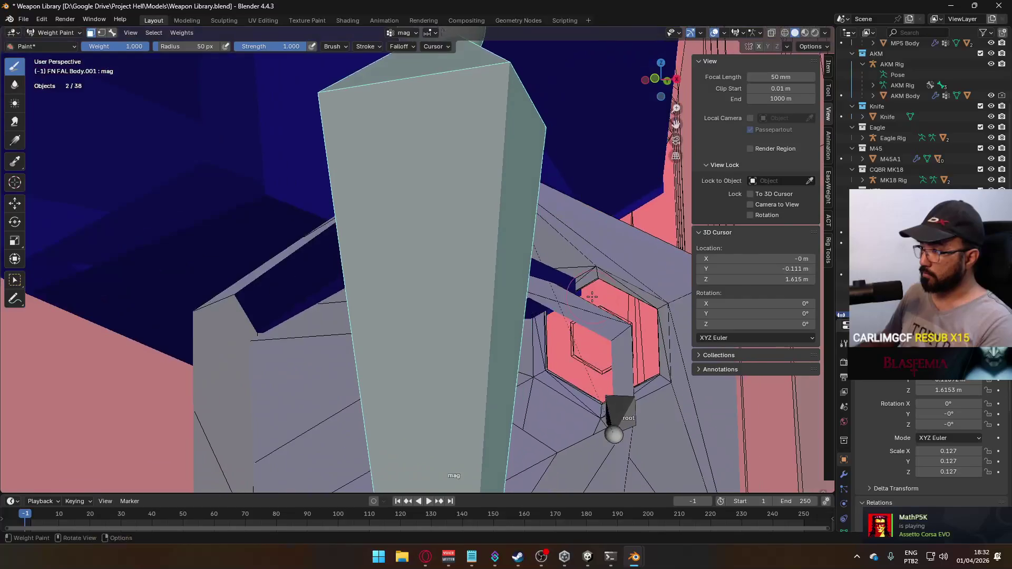
{"action": "scroll", "coordinate": [591, 314], "scroll_direction": "down", "scroll_amount": 10}
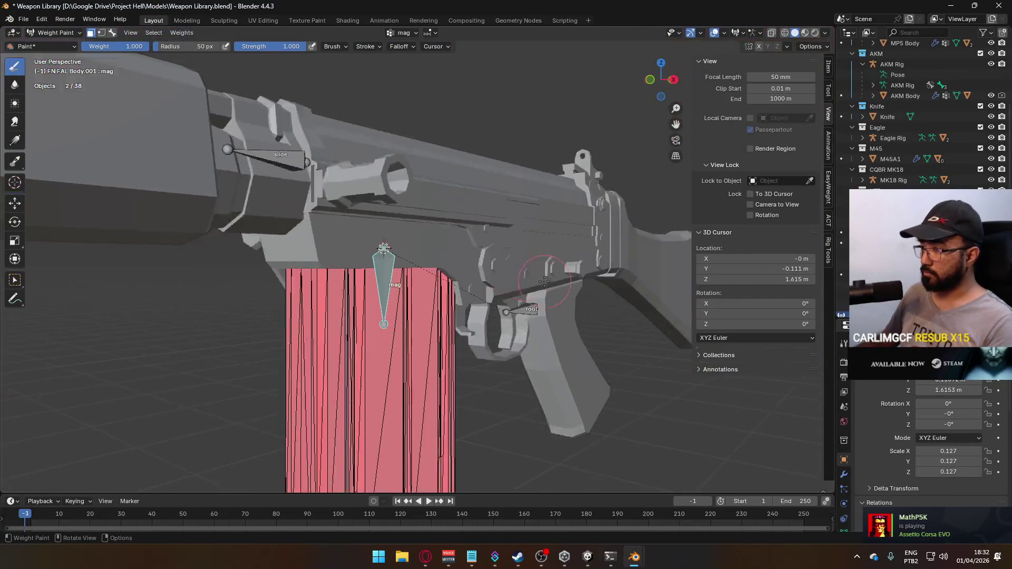
{"action": "middle_click_drag", "start_coordinate": [544, 281], "coordinate": [462, 267]}
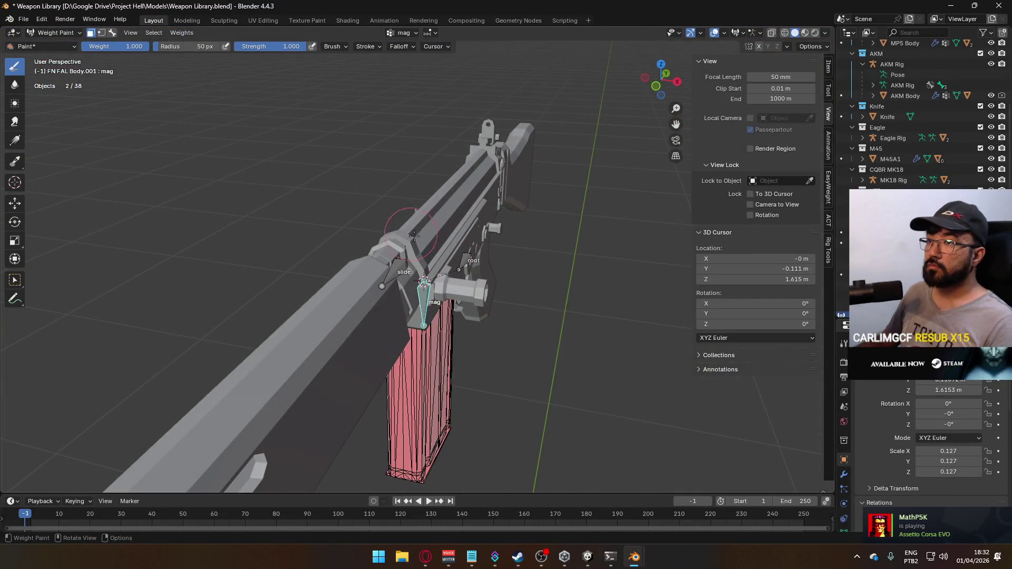
{"action": "middle_click_drag", "start_coordinate": [394, 225], "coordinate": [421, 247]}
{"action": "scroll", "coordinate": [421, 248], "scroll_direction": "up", "scroll_amount": 5}
{"action": "scroll", "coordinate": [463, 278], "scroll_direction": "down", "scroll_amount": 5}
{"action": "mouse_move", "coordinate": [463, 277]}
{"action": "middle_mouse_down"}
{"action": "mouse_move", "coordinate": [458, 262]}
{"action": "mouse_move", "coordinate": [411, 264]}
{"action": "middle_mouse_up"}
Step: Orbit around the magazine and whole rifle to inspect the magazine weights
{"action": "scroll", "coordinate": [411, 264], "scroll_direction": "down", "scroll_amount": 3}
{"action": "scroll", "coordinate": [323, 286], "scroll_direction": "up", "scroll_amount": 4}
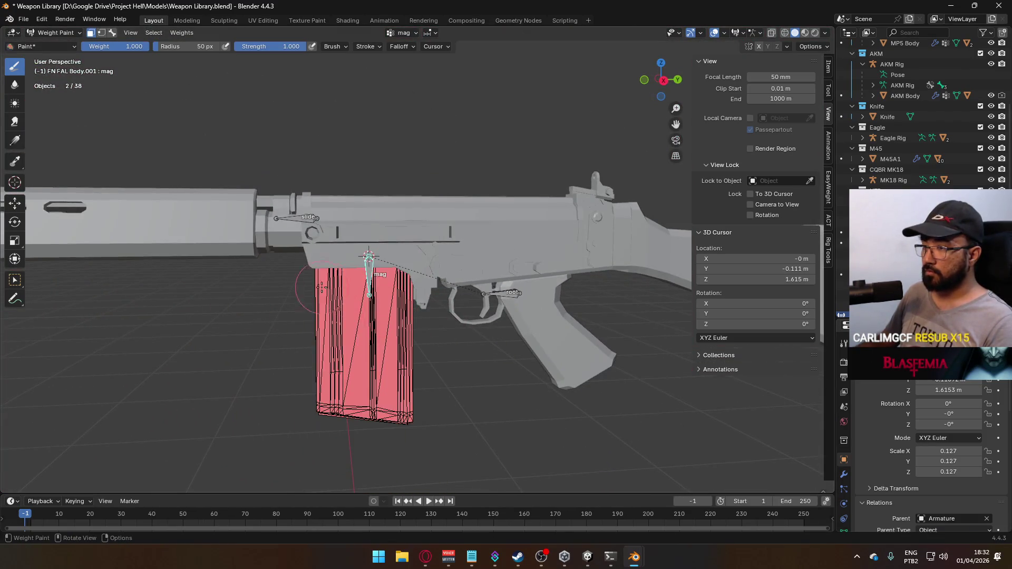
{"action": "scroll", "coordinate": [323, 286], "scroll_direction": "up", "scroll_amount": 6}
{"action": "mouse_move", "coordinate": [343, 185]}
{"action": "middle_mouse_down"}
{"action": "mouse_move", "coordinate": [397, 207]}
{"action": "mouse_move", "coordinate": [400, 226]}
{"action": "mouse_move", "coordinate": [371, 156]}
{"action": "middle_mouse_up"}
{"action": "scroll", "coordinate": [400, 226], "scroll_direction": "up", "scroll_amount": 3}
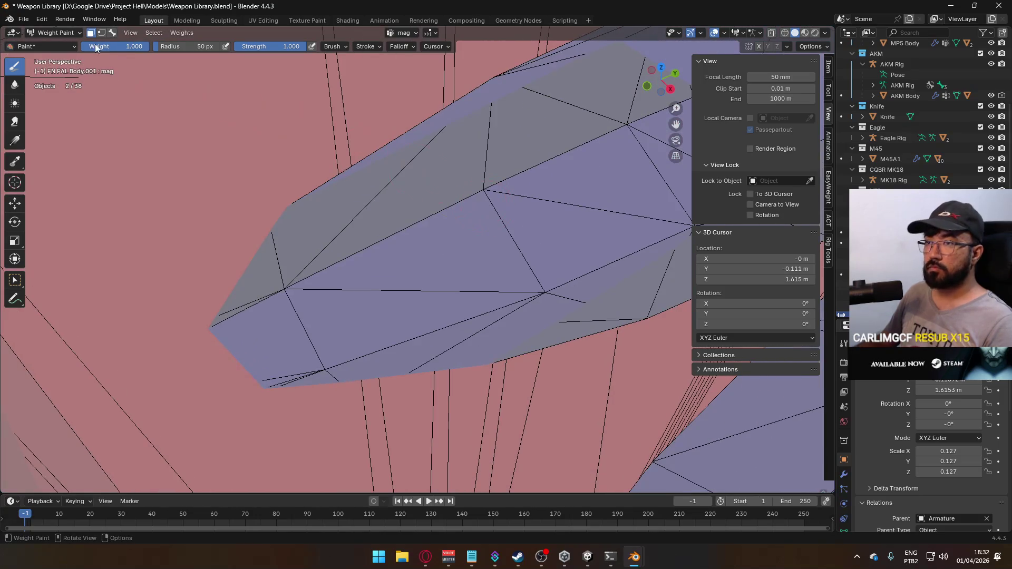
{"action": "scroll", "coordinate": [532, 265], "scroll_direction": "up", "scroll_amount": 3}
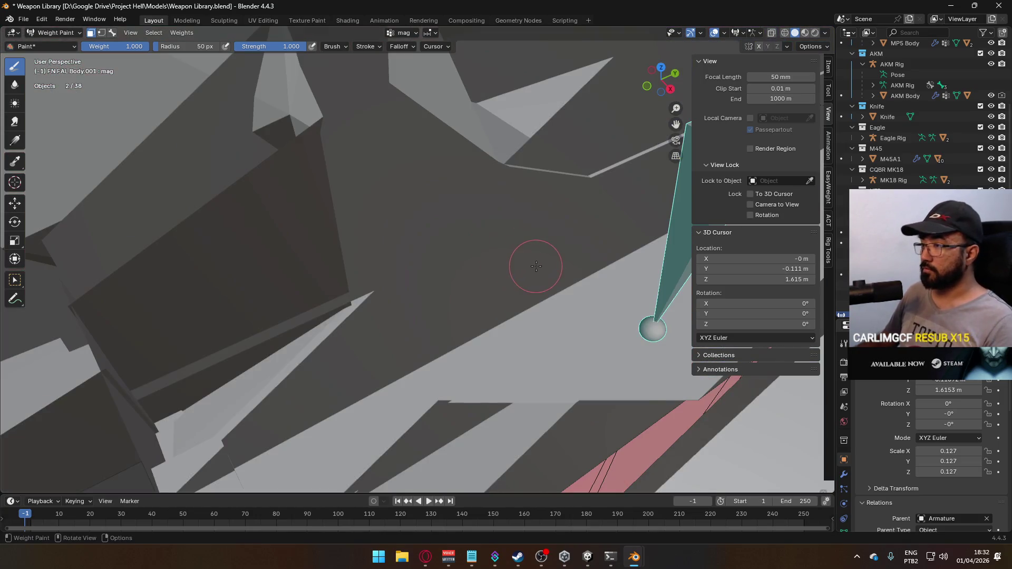
{"action": "middle_click_drag", "start_coordinate": [548, 270], "coordinate": [527, 295]}
{"action": "scroll", "coordinate": [527, 295], "scroll_direction": "down", "scroll_amount": 5}
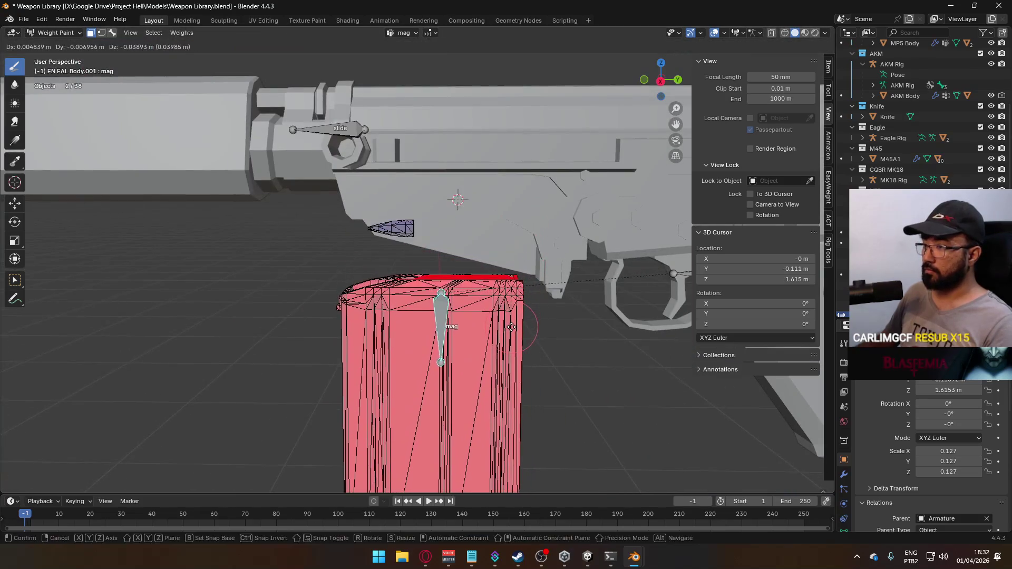
{"action": "scroll", "coordinate": [511, 327], "scroll_direction": "up", "scroll_amount": 2}
{"action": "mouse_move", "coordinate": [410, 242]}
{"action": "middle_mouse_down"}
{"action": "mouse_move", "coordinate": [436, 240]}
{"action": "mouse_move", "coordinate": [468, 267]}
{"action": "middle_mouse_up"}
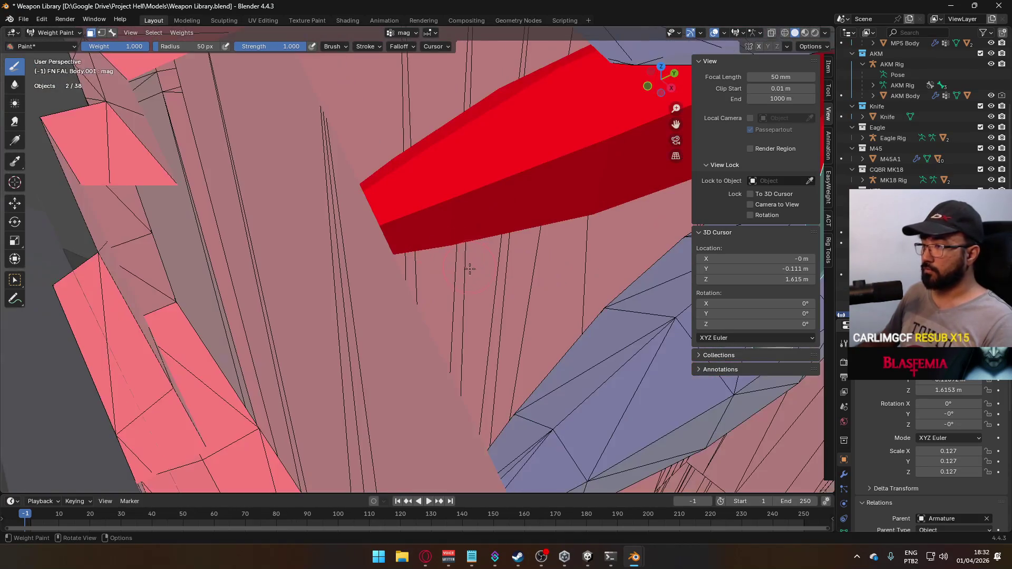
{"action": "mouse_move", "coordinate": [594, 350]}
{"action": "middle_mouse_down"}
{"action": "mouse_move", "coordinate": [569, 319]}
{"action": "mouse_move", "coordinate": [558, 325]}
{"action": "middle_mouse_up"}
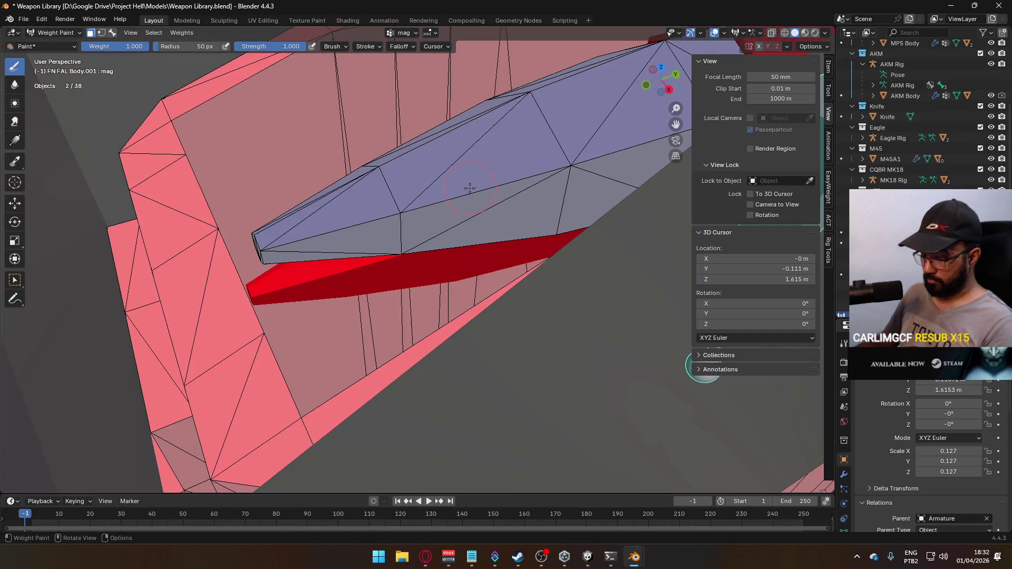
{"action": "mouse_move", "coordinate": [471, 185]}
{"action": "middle_mouse_down"}
{"action": "mouse_move", "coordinate": [472, 201]}
{"action": "mouse_move", "coordinate": [436, 198]}
{"action": "mouse_move", "coordinate": [418, 224]}
{"action": "mouse_move", "coordinate": [397, 211]}
{"action": "mouse_move", "coordinate": [377, 223]}
{"action": "mouse_move", "coordinate": [390, 202]}
{"action": "mouse_move", "coordinate": [424, 280]}
{"action": "mouse_move", "coordinate": [396, 255]}
{"action": "mouse_move", "coordinate": [393, 205]}
{"action": "middle_mouse_up"}
{"action": "scroll", "coordinate": [393, 205], "scroll_direction": "down", "scroll_amount": 5}
{"action": "mouse_move", "coordinate": [474, 264]}
{"action": "middle_mouse_down"}
{"action": "mouse_move", "coordinate": [481, 273]}
{"action": "mouse_move", "coordinate": [500, 251]}
{"action": "mouse_move", "coordinate": [487, 348]}
{"action": "middle_mouse_up"}
Step: Test the mag bone again, then make the slide bone active
{"action": "key", "text": "g"}
{"action": "middle_click_drag", "start_coordinate": [487, 292], "coordinate": [496, 287]}
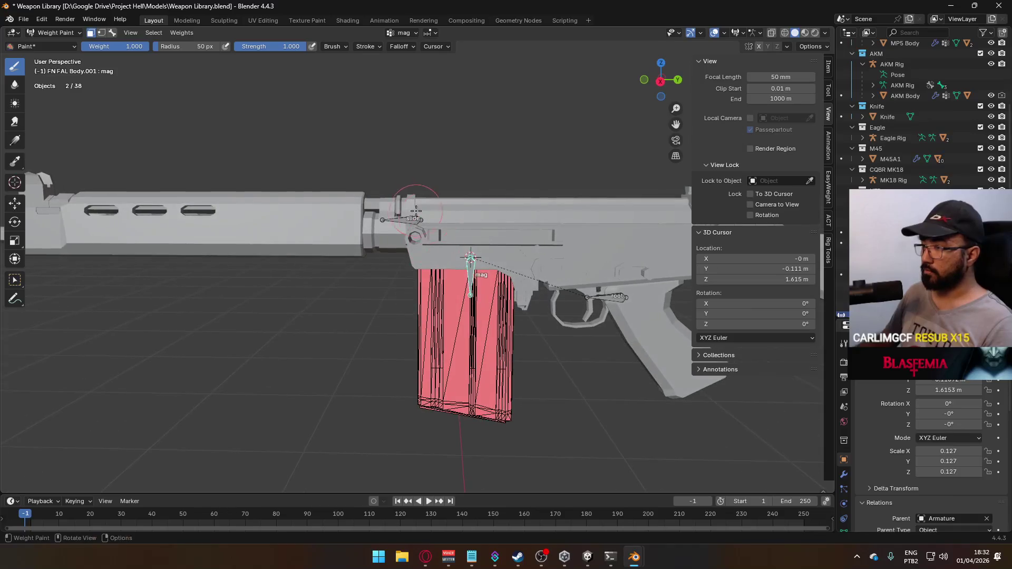
{"action": "left_click", "coordinate": [112, 33]}
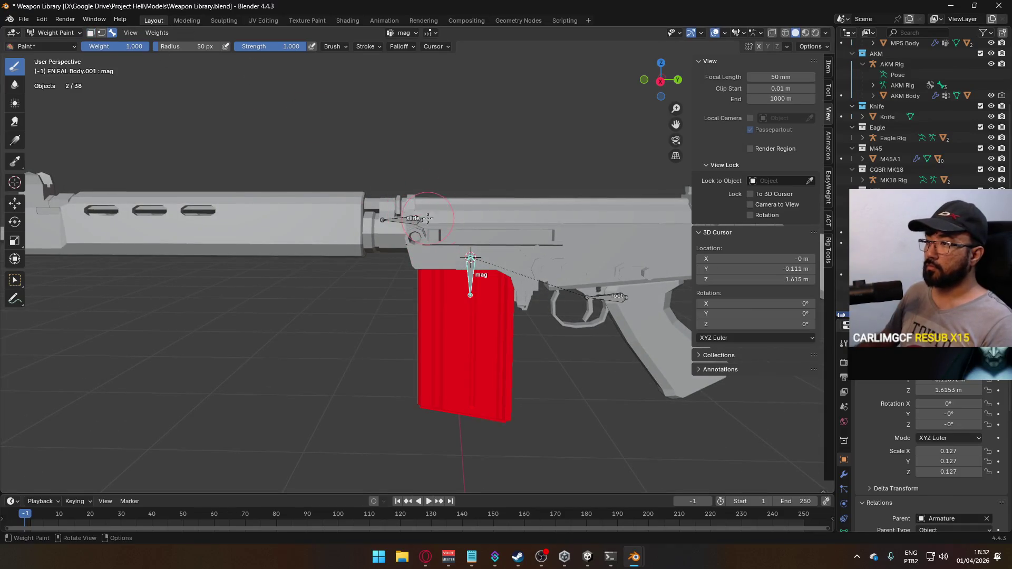
{"action": "left_click", "coordinate": [408, 218]}
{"action": "mouse_move", "coordinate": [408, 219]}
{"action": "middle_mouse_down"}
{"action": "mouse_move", "coordinate": [641, 255]}
{"action": "mouse_move", "coordinate": [579, 221]}
{"action": "mouse_move", "coordinate": [563, 193]}
{"action": "middle_mouse_up"}
Step: Move the slide bone back along global Y, confirm, and bring up the mode list for Object Mode
{"action": "key", "text": "g"}
{"action": "key", "text": "y"}
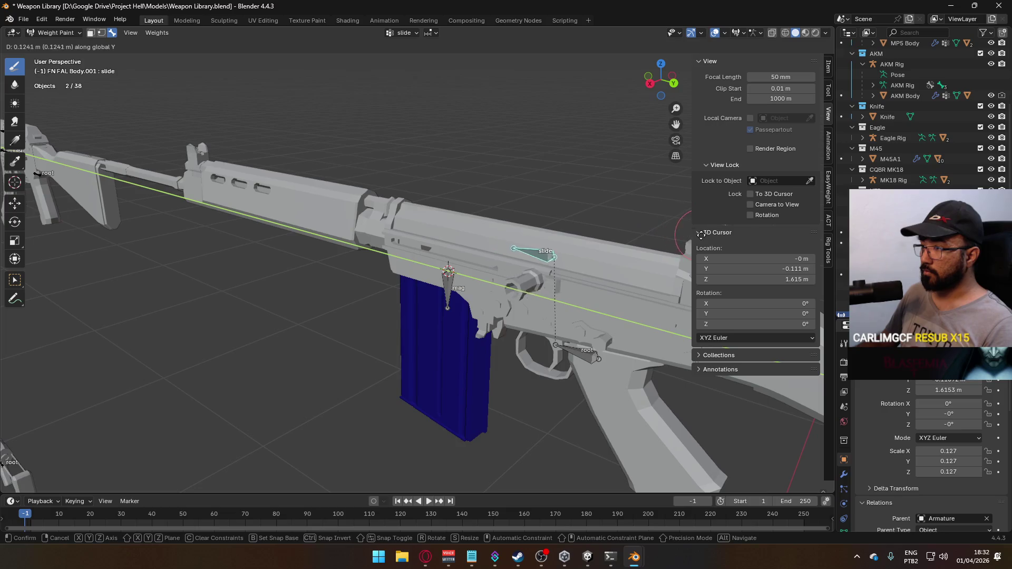
{"action": "mouse_move", "coordinate": [652, 212]}
{"action": "middle_mouse_down", "text": "alt"}
{"action": "mouse_move", "coordinate": [418, 219]}
{"action": "mouse_move", "coordinate": [429, 192]}
{"action": "mouse_move", "coordinate": [458, 168]}
{"action": "mouse_move", "coordinate": [587, 123]}
{"action": "mouse_move", "coordinate": [421, 121]}
{"action": "mouse_move", "coordinate": [221, 58]}
{"action": "middle_mouse_up", "text": "alt"}
{"action": "left_click", "coordinate": [418, 181]}
{"action": "left_click", "coordinate": [56, 33]}
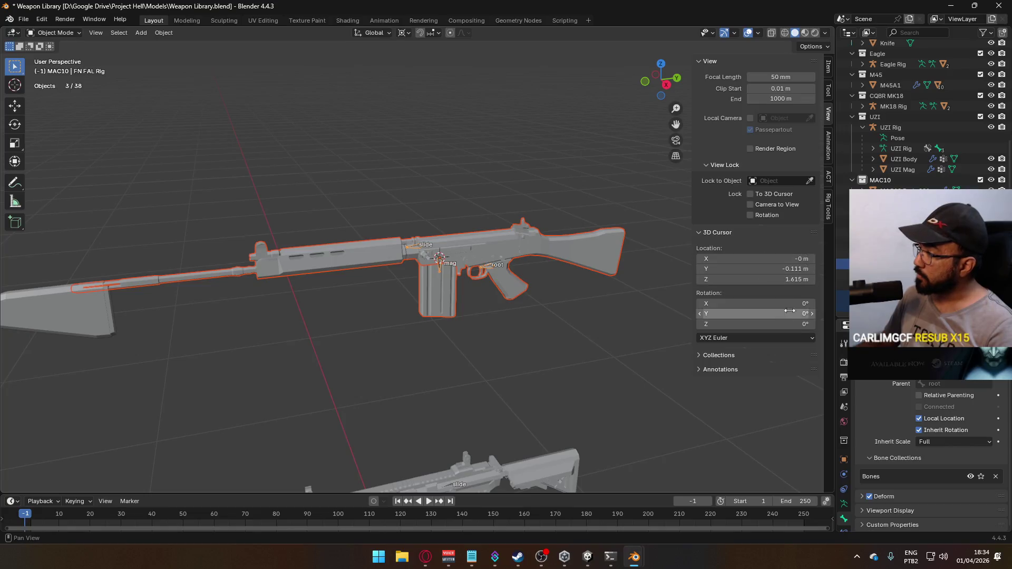
Step: Browse the add-on's export tools, then select the FN FAL Body in right orthographic view
{"action": "left_click", "coordinate": [828, 178]}
{"action": "scroll", "coordinate": [743, 341], "scroll_direction": "down", "scroll_amount": 10}
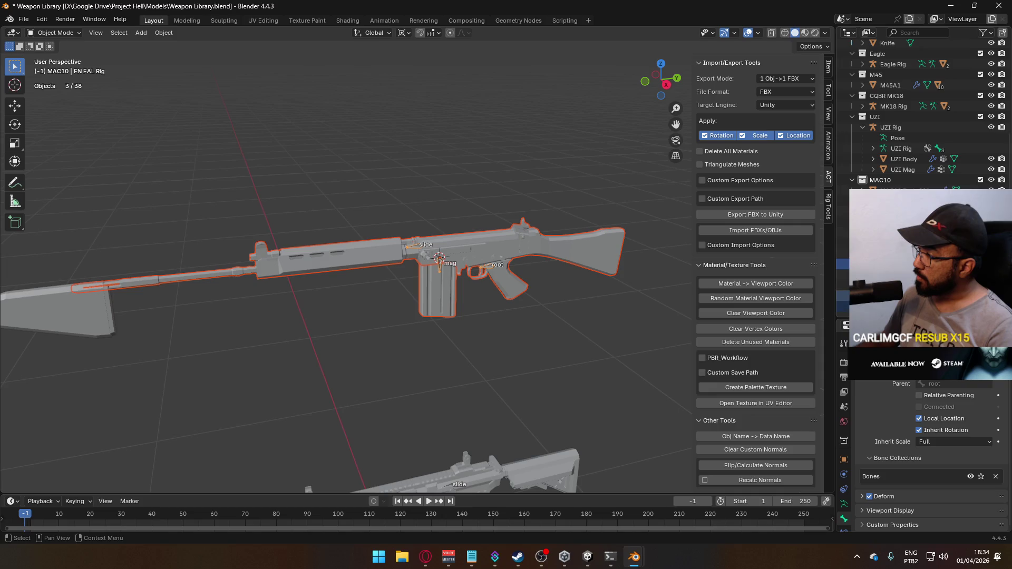
{"action": "scroll", "coordinate": [922, 115], "scroll_direction": "down", "scroll_amount": 3}
{"action": "scroll", "coordinate": [922, 237], "scroll_direction": "up", "scroll_amount": 3}
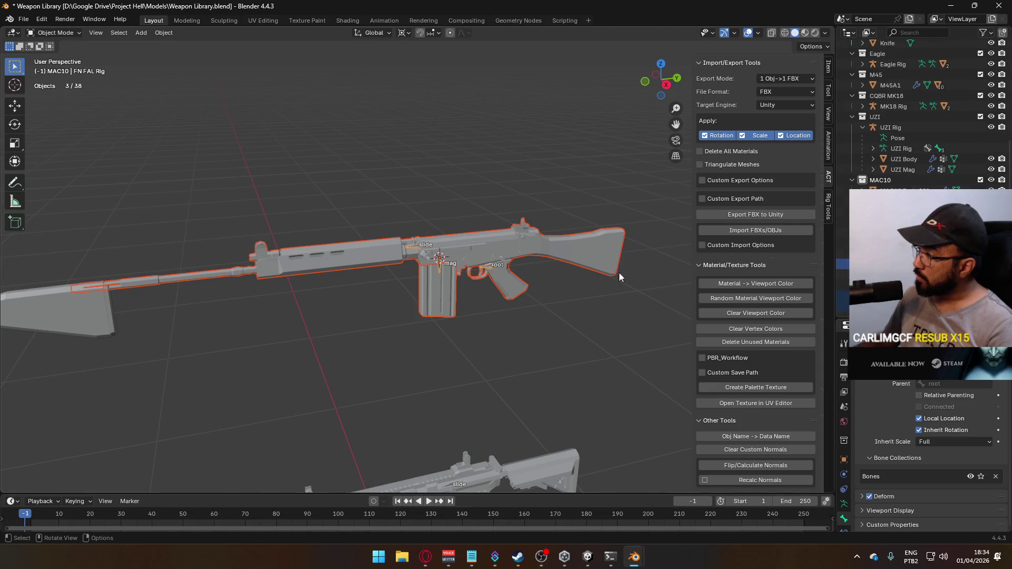
{"action": "scroll", "coordinate": [640, 274], "scroll_direction": "down", "scroll_amount": 10}
{"action": "left_click", "coordinate": [442, 202]}
{"action": "key", "text": "KP_3"}
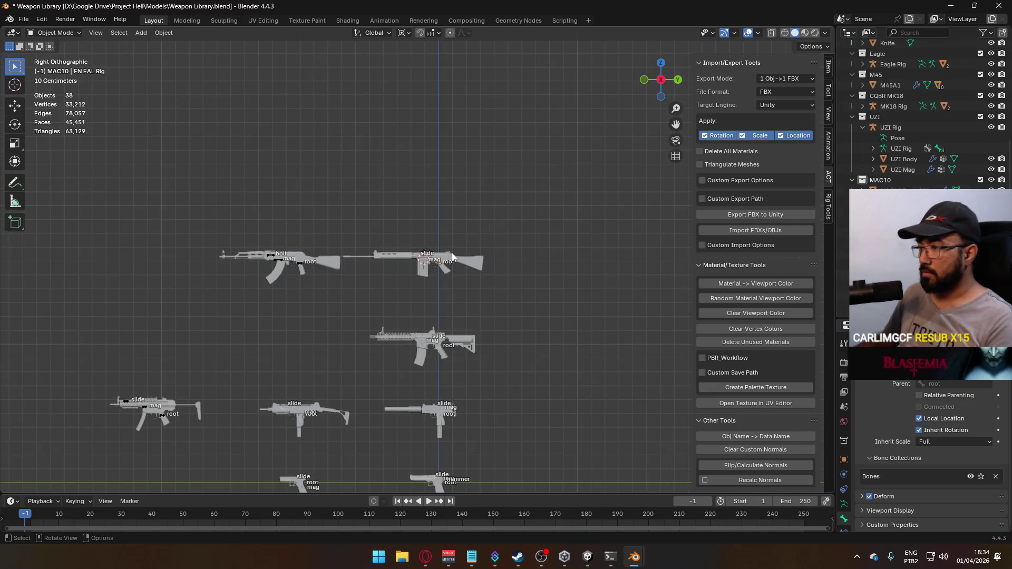
{"action": "left_click", "coordinate": [448, 256]}
Step: Reframe the weapon layout and save Weapon Library.blend
{"action": "key", "text": "ctrl+s"}
{"action": "left_click_drag", "start_coordinate": [379, 227], "coordinate": [432, 264]}
{"action": "middle_click_drag", "start_coordinate": [476, 331], "coordinate": [484, 137], "text": "shift"}
{"action": "mouse_move", "coordinate": [498, 307]}
{"action": "middle_mouse_down", "text": "shift"}
{"action": "mouse_move", "coordinate": [497, 188]}
{"action": "mouse_move", "coordinate": [495, 242]}
{"action": "mouse_move", "coordinate": [502, 207]}
{"action": "middle_mouse_up", "text": "shift"}
{"action": "scroll", "coordinate": [424, 309], "scroll_direction": "up", "scroll_amount": 1}
{"action": "mouse_move", "coordinate": [425, 232]}
{"action": "middle_mouse_down", "text": "shift"}
{"action": "mouse_move", "coordinate": [432, 193]}
{"action": "mouse_move", "coordinate": [450, 281]}
{"action": "mouse_move", "coordinate": [440, 305]}
{"action": "mouse_move", "coordinate": [390, 285]}
{"action": "middle_mouse_up", "text": "shift"}
{"action": "key", "text": "ctrl+s"}
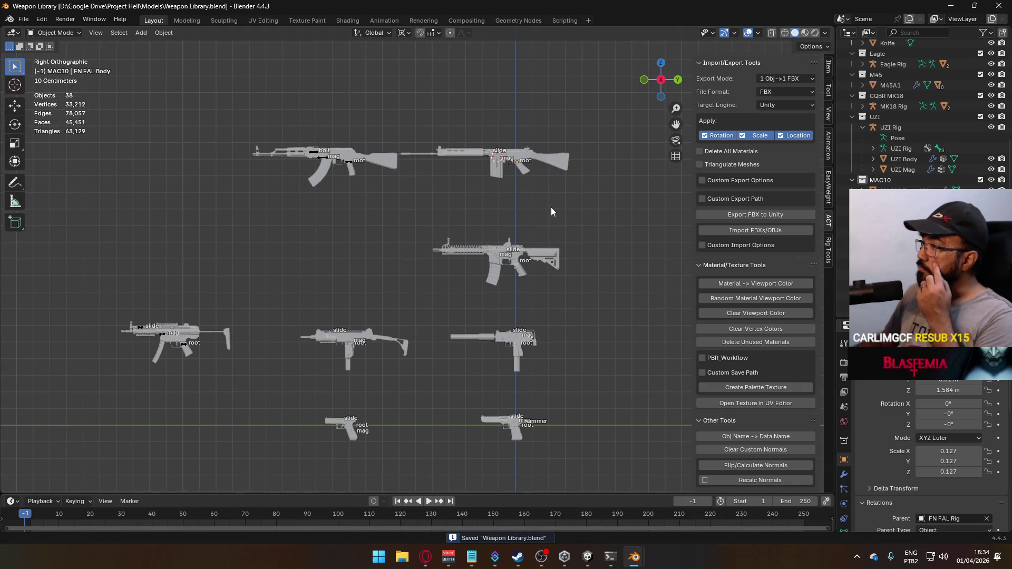
Step: Close the FN FAL Wikipedia tab and the mac10 search tabs in the browser
{"action": "key", "text": "alt+Tab"}
{"action": "left_click", "coordinate": [740, 11]}
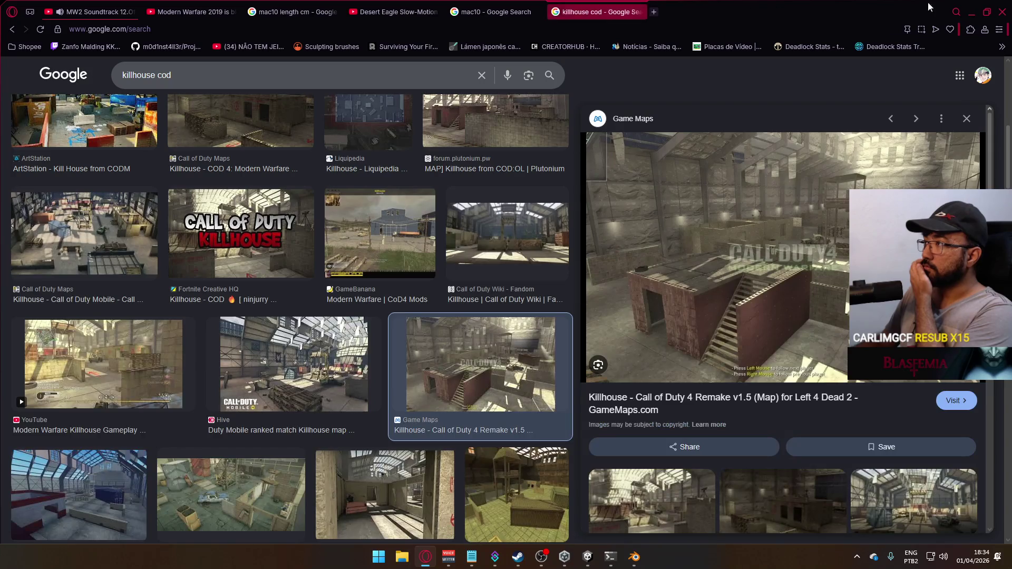
{"action": "left_click", "coordinate": [495, 12]}
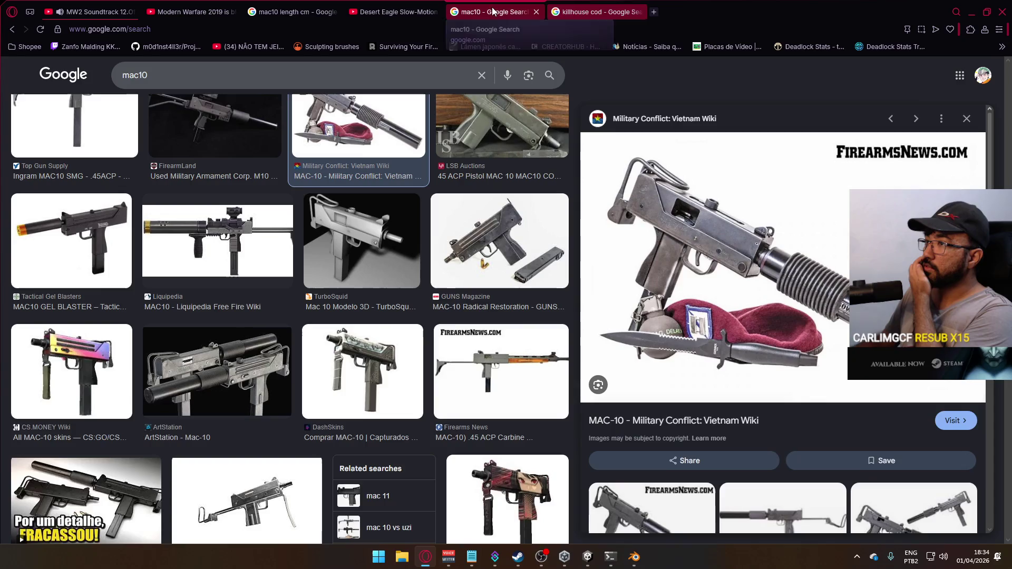
{"action": "left_click", "coordinate": [537, 12]}
{"action": "left_click", "coordinate": [322, 12]}
{"action": "left_click", "coordinate": [333, 12]}
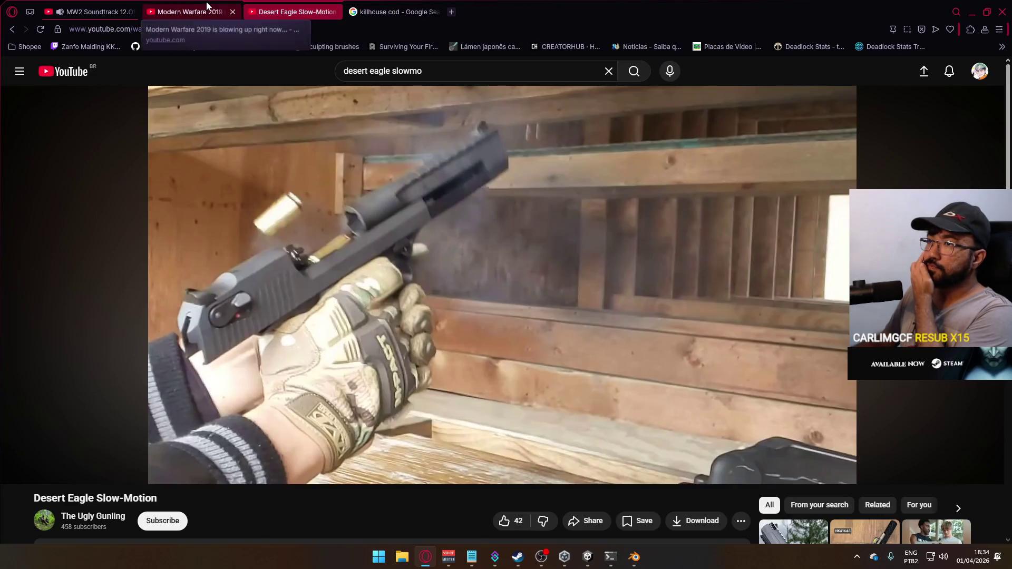
Step: Minimize the browser, Blender and its console, and bring the Unity editor forward
{"action": "left_click", "coordinate": [972, 11]}
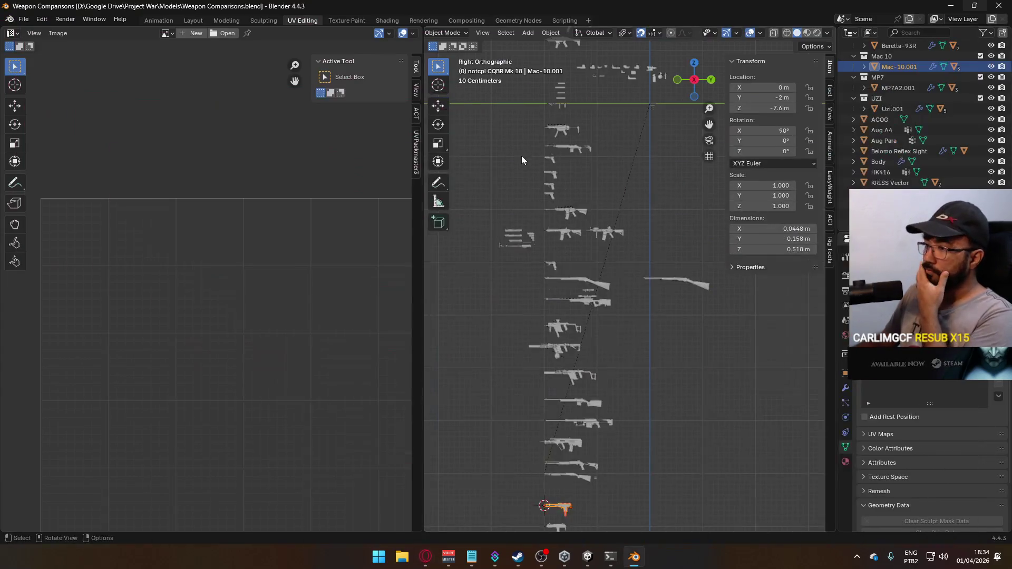
{"action": "left_click", "coordinate": [950, 8]}
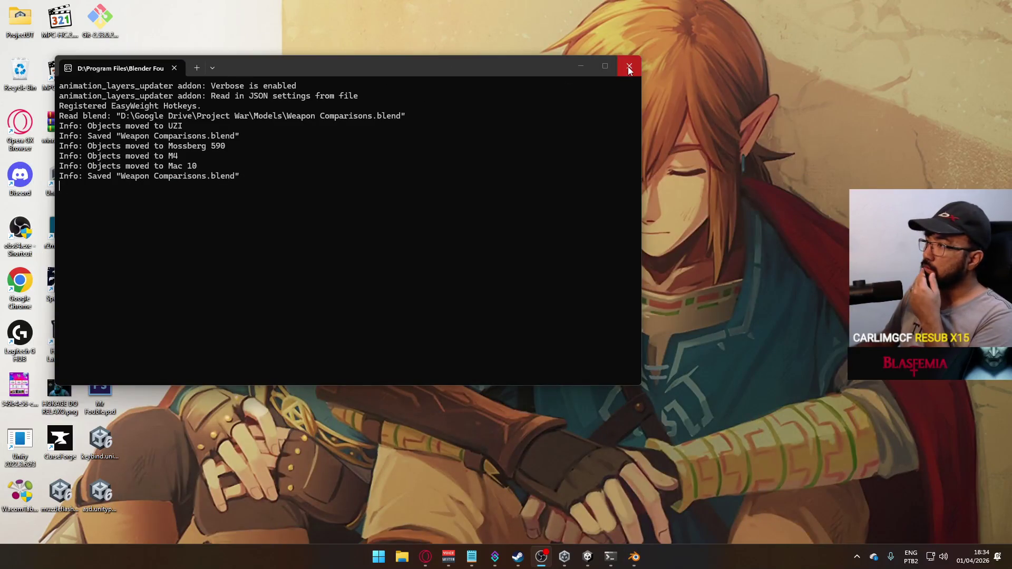
{"action": "left_click", "coordinate": [581, 66]}
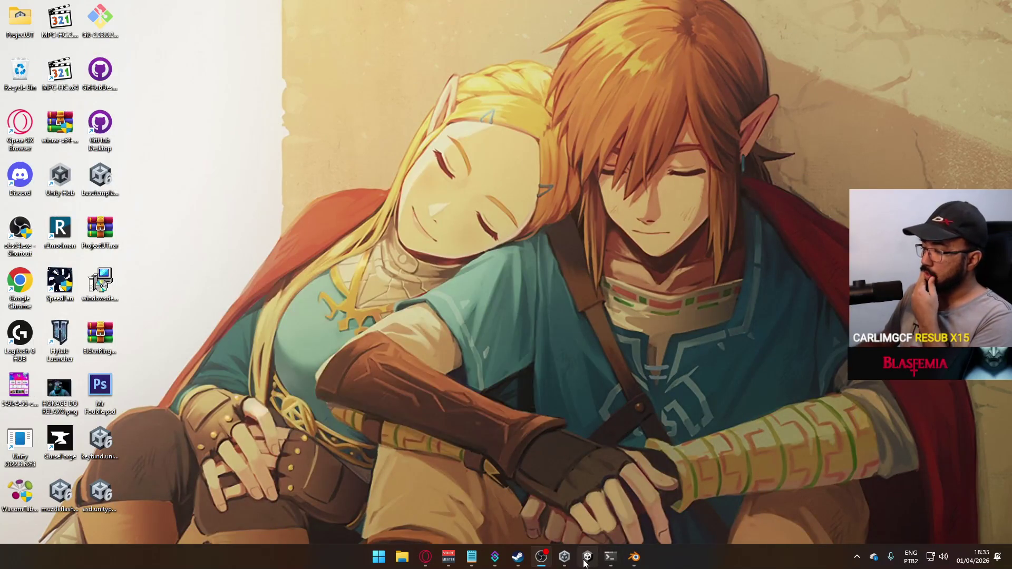
{"action": "left_click", "coordinate": [587, 557]}
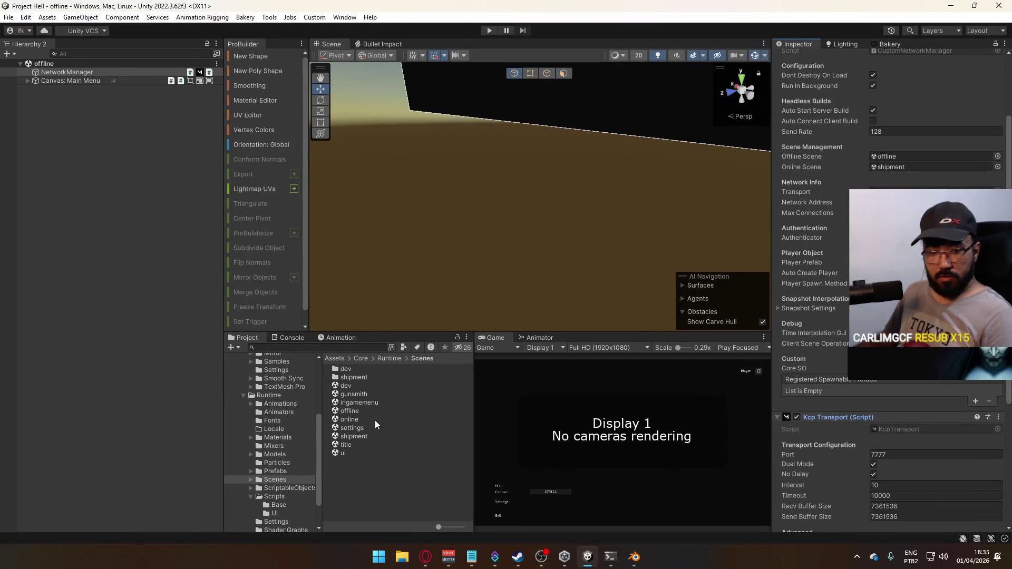
Step: Open the MW2019 notes in Notepad and select the 'fix blood particle' line
{"action": "left_click", "coordinate": [471, 557]}
{"action": "triple_click", "coordinate": [327, 290]}
{"action": "left_click", "coordinate": [320, 363]}
{"action": "triple_click", "coordinate": [286, 288]}
{"action": "left_click", "coordinate": [268, 326]}
{"action": "left_click_drag", "start_coordinate": [306, 306], "coordinate": [237, 296]}
{"action": "mouse_move", "coordinate": [276, 363]}
{"action": "left_mouse_down"}
{"action": "mouse_move", "coordinate": [264, 344]}
{"action": "mouse_move", "coordinate": [177, 363]}
{"action": "left_mouse_up"}
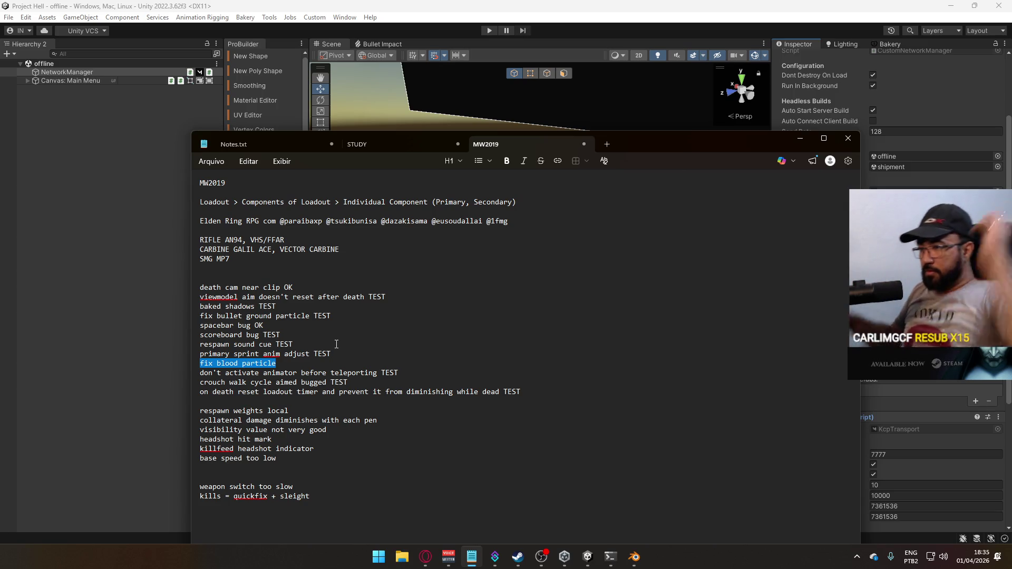
Step: Move the 'fix blood particle' note from the TEST list to above 'respawn weights local'
{"action": "key", "text": "BackSpace"}
{"action": "key", "text": "ctrl+z"}
{"action": "left_click_drag", "start_coordinate": [289, 365], "coordinate": [133, 365]}
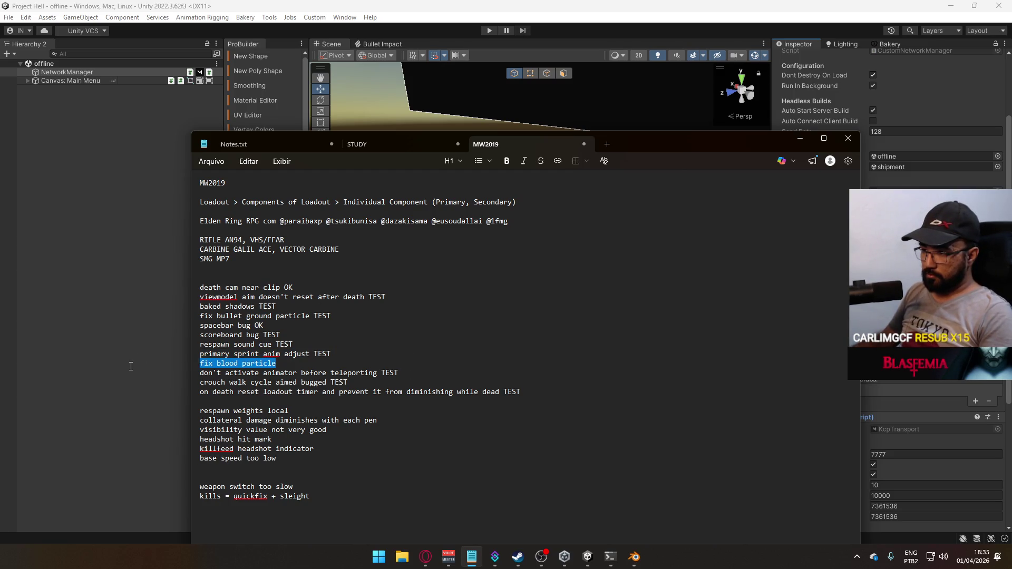
{"action": "key", "text": "BackSpace"}
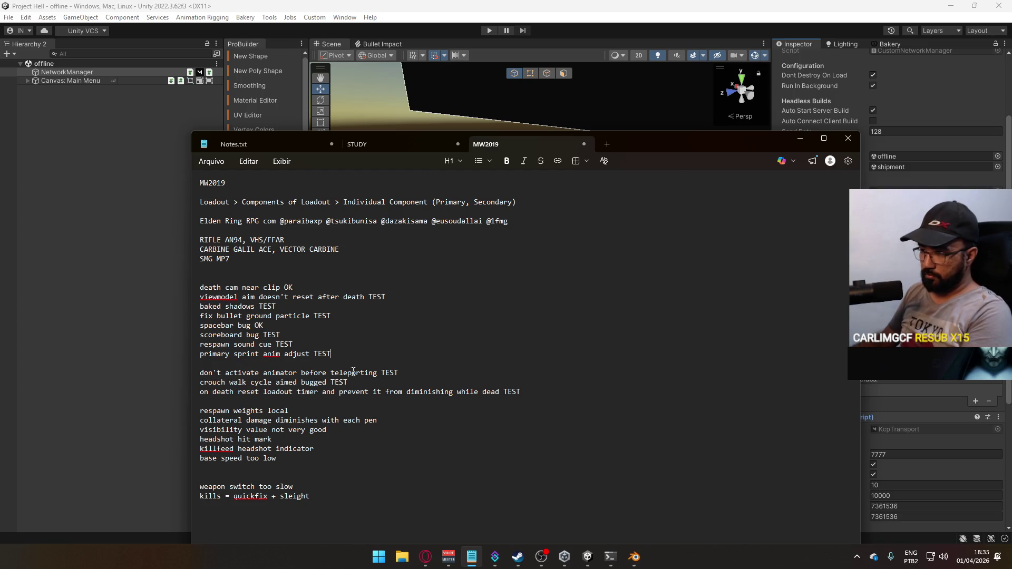
{"action": "key", "text": "Delete"}
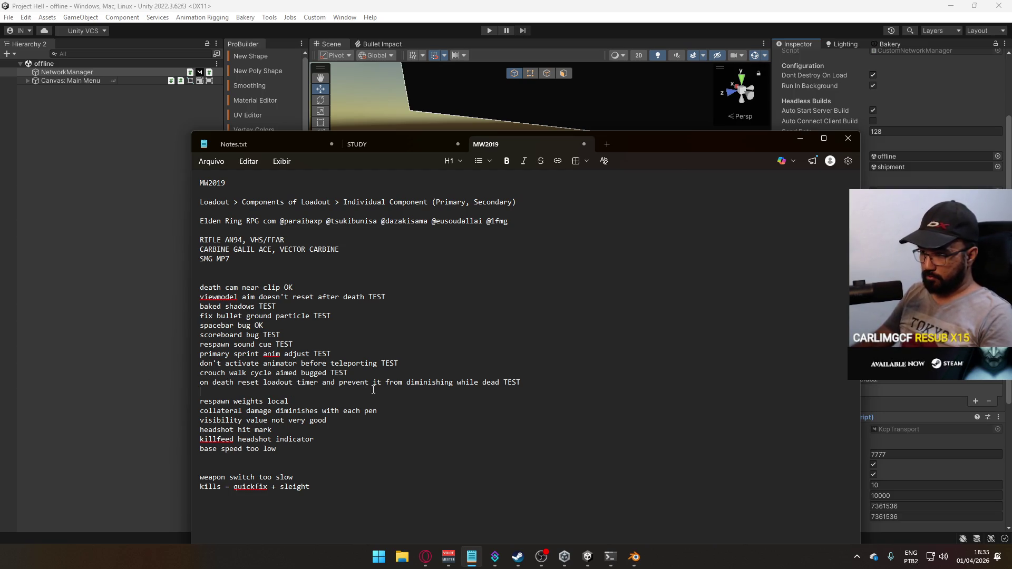
{"action": "type", "text": "fix blood particle"}
{"action": "key", "text": "Return"}
{"action": "key", "text": "ctrl+v"}
Step: Try saving the notes, cancel the save dialog, and minimize Notepad back to Unity
{"action": "key", "text": "ctrl+s"}
{"action": "key", "text": "Escape"}
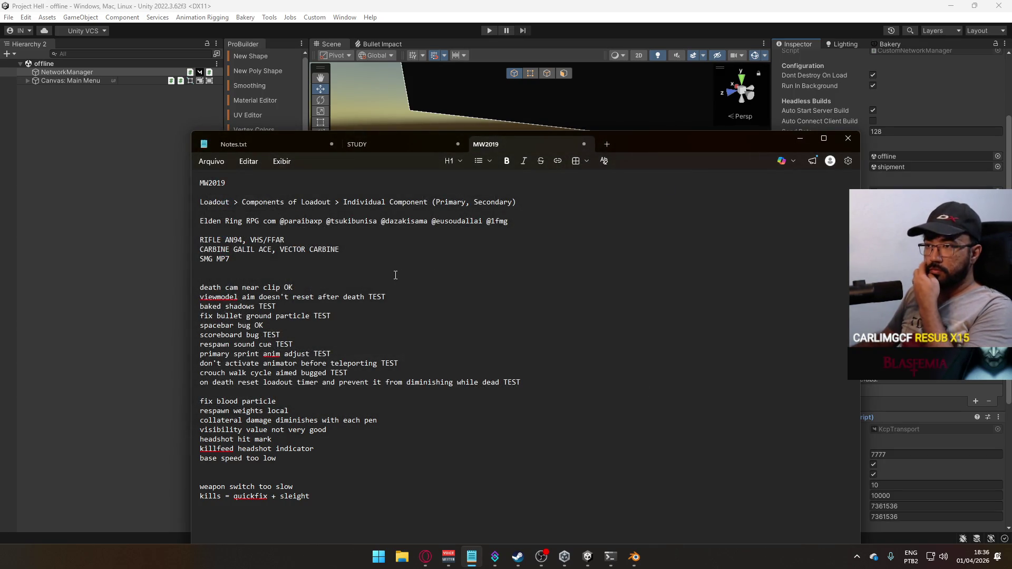
{"action": "left_click", "coordinate": [796, 139]}
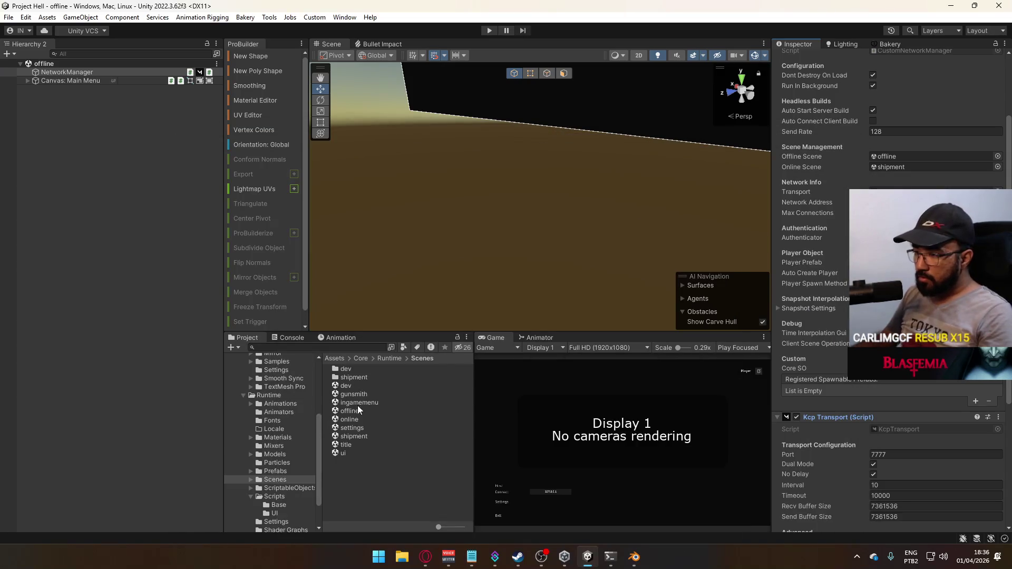
Step: Open the dev scene, then the shipment scene, and fly the camera over the map
{"action": "double_click", "coordinate": [361, 386]}
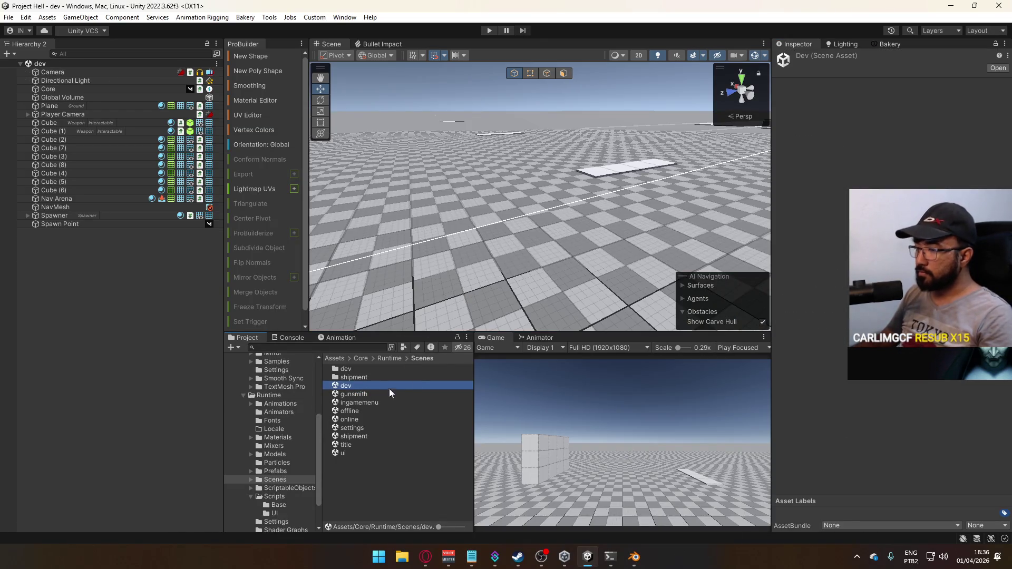
{"action": "double_click", "coordinate": [353, 436]}
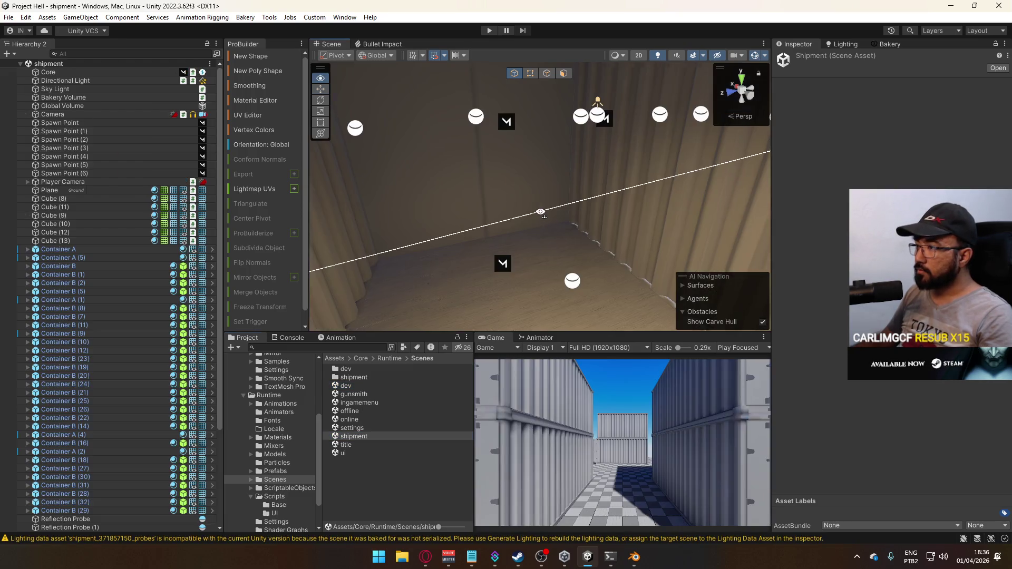
{"action": "mouse_move", "coordinate": [540, 211]}
{"action": "right_mouse_down"}
{"action": "mouse_move", "coordinate": [536, 159]}
{"action": "mouse_move", "coordinate": [527, 158]}
{"action": "mouse_move", "coordinate": [341, 205]}
{"action": "mouse_move", "coordinate": [379, 232]}
{"action": "mouse_move", "coordinate": [540, 258]}
{"action": "mouse_move", "coordinate": [437, 245]}
{"action": "right_mouse_up"}
{"action": "scroll", "coordinate": [120, 326], "scroll_direction": "down", "scroll_amount": 5}
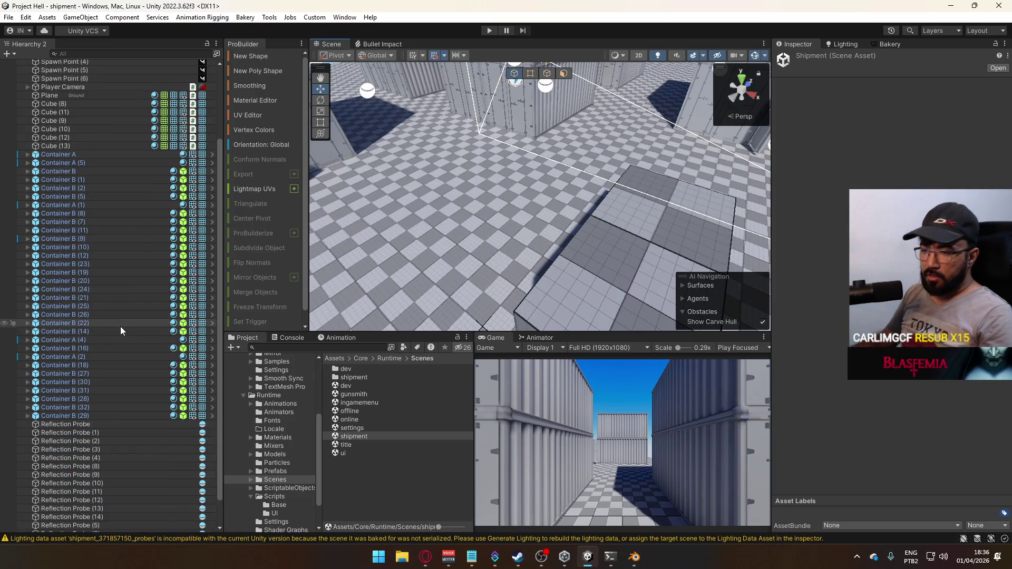
{"action": "mouse_move", "coordinate": [448, 285]}
{"action": "right_mouse_down"}
{"action": "mouse_move", "coordinate": [455, 272]}
{"action": "mouse_move", "coordinate": [443, 277]}
{"action": "right_mouse_up"}
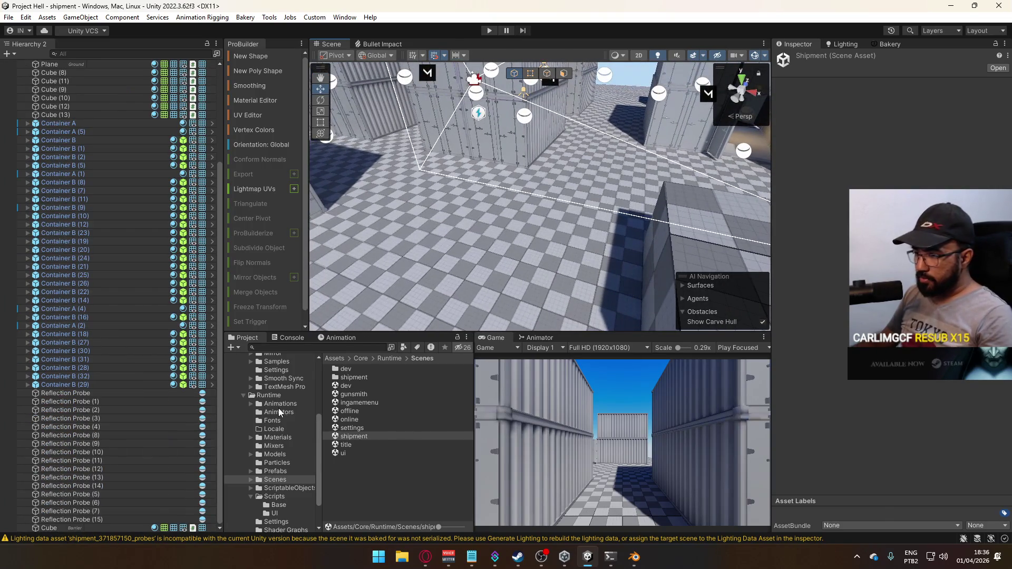
Step: Browse the Scripts folder, then list the Runtime Prefabs folder with Bullet Blood, Muzzle Flash and weapons
{"action": "left_click", "coordinate": [251, 497]}
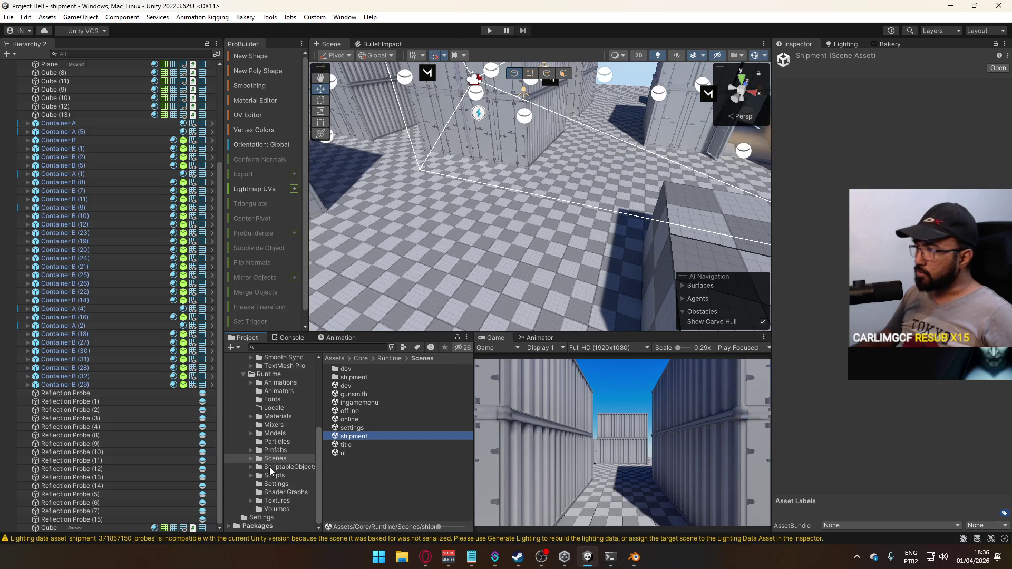
{"action": "mouse_move", "coordinate": [517, 300]}
{"action": "right_mouse_down"}
{"action": "mouse_move", "coordinate": [516, 231]}
{"action": "mouse_move", "coordinate": [535, 287]}
{"action": "right_mouse_up"}
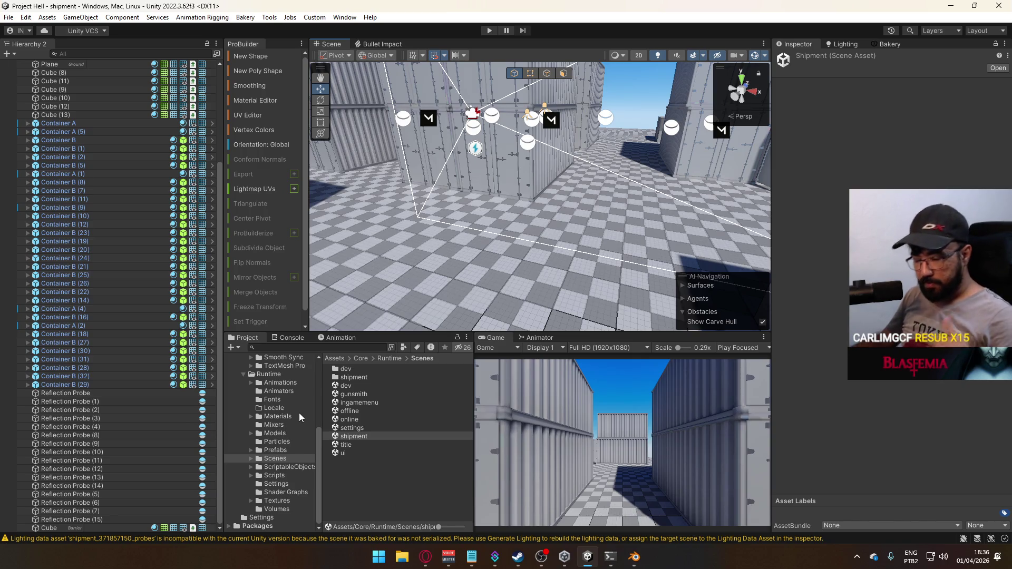
{"action": "mouse_move", "coordinate": [318, 432]}
{"action": "left_mouse_down"}
{"action": "mouse_move", "coordinate": [334, 363]}
{"action": "mouse_move", "coordinate": [315, 461]}
{"action": "left_mouse_up"}
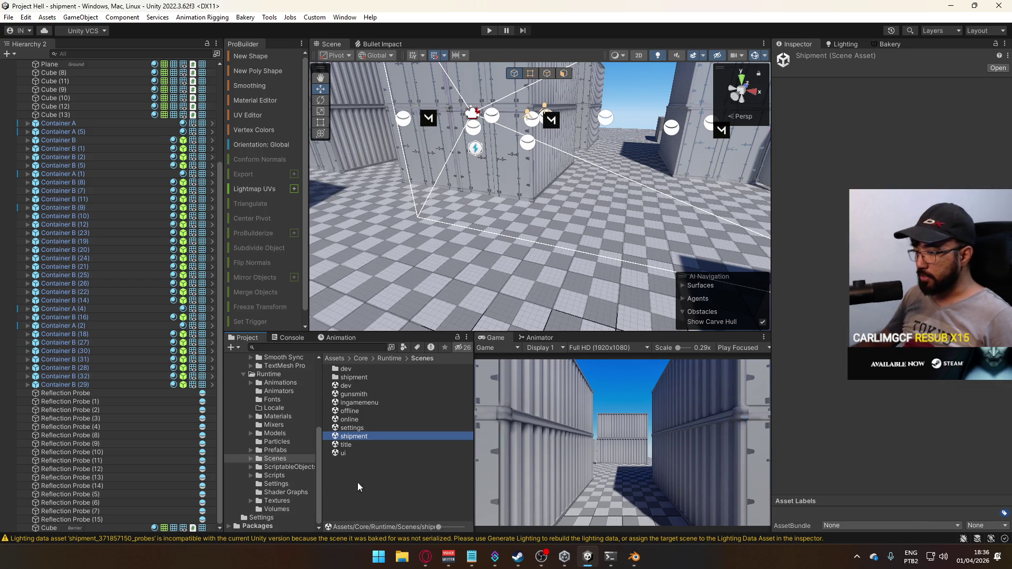
{"action": "left_click", "coordinate": [279, 478]}
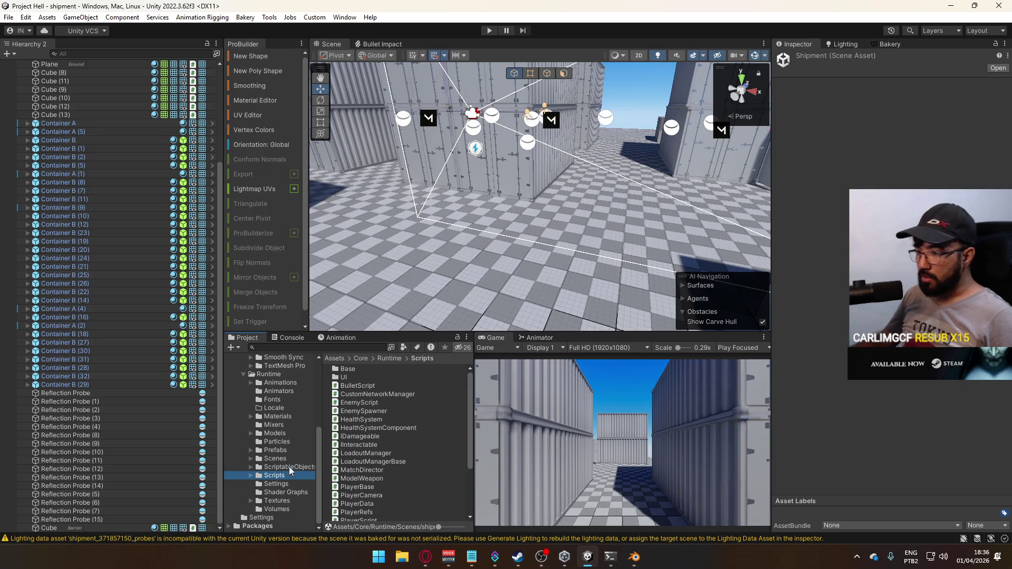
{"action": "right_click_drag", "start_coordinate": [473, 290], "coordinate": [379, 322]}
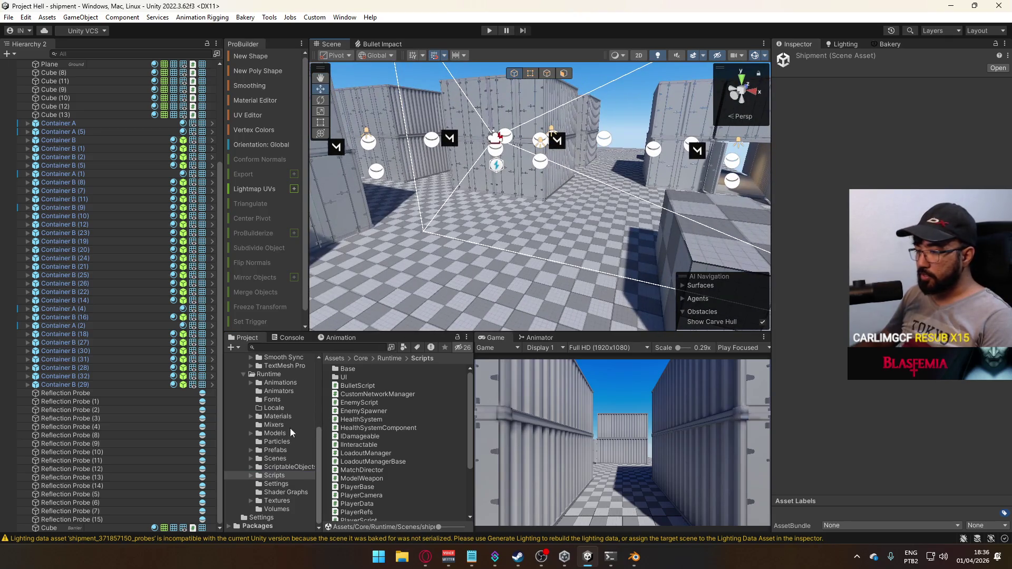
{"action": "left_click", "coordinate": [281, 442]}
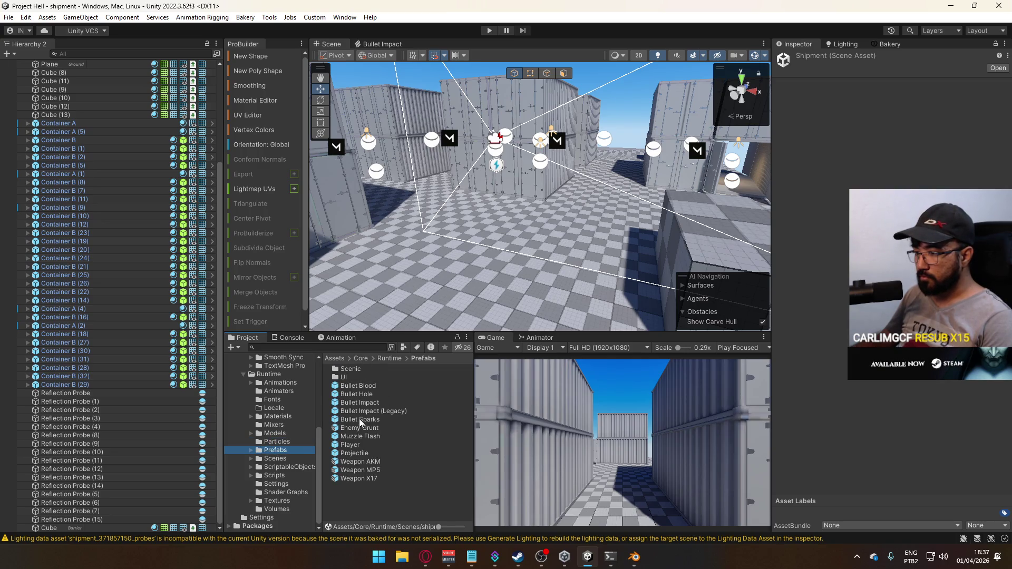
Step: Inspect the Bullet Blood prefab, ping its Bullet Blood effect asset in Particles, then load the title scene
{"action": "left_click", "coordinate": [382, 386]}
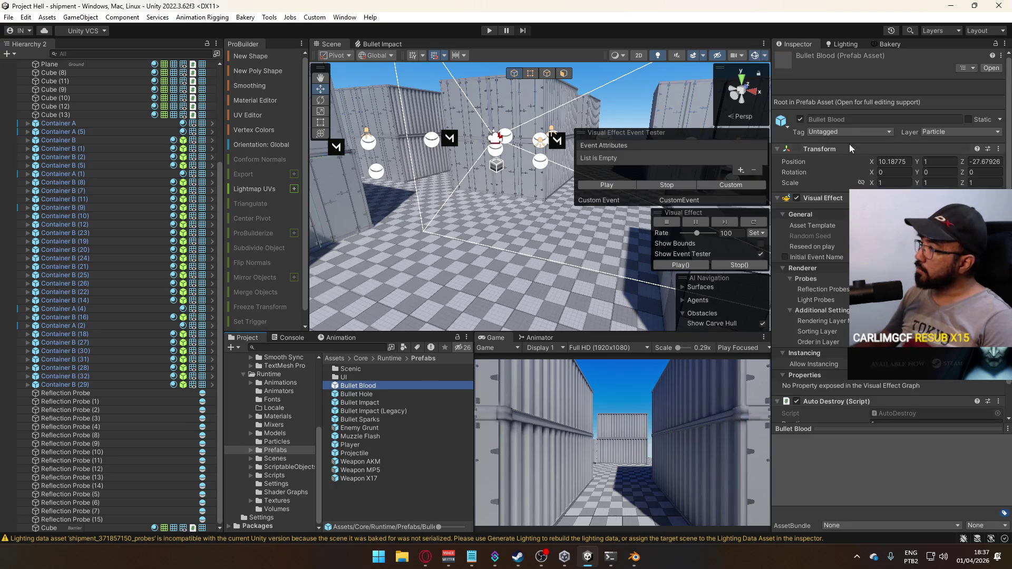
{"action": "left_click", "coordinate": [885, 225]}
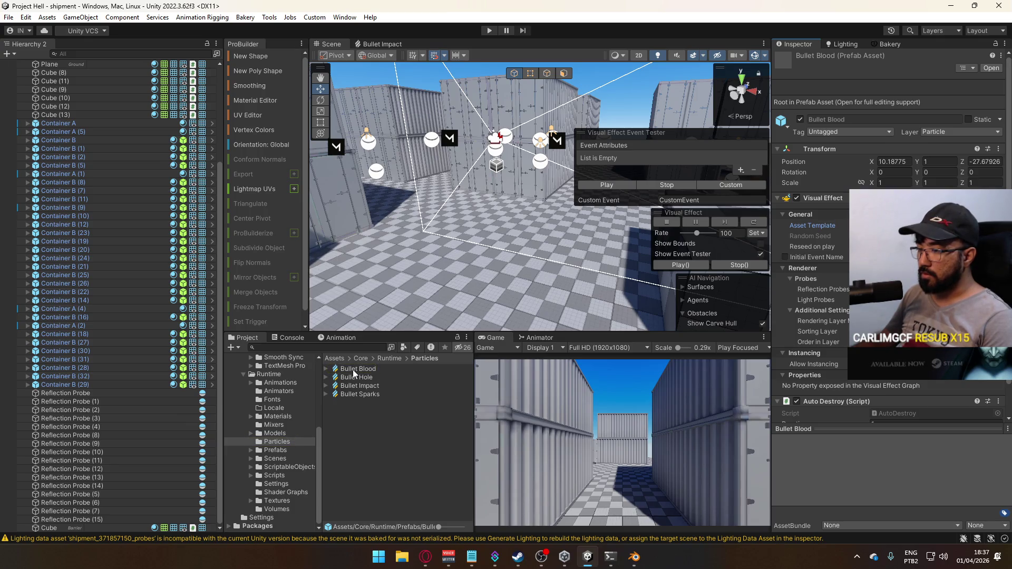
{"action": "mouse_move", "coordinate": [411, 311]}
{"action": "right_mouse_down"}
{"action": "mouse_move", "coordinate": [483, 269]}
{"action": "mouse_move", "coordinate": [488, 276]}
{"action": "right_mouse_up"}
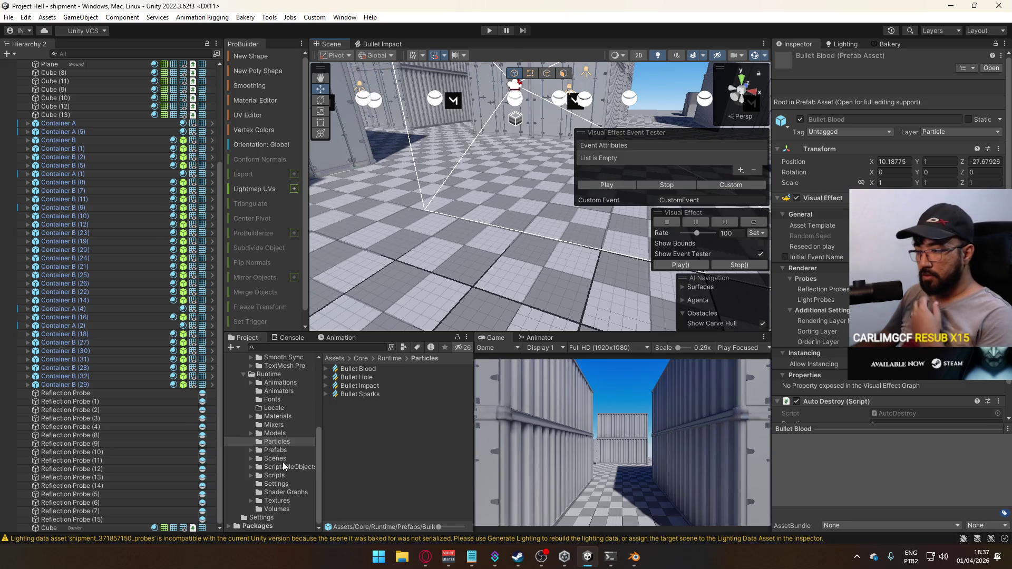
{"action": "left_click", "coordinate": [369, 437]}
{"action": "double_click", "coordinate": [369, 444]}
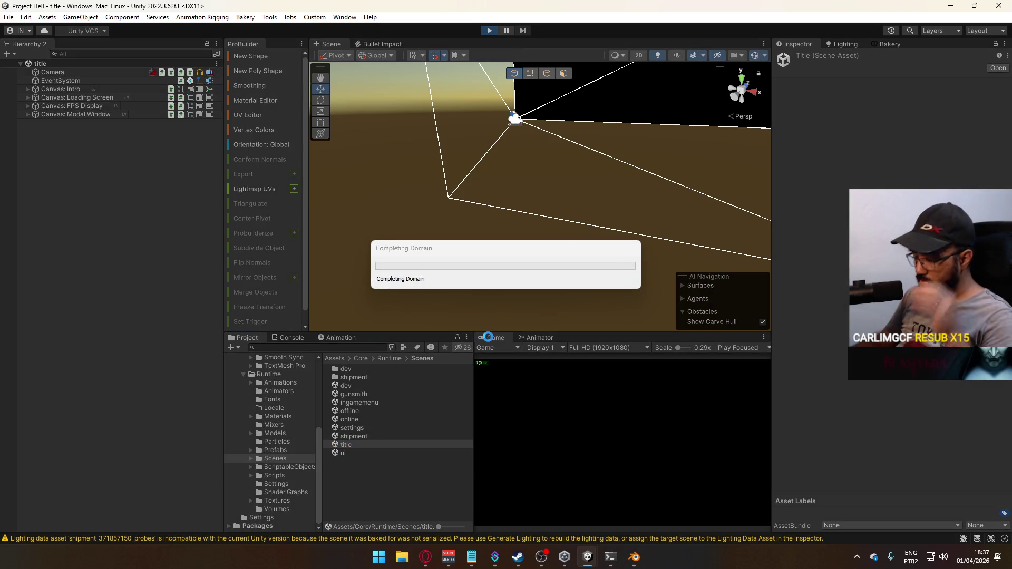
Step: Maximize the Game view and host a game on the shipment map
{"action": "right_click", "coordinate": [488, 337]}
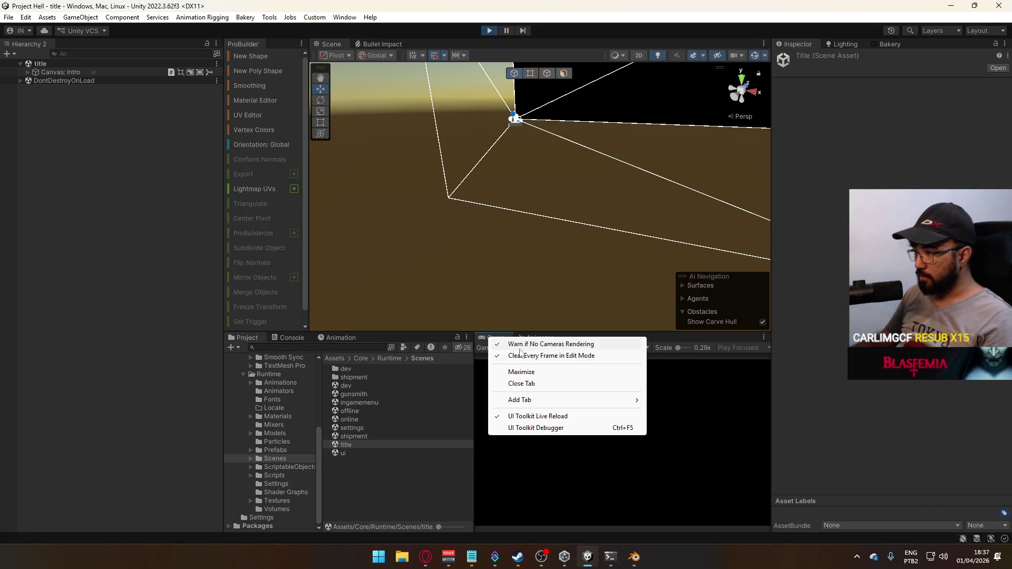
{"action": "left_click", "coordinate": [524, 372]}
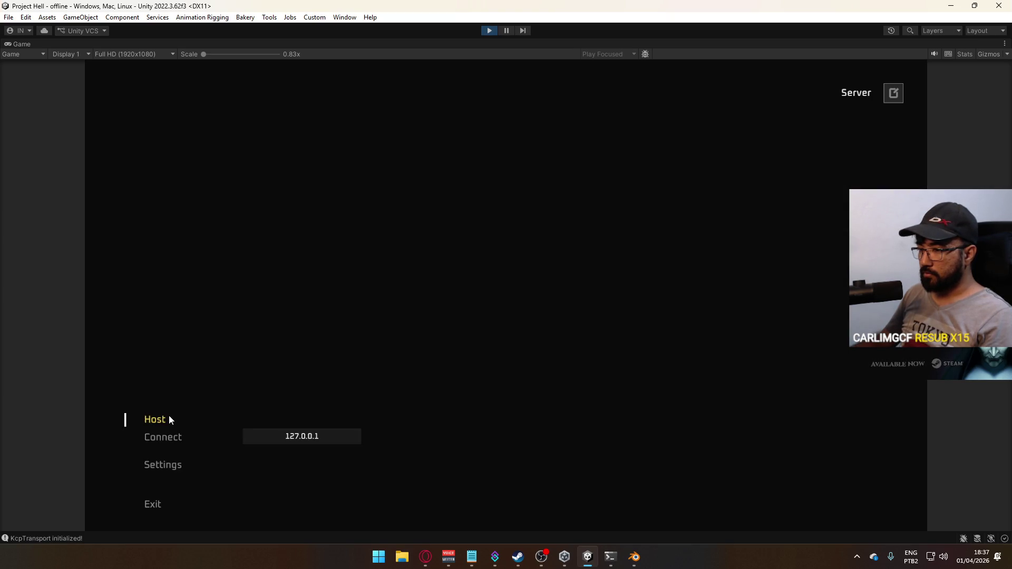
{"action": "left_click", "coordinate": [155, 419]}
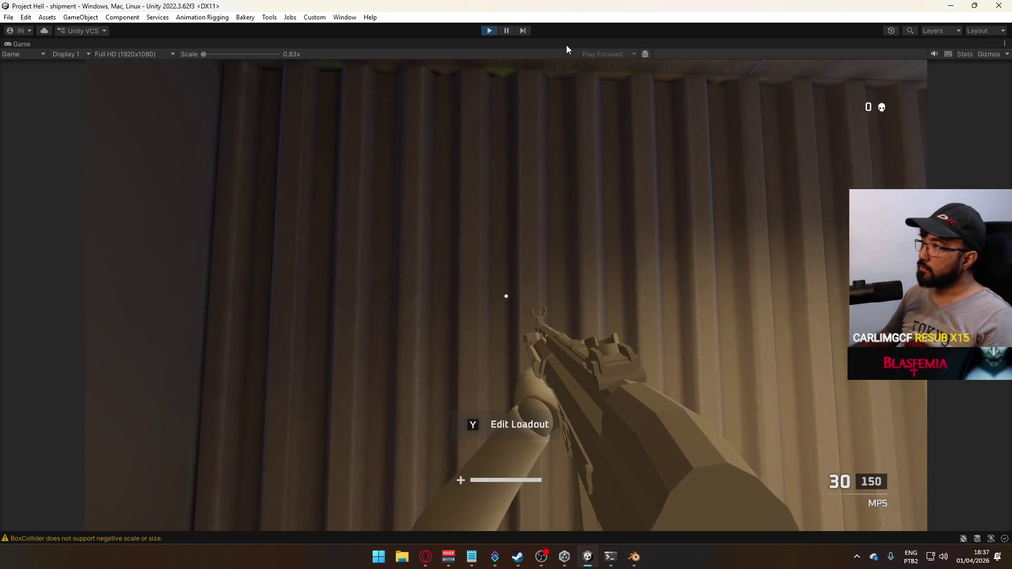
Step: Unmaximize the Game view to restore the editor layout and fly the camera to the container
{"action": "right_click", "coordinate": [566, 43]}
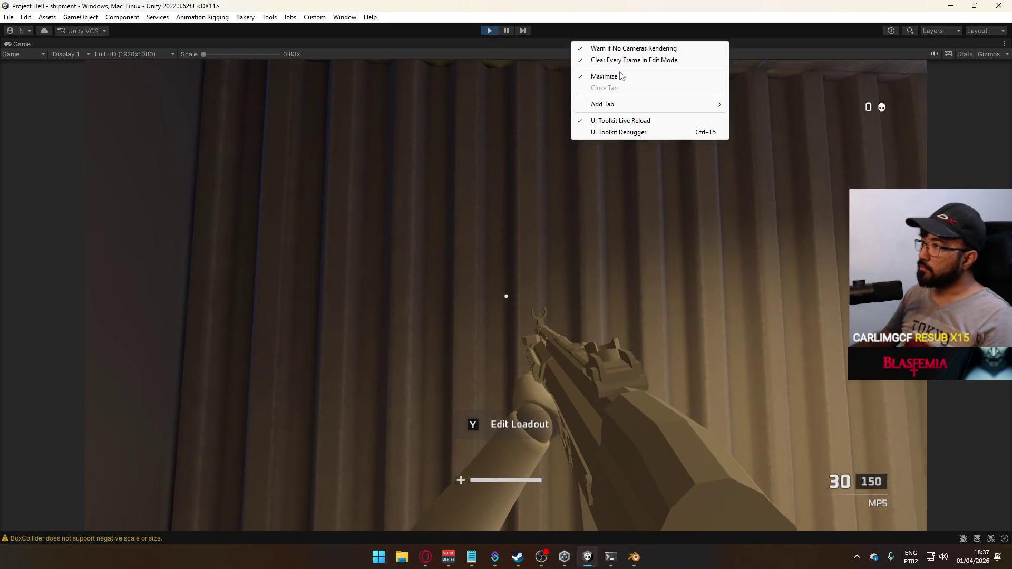
{"action": "left_click", "coordinate": [595, 75]}
{"action": "mouse_move", "coordinate": [578, 128]}
{"action": "right_mouse_down"}
{"action": "mouse_move", "coordinate": [359, 213]}
{"action": "mouse_move", "coordinate": [409, 162]}
{"action": "right_mouse_up"}
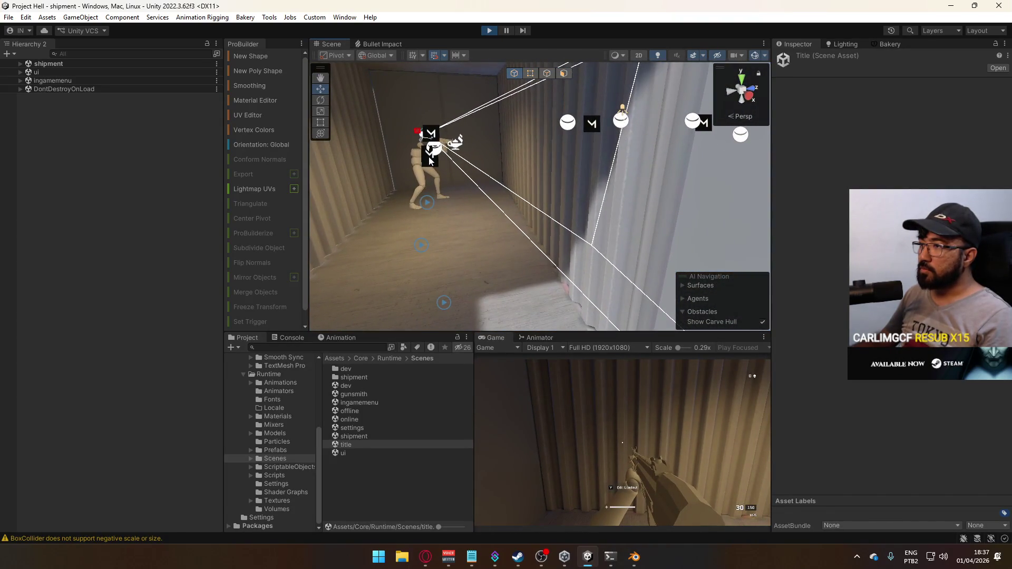
Step: Select and frame the player character, then walk it toward a container doorway
{"action": "left_click", "coordinate": [429, 161]}
{"action": "key", "text": "f"}
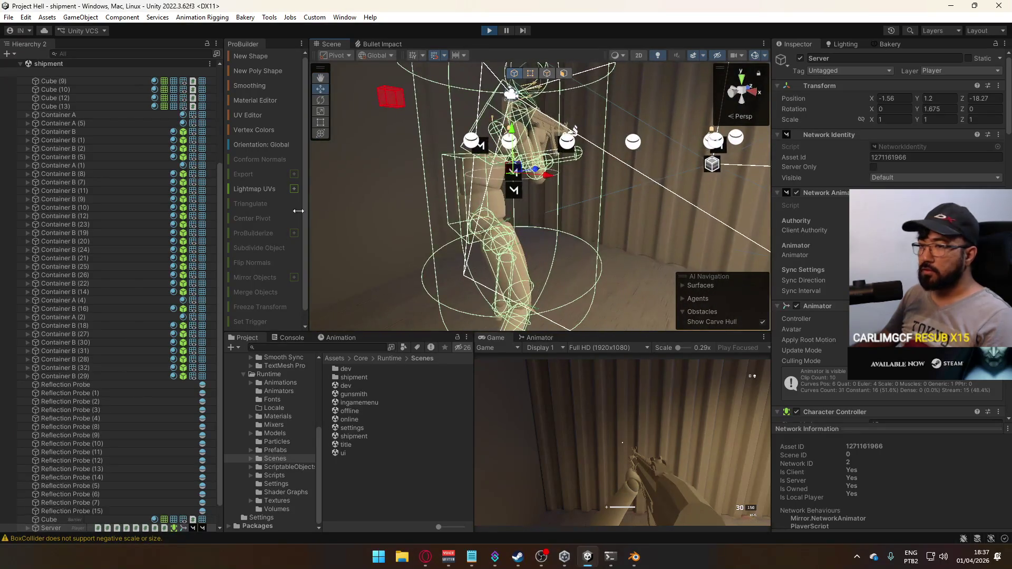
{"action": "right_click_drag", "start_coordinate": [460, 318], "coordinate": [715, 474]}
{"action": "left_click", "coordinate": [715, 475]}
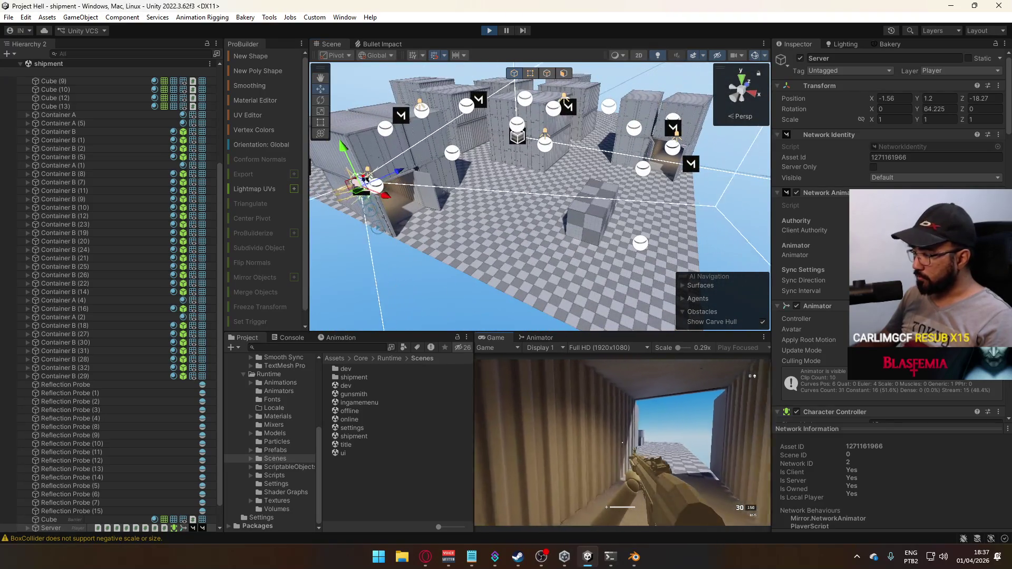
{"action": "key", "text": "w"}
Step: Open the Muzzle Flash prefab from the Prefabs folder in prefab editing mode
{"action": "key", "text": "super"}
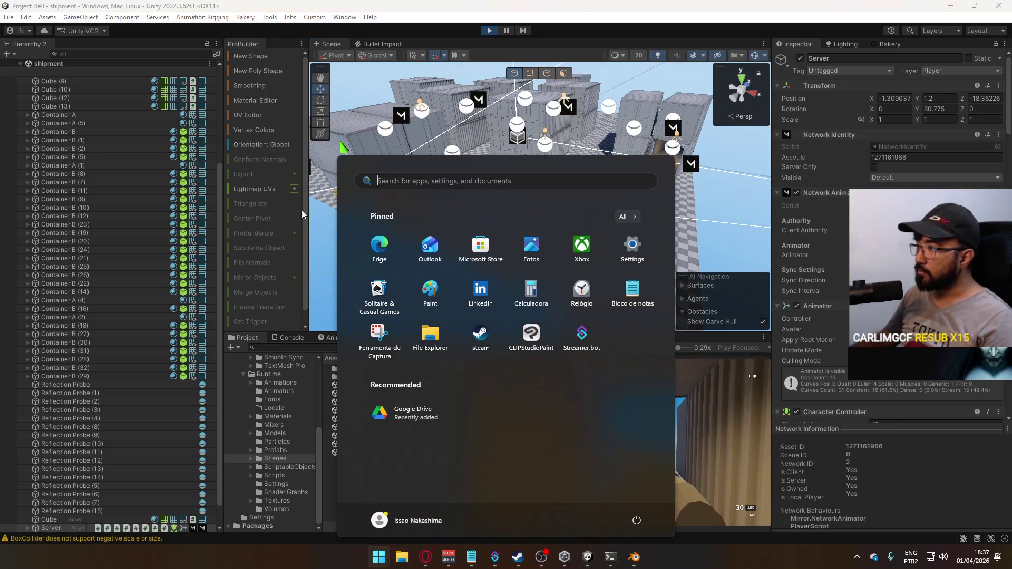
{"action": "mouse_move", "coordinate": [369, 106]}
{"action": "right_mouse_down"}
{"action": "mouse_move", "coordinate": [379, 97]}
{"action": "mouse_move", "coordinate": [480, 259]}
{"action": "mouse_move", "coordinate": [582, 388]}
{"action": "right_mouse_up"}
{"action": "key", "text": "w"}
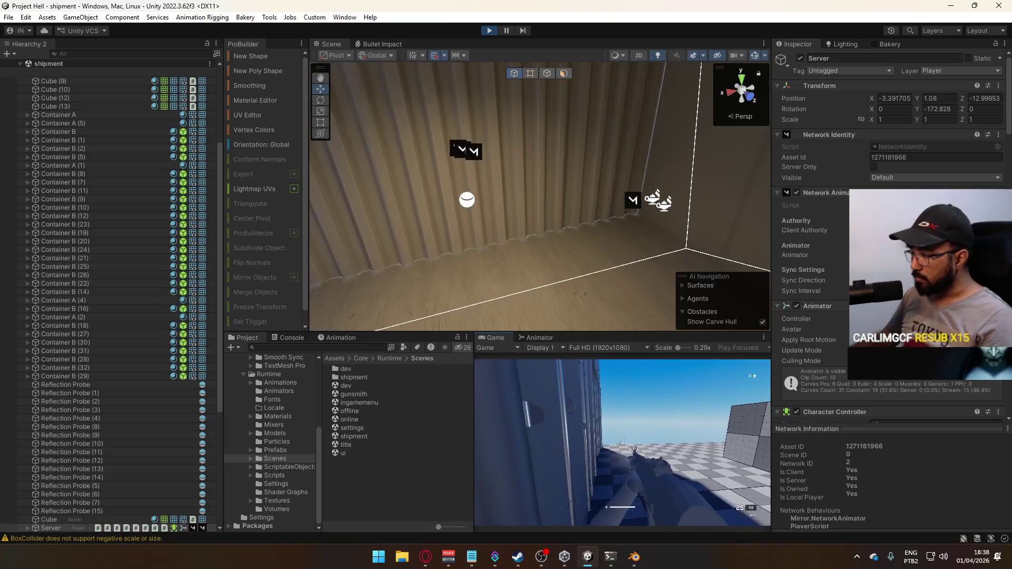
{"action": "key", "text": "super"}
{"action": "key", "text": "super"}
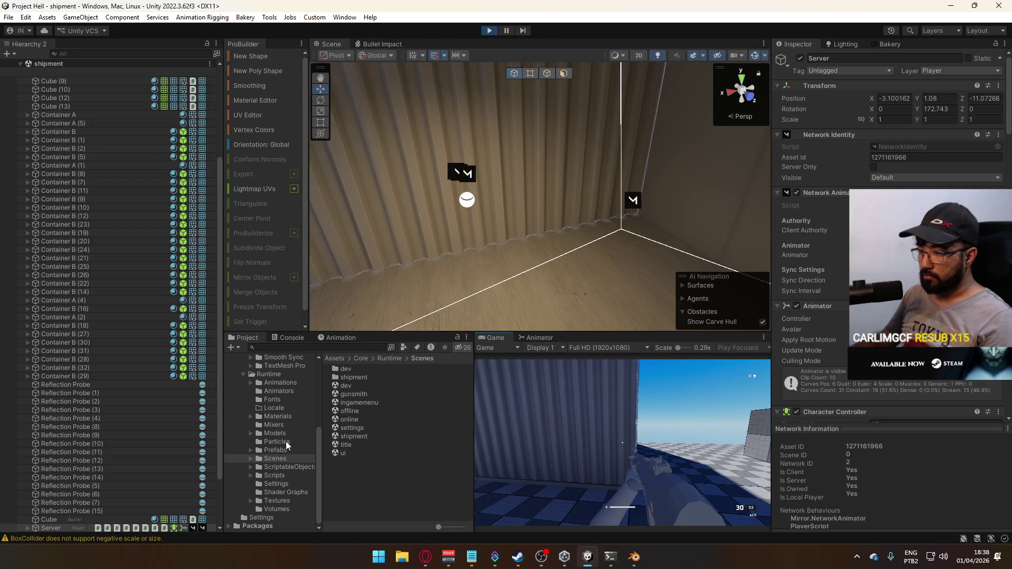
{"action": "left_click", "coordinate": [281, 449]}
{"action": "double_click", "coordinate": [354, 436]}
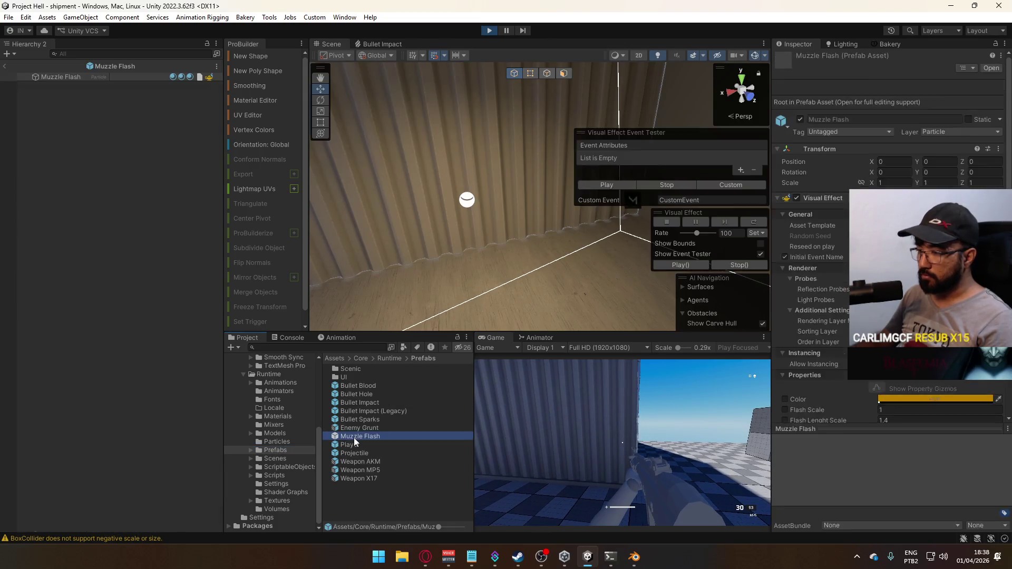
Step: Ping the MuzzleFlash visual effect asset from the prefab and select it in Particles
{"action": "left_click", "coordinate": [875, 165]}
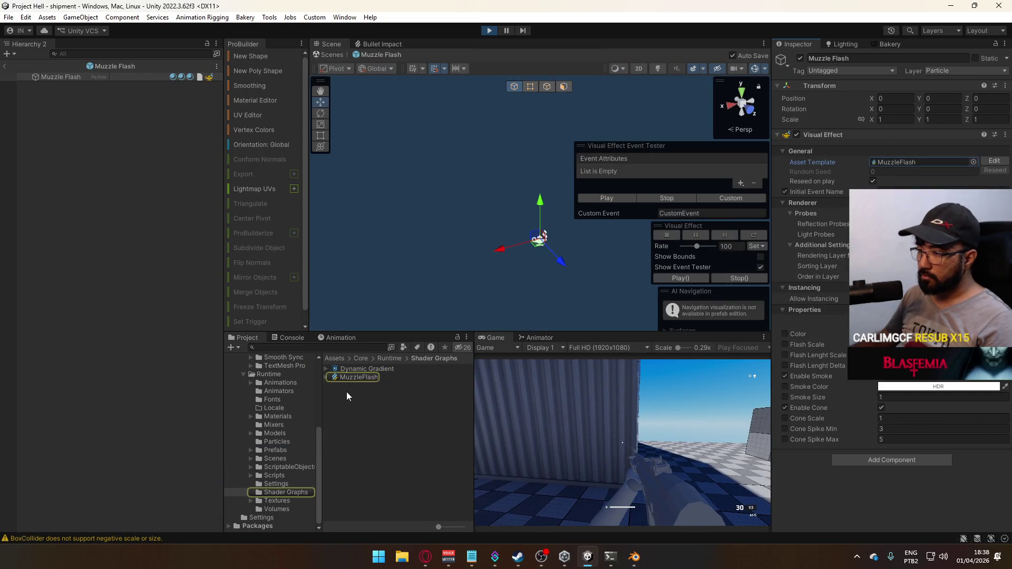
{"action": "left_click", "coordinate": [362, 376]}
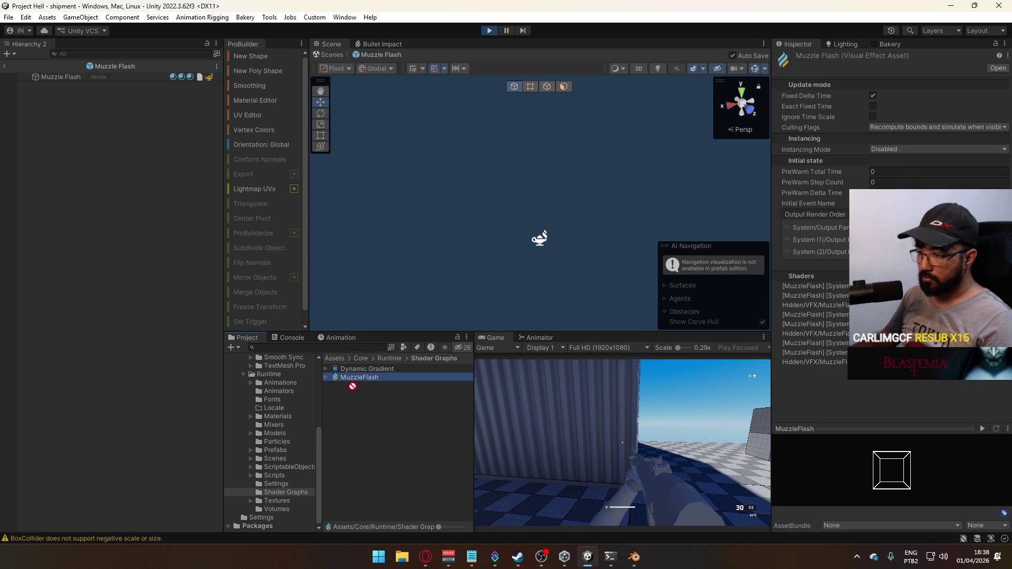
{"action": "left_click", "coordinate": [277, 442]}
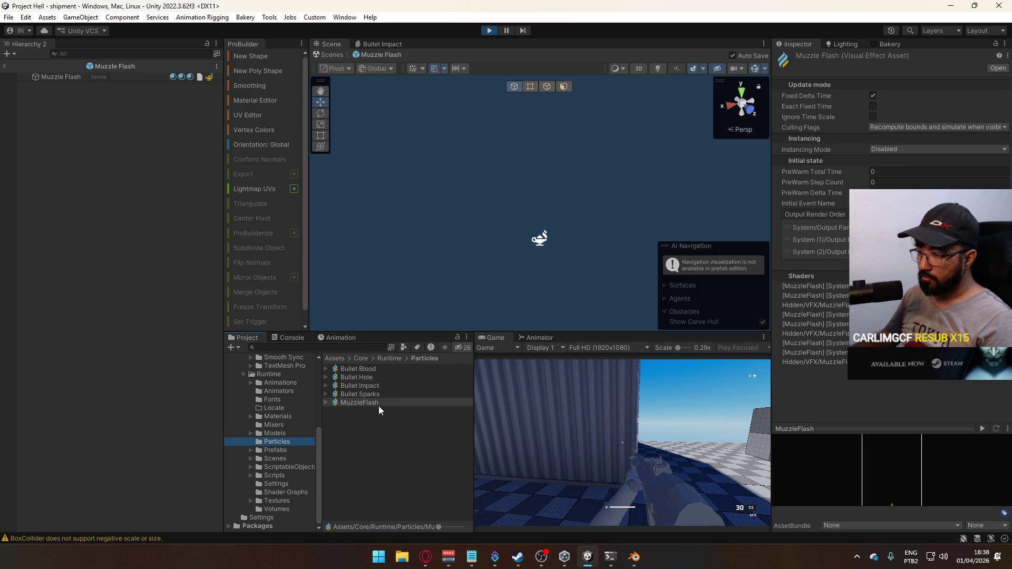
Step: Close the Bullet Impact graph tab and zoom MuzzleFlash to its Output Particle Quad
{"action": "right_click", "coordinate": [383, 42]}
{"action": "left_click", "coordinate": [409, 59]}
{"action": "scroll", "coordinate": [631, 158], "scroll_direction": "up", "scroll_amount": 5}
{"action": "scroll", "coordinate": [622, 164], "scroll_direction": "down", "scroll_amount": 3}
{"action": "scroll", "coordinate": [618, 84], "scroll_direction": "up", "scroll_amount": 3}
{"action": "scroll", "coordinate": [619, 82], "scroll_direction": "up", "scroll_amount": 5}
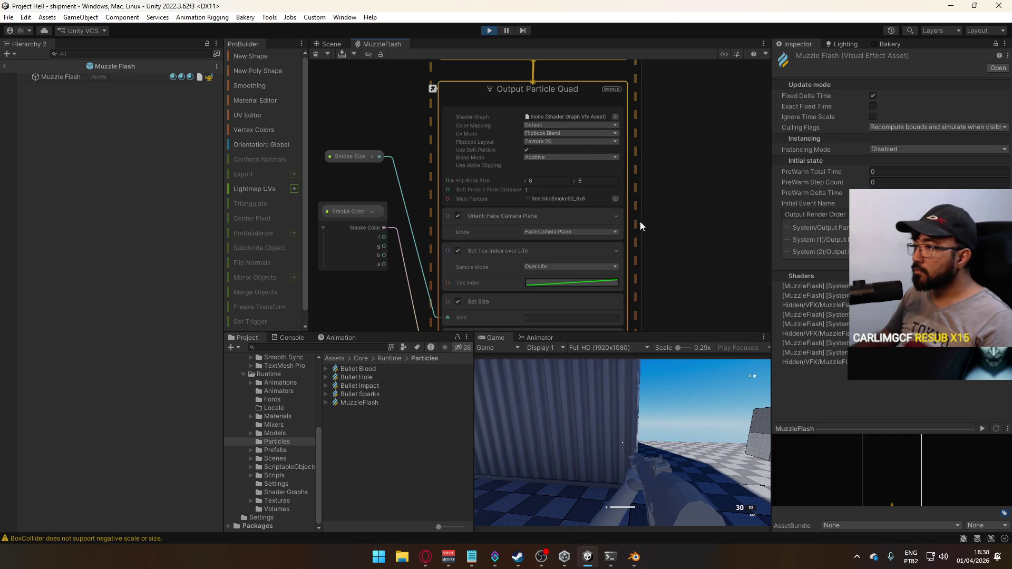
Step: Set the muzzle flash Output Particle Quad blend mode from Additive to Alpha
{"action": "scroll", "coordinate": [664, 239], "scroll_direction": "down", "scroll_amount": 3}
{"action": "mouse_move", "coordinate": [618, 255]}
{"action": "middle_mouse_down"}
{"action": "mouse_move", "coordinate": [614, 172]}
{"action": "mouse_move", "coordinate": [616, 205]}
{"action": "mouse_move", "coordinate": [650, 241]}
{"action": "mouse_move", "coordinate": [657, 316]}
{"action": "middle_mouse_up"}
{"action": "mouse_move", "coordinate": [642, 175]}
{"action": "middle_mouse_down"}
{"action": "mouse_move", "coordinate": [748, 228]}
{"action": "mouse_move", "coordinate": [607, 212]}
{"action": "mouse_move", "coordinate": [670, 296]}
{"action": "mouse_move", "coordinate": [670, 319]}
{"action": "middle_mouse_up"}
{"action": "scroll", "coordinate": [436, 199], "scroll_direction": "up", "scroll_amount": 5}
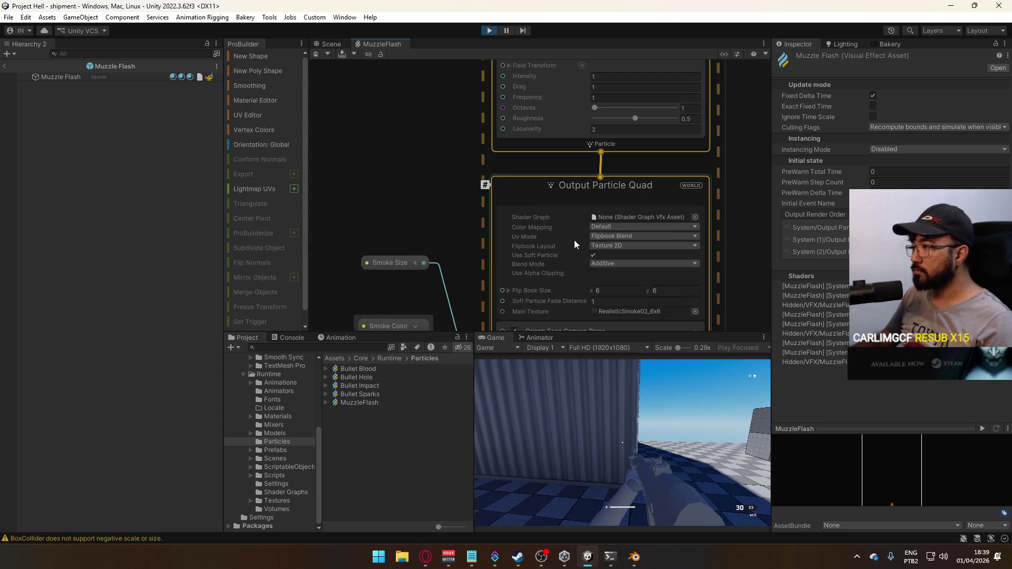
{"action": "left_click", "coordinate": [607, 262]}
{"action": "left_click", "coordinate": [618, 287]}
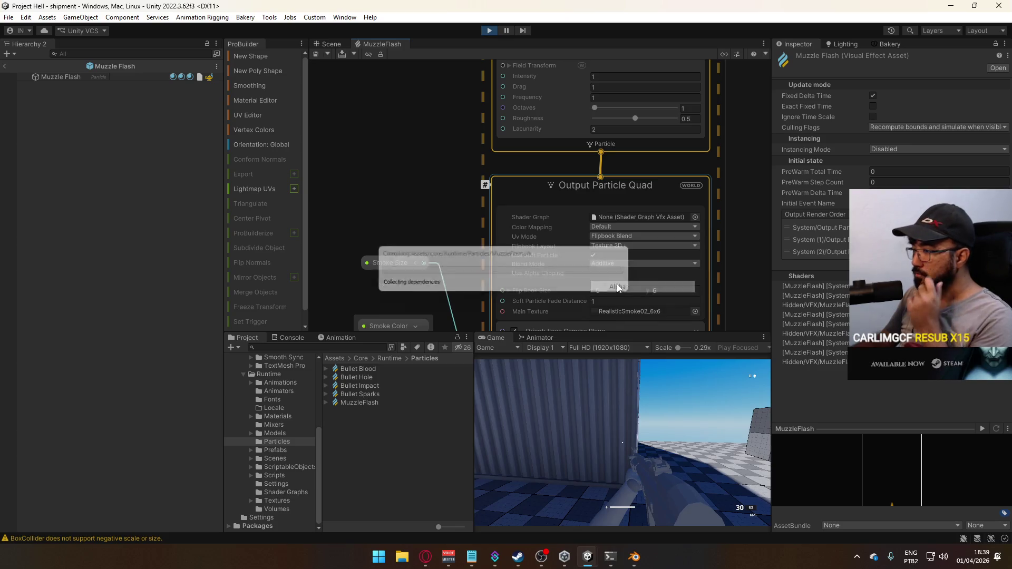
Step: Save the MuzzleFlash graph and test-fire, reload, crouch and sprint in the running game
{"action": "left_click", "coordinate": [623, 442]}
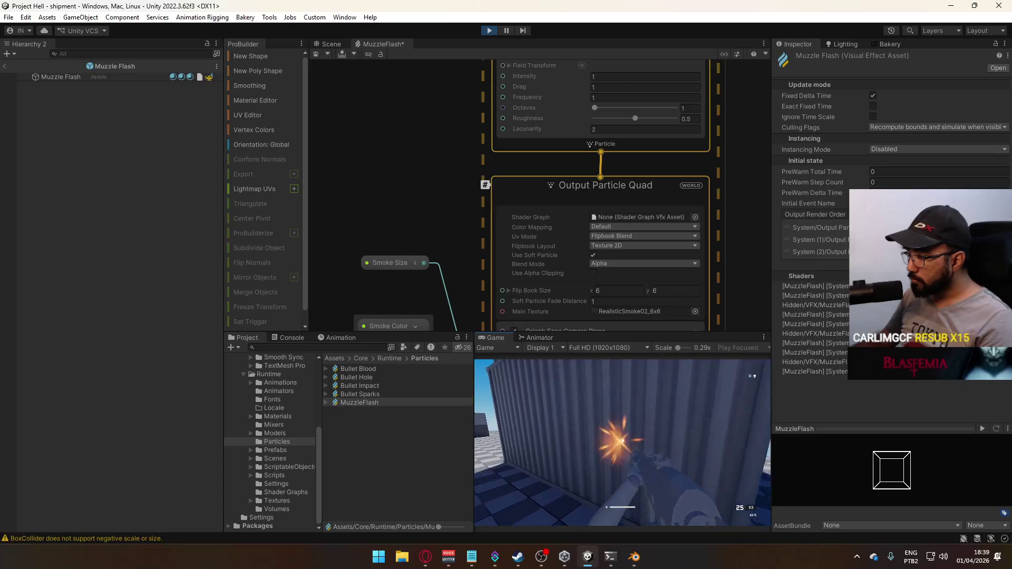
{"action": "key", "text": "super"}
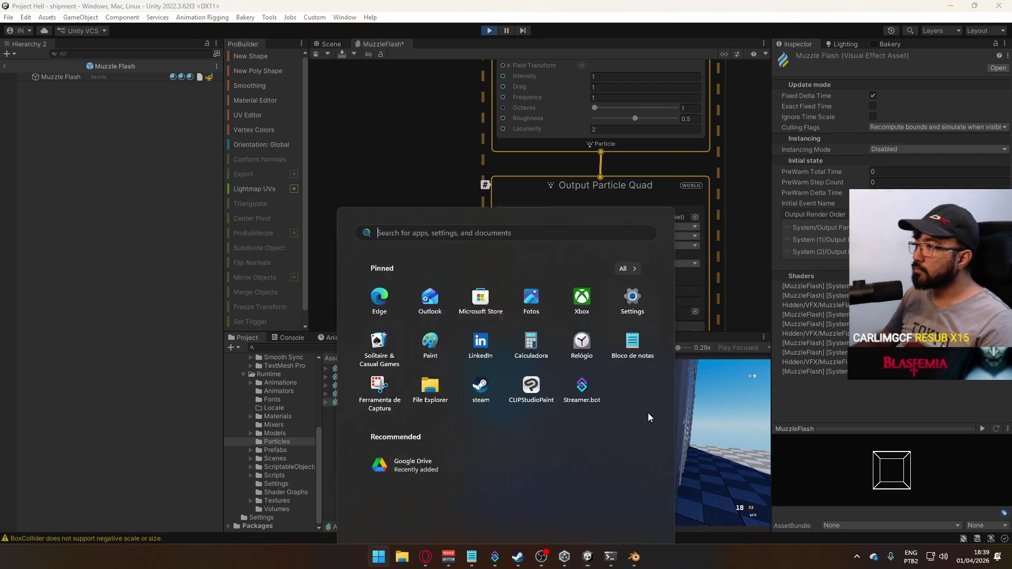
{"action": "left_click", "coordinate": [553, 181]}
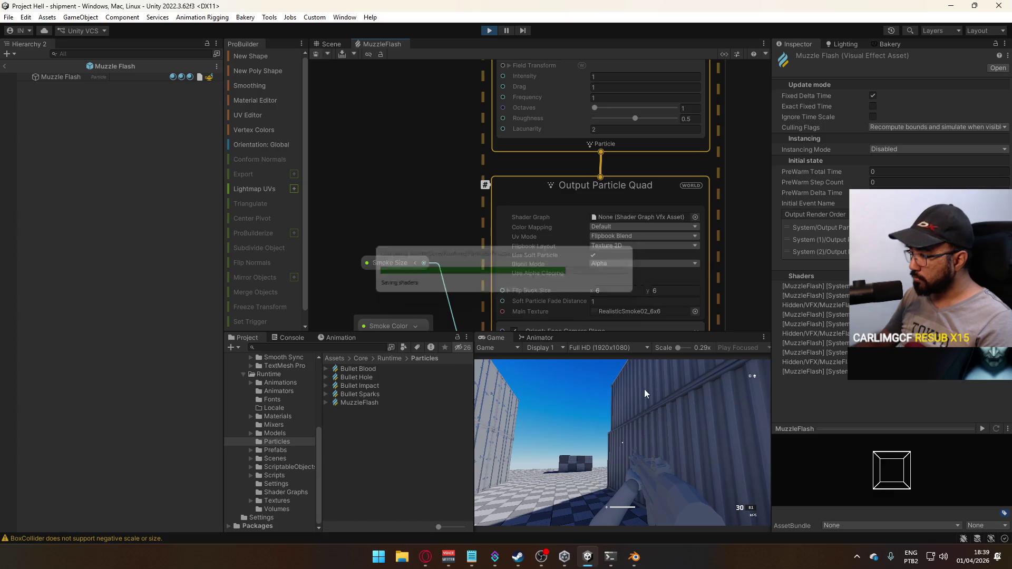
{"action": "left_click", "coordinate": [622, 443]}
{"action": "left_click", "coordinate": [622, 442]}
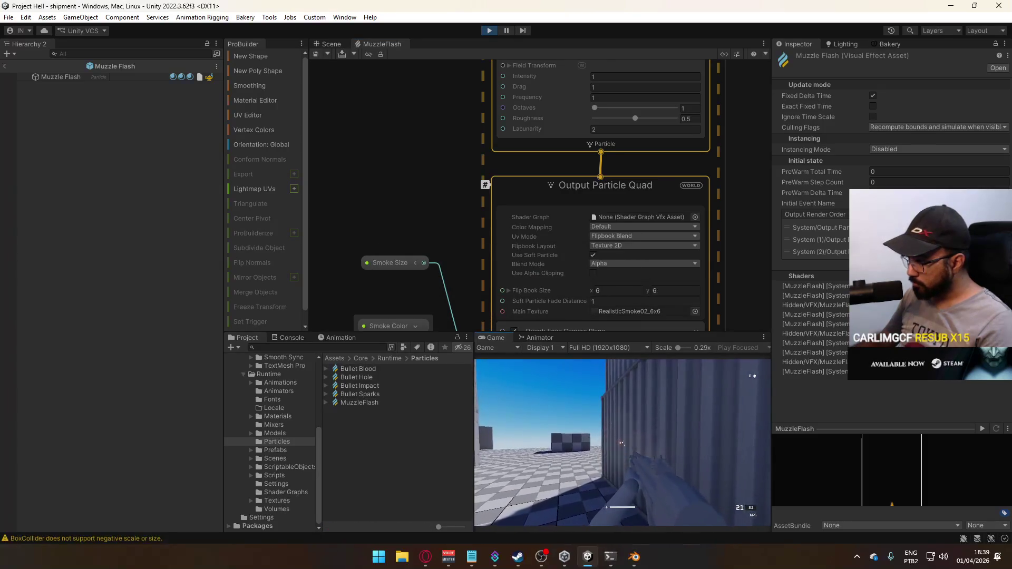
{"action": "key", "text": "r"}
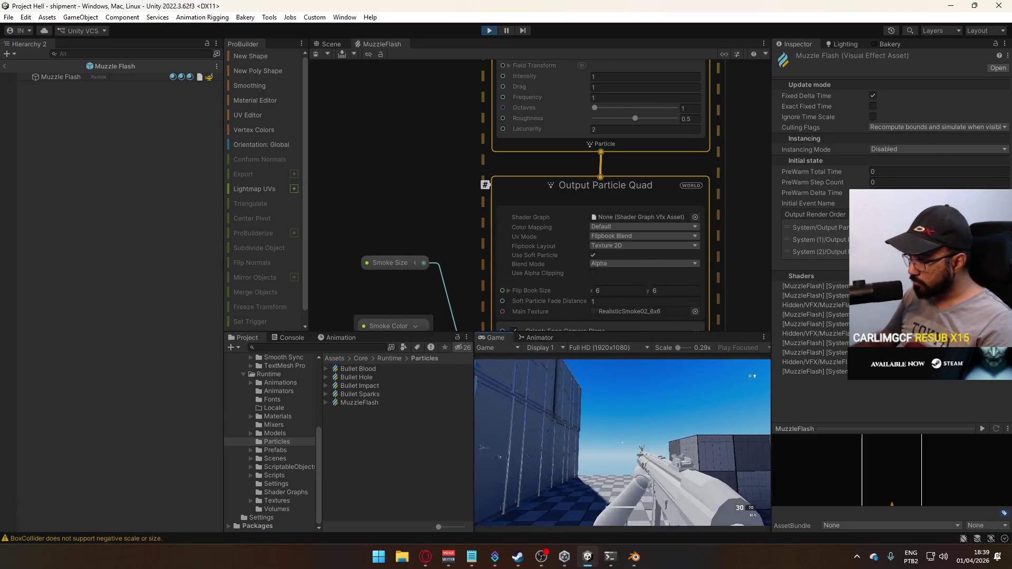
{"action": "left_click", "coordinate": [622, 442]}
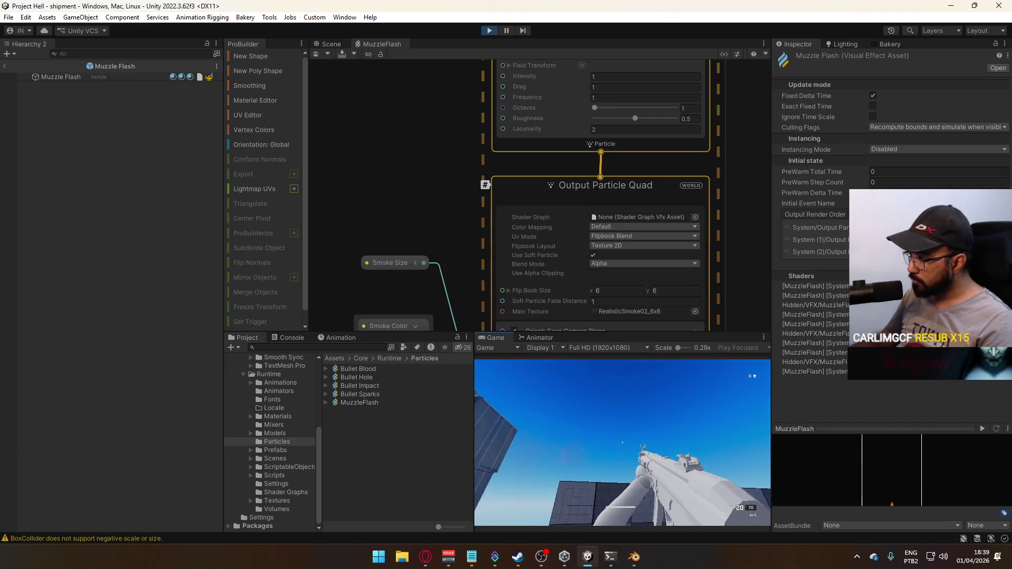
{"action": "key", "text": "r"}
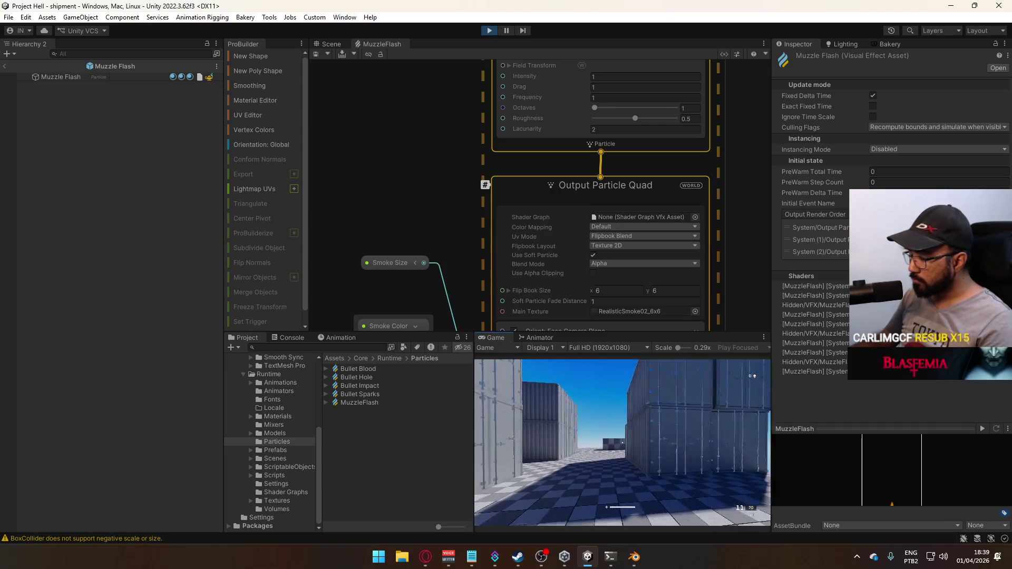
{"action": "left_click", "coordinate": [622, 442]}
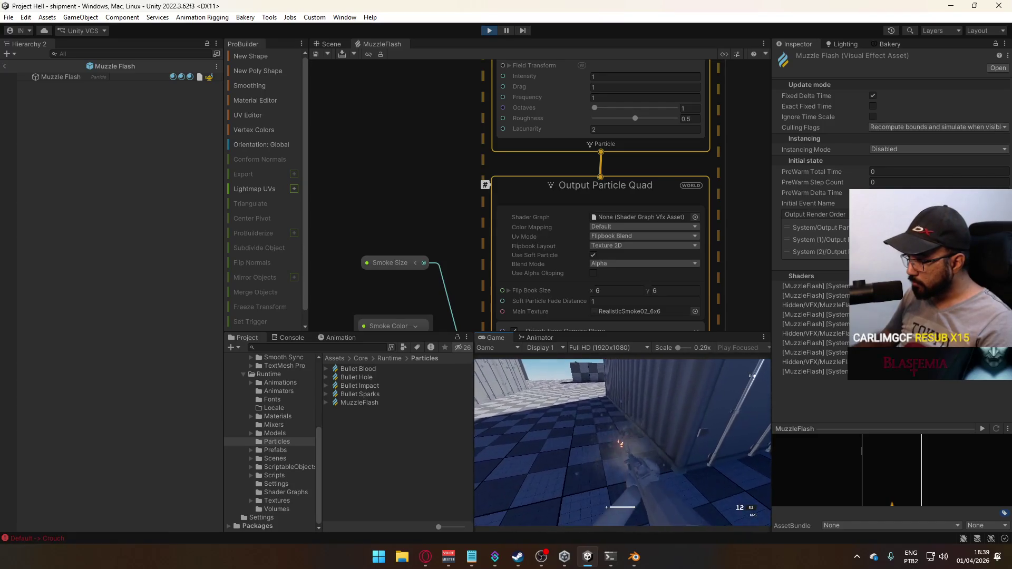
{"action": "key", "text": "shift+w"}
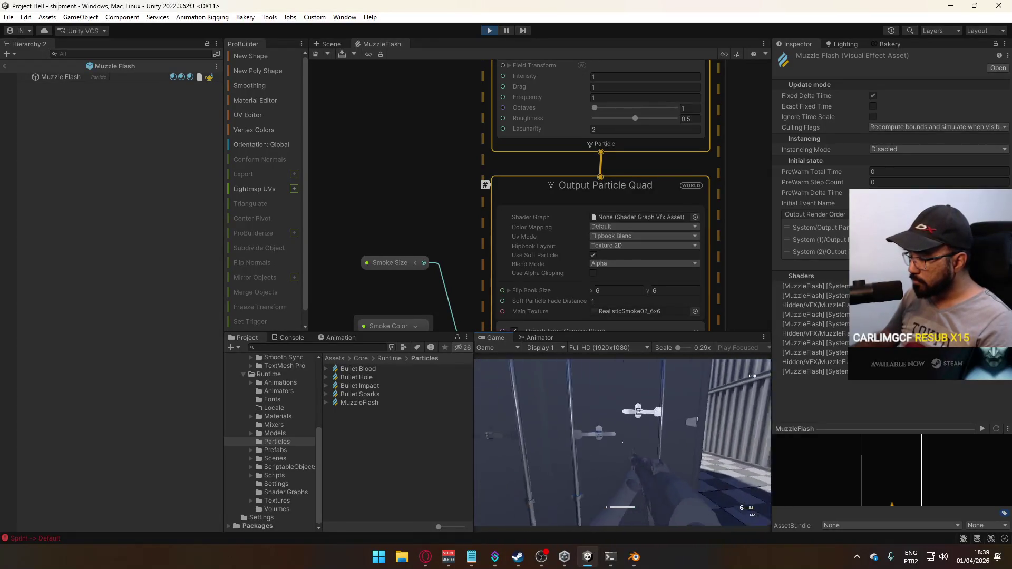
{"action": "key", "text": "super"}
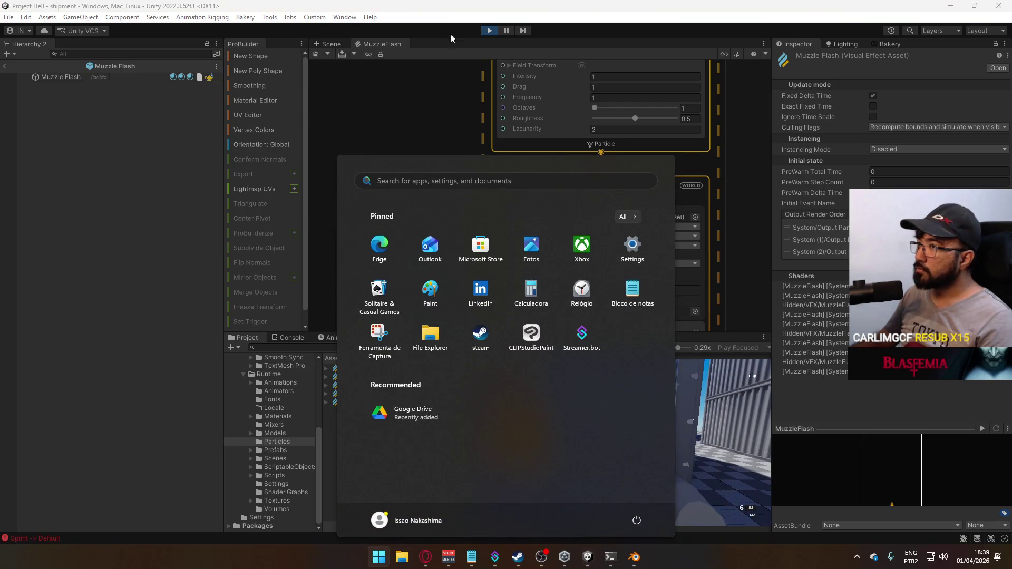
Step: Exit prefab mode and return to the Scene view of the shipment map
{"action": "left_click", "coordinate": [331, 46]}
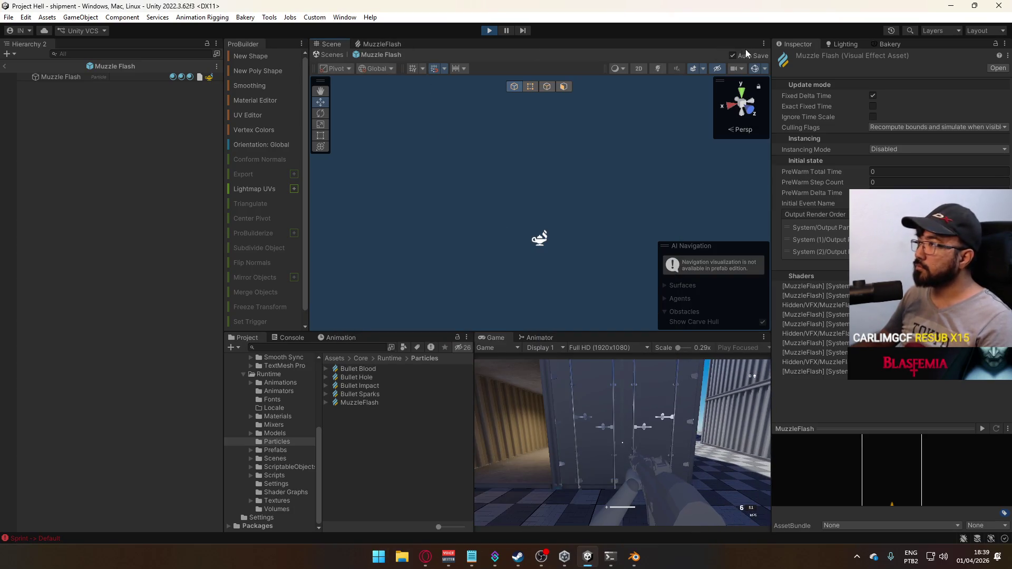
{"action": "left_click", "coordinate": [399, 46]}
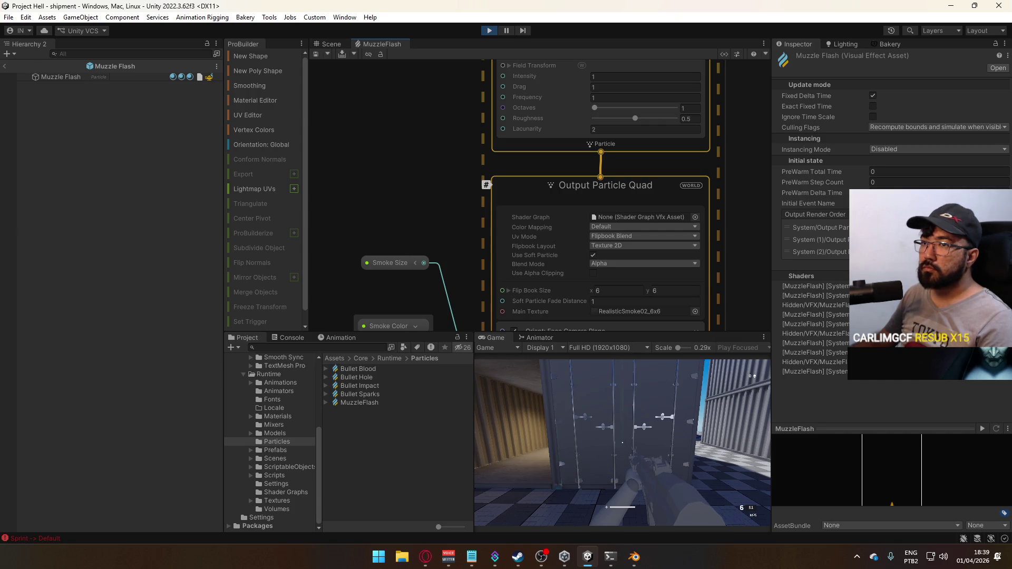
{"action": "left_click", "coordinate": [5, 67]}
{"action": "left_click", "coordinate": [328, 46]}
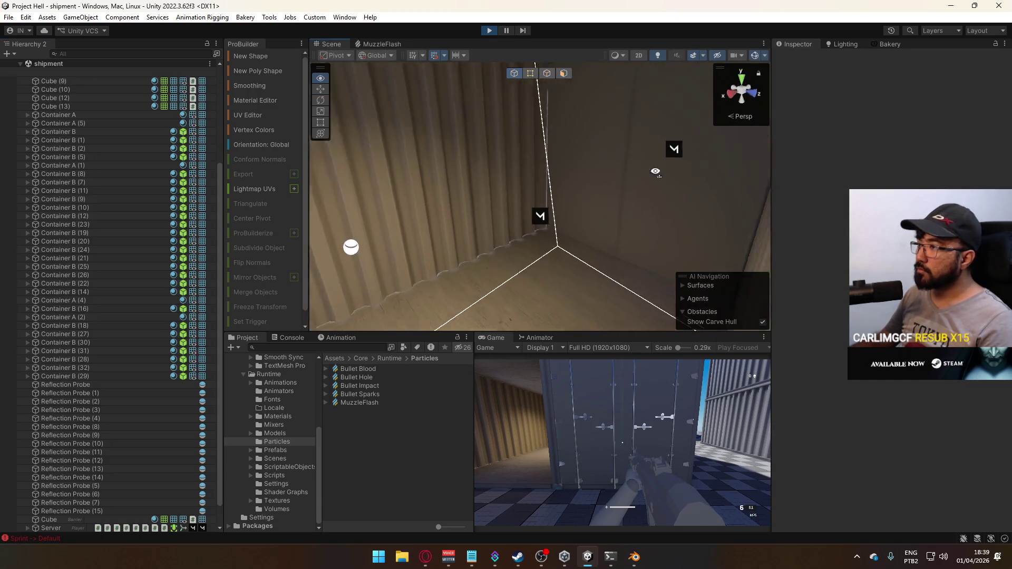
Step: Select Container B (5) in the scene and disable its box collider
{"action": "mouse_move", "coordinate": [902, 157]}
{"action": "right_mouse_down"}
{"action": "mouse_move", "coordinate": [954, 168]}
{"action": "mouse_move", "coordinate": [655, 200]}
{"action": "right_mouse_up"}
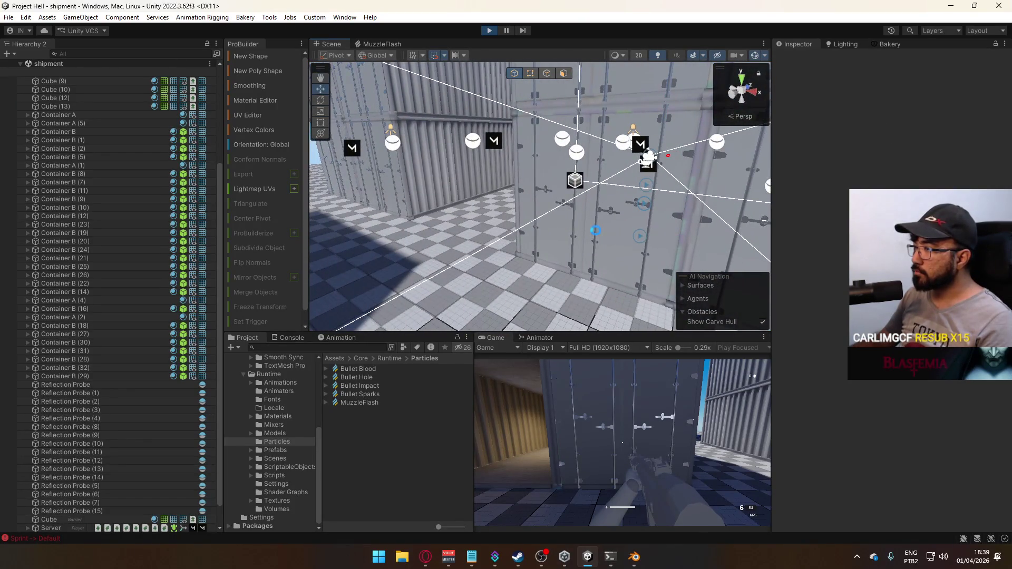
{"action": "left_click", "coordinate": [596, 233]}
{"action": "left_click", "coordinate": [556, 225]}
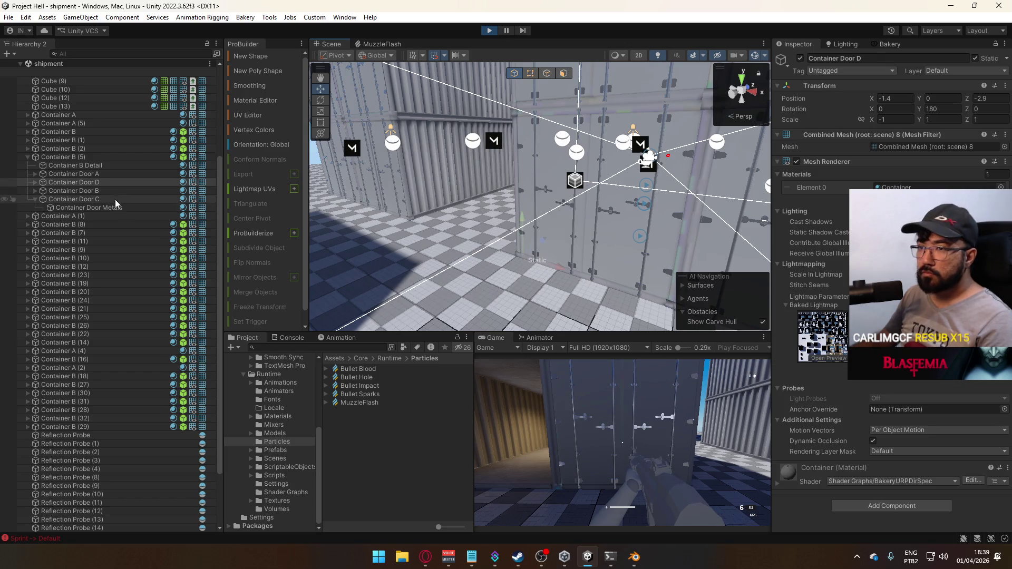
{"action": "left_click", "coordinate": [87, 158]}
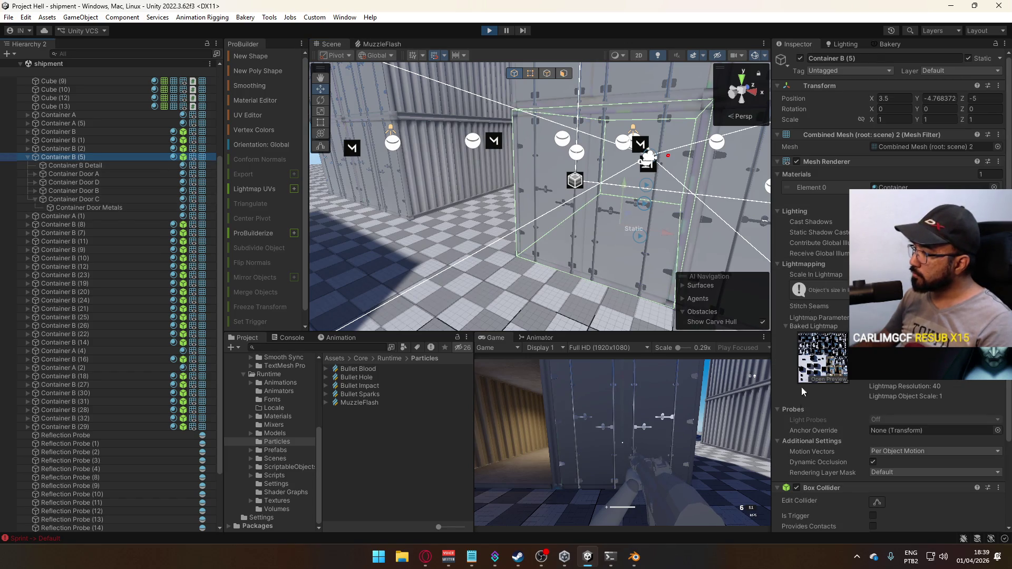
{"action": "left_click", "coordinate": [797, 487]}
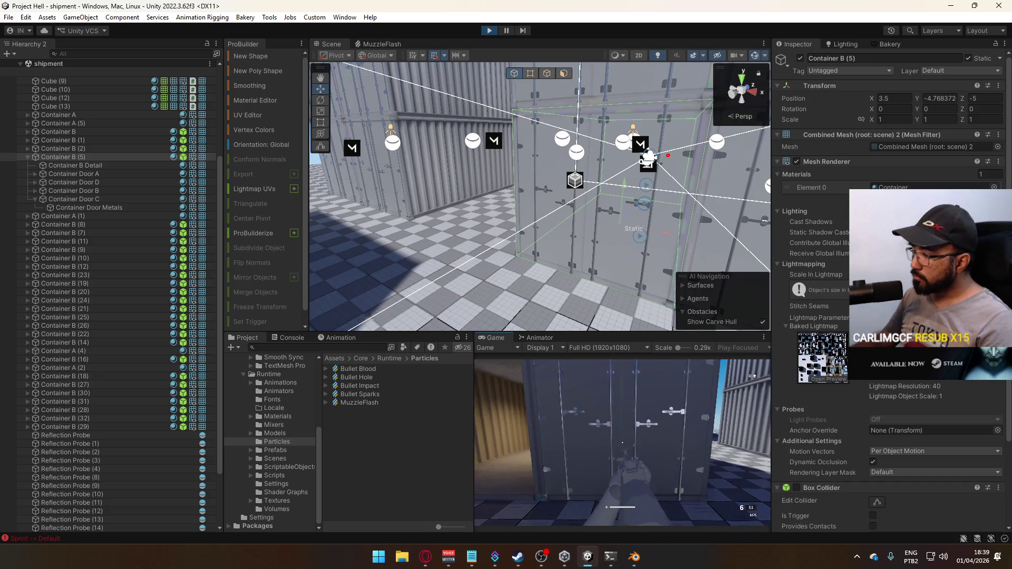
Step: Walk the player through the container wall, reload, and show the MuzzleFlash graph again
{"action": "key", "text": "w"}
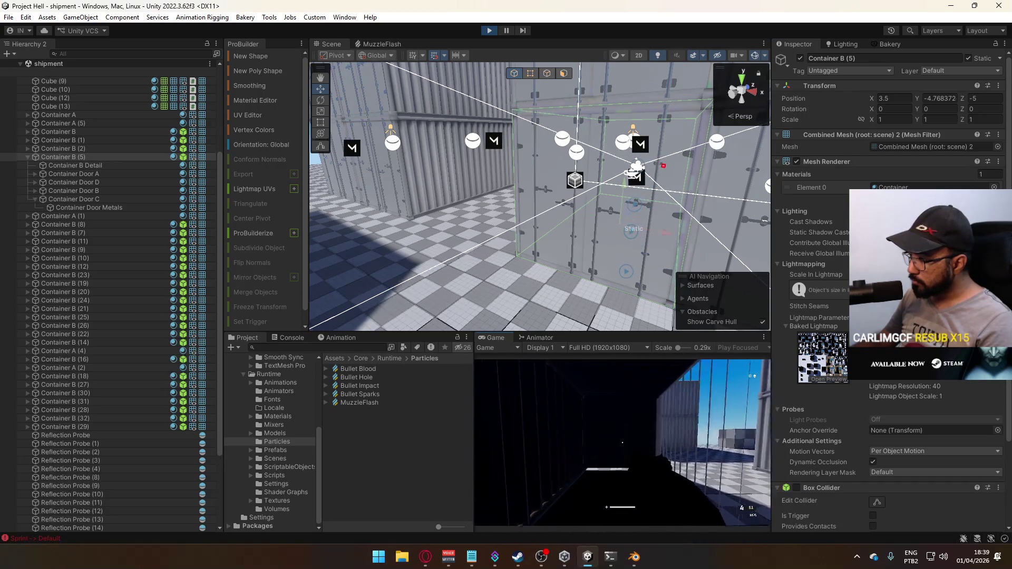
{"action": "key", "text": "r"}
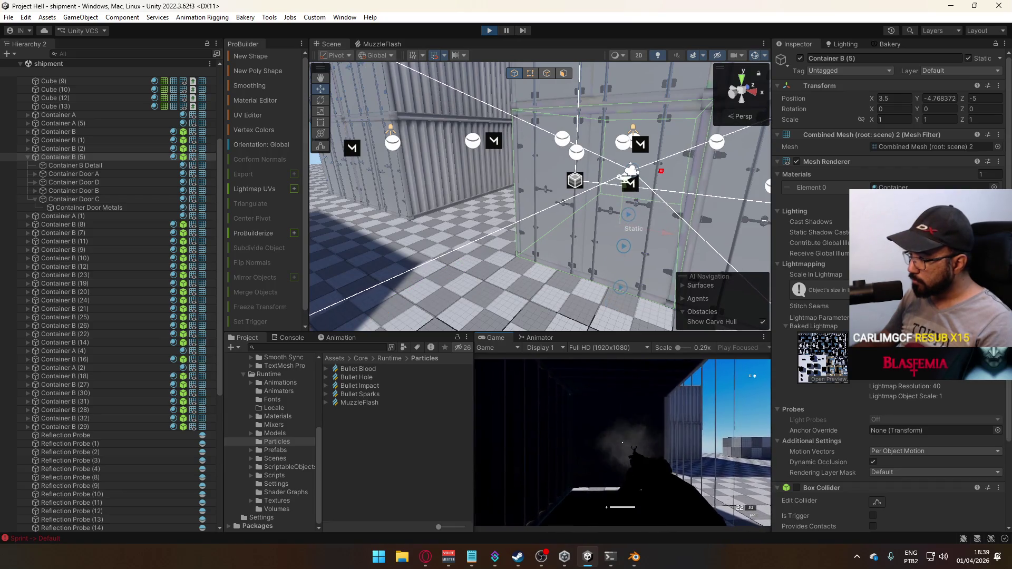
{"action": "key", "text": "super"}
{"action": "left_click", "coordinate": [382, 44]}
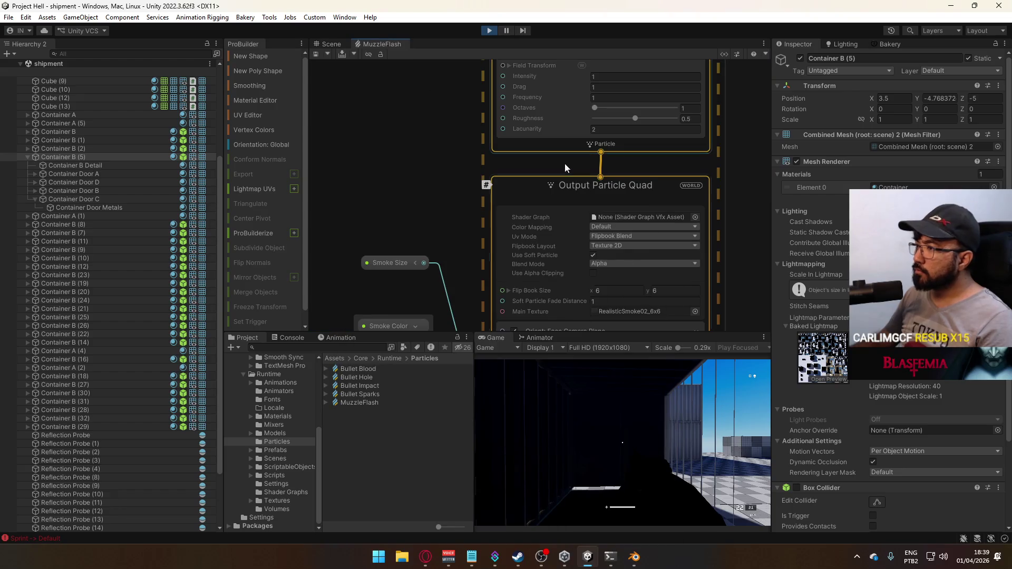
Step: Switch the smoke Output Particle Quad blend mode to Alpha Premultiplied and save
{"action": "left_click", "coordinate": [618, 263]}
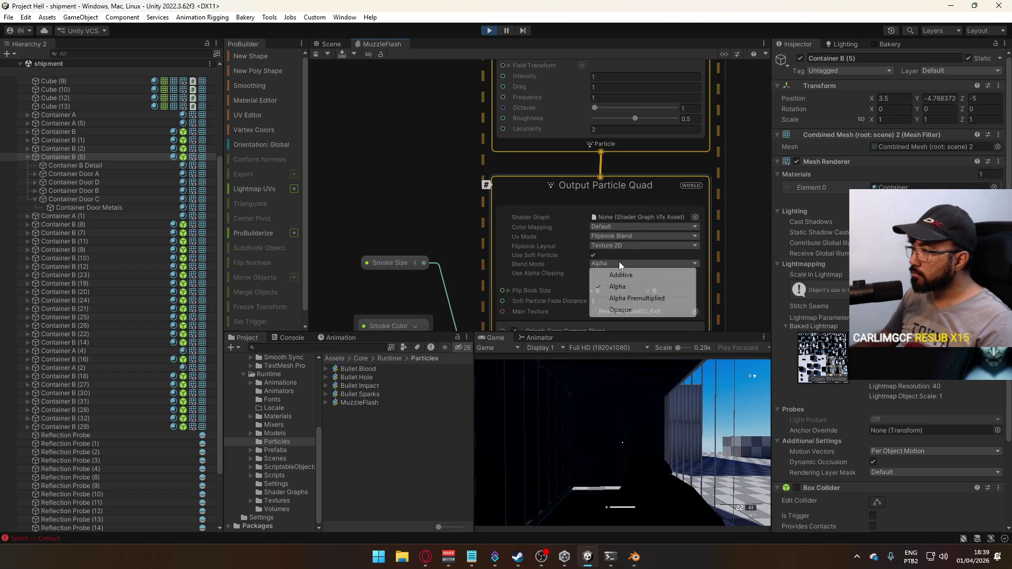
{"action": "left_click", "coordinate": [639, 299]}
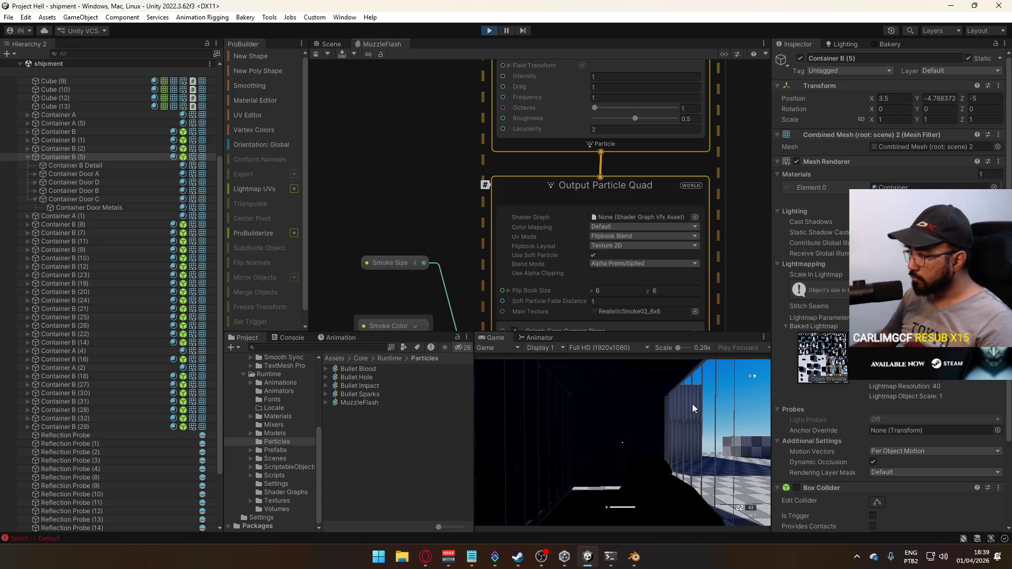
{"action": "key", "text": "super"}
{"action": "key", "text": "Escape"}
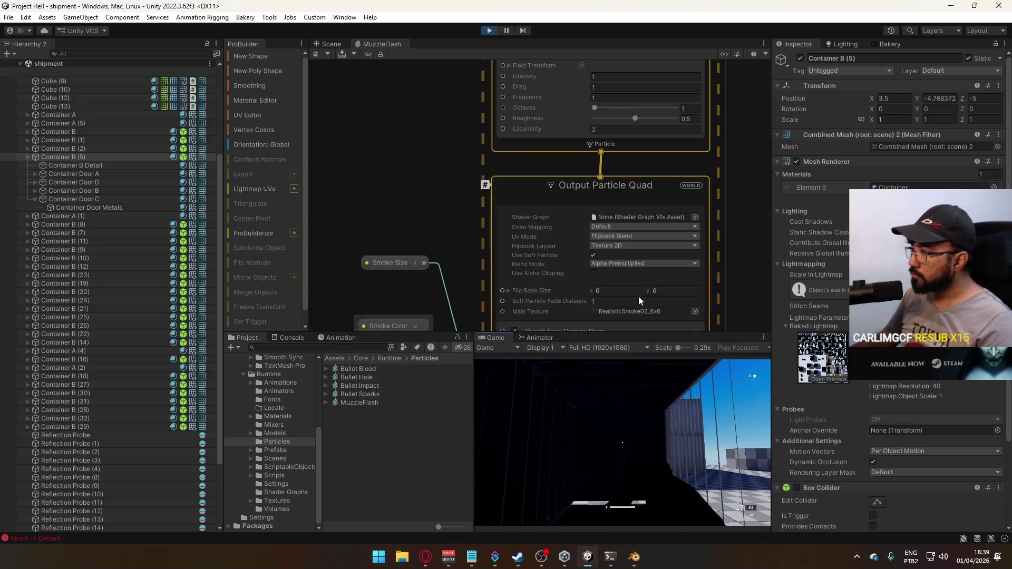
Step: Change the blend mode to Additive, test-fire in the game, and view the muzzle system tops
{"action": "left_click", "coordinate": [644, 262]}
{"action": "left_click", "coordinate": [622, 274]}
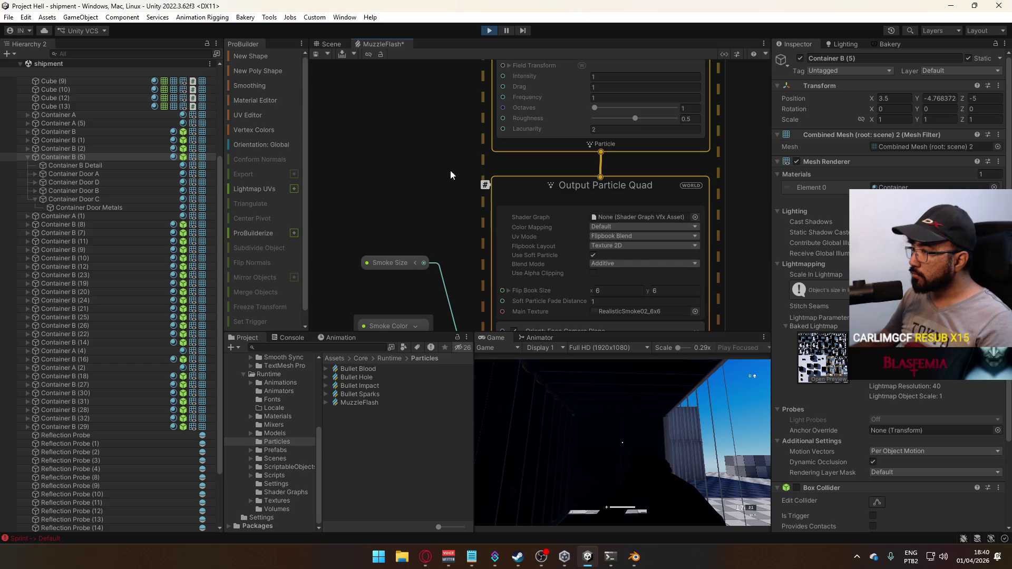
{"action": "left_click", "coordinate": [611, 385]}
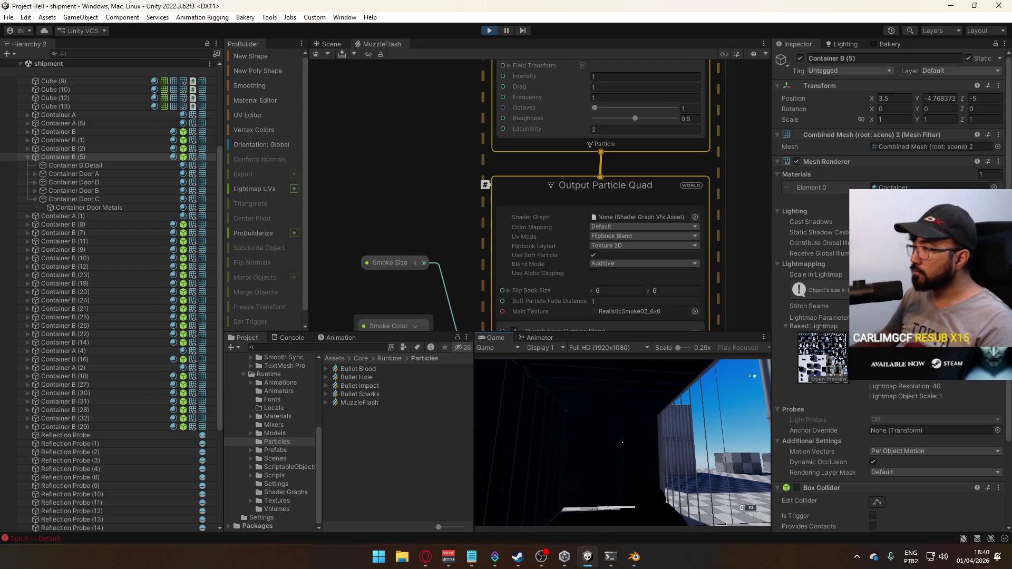
{"action": "key", "text": "super"}
{"action": "left_click", "coordinate": [628, 201]}
{"action": "scroll", "coordinate": [628, 203], "scroll_direction": "down", "scroll_amount": 5}
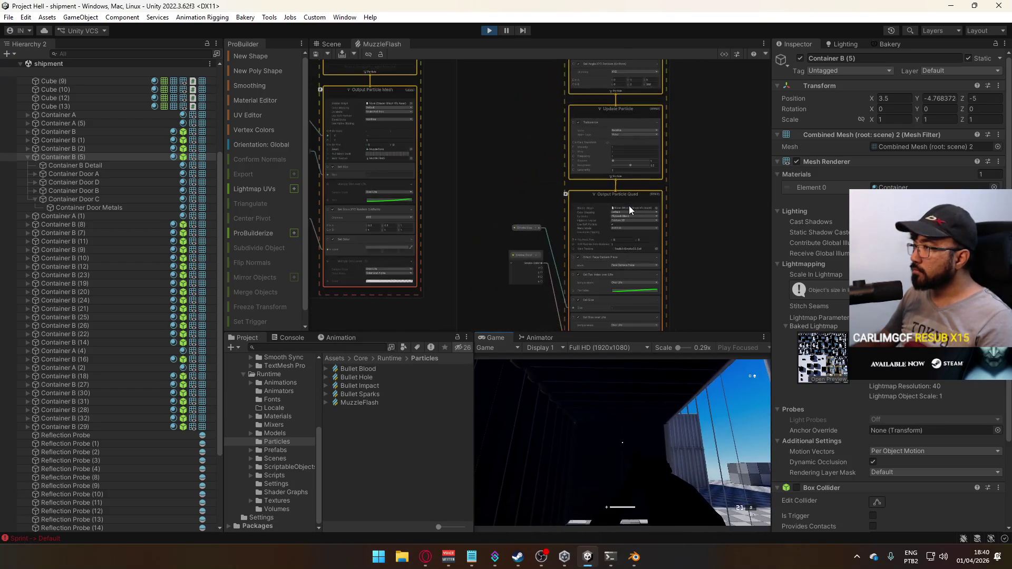
{"action": "mouse_move", "coordinate": [685, 184]}
{"action": "middle_mouse_down"}
{"action": "mouse_move", "coordinate": [691, 284]}
{"action": "mouse_move", "coordinate": [680, 349]}
{"action": "mouse_move", "coordinate": [669, 189]}
{"action": "mouse_move", "coordinate": [656, 151]}
{"action": "middle_mouse_up"}
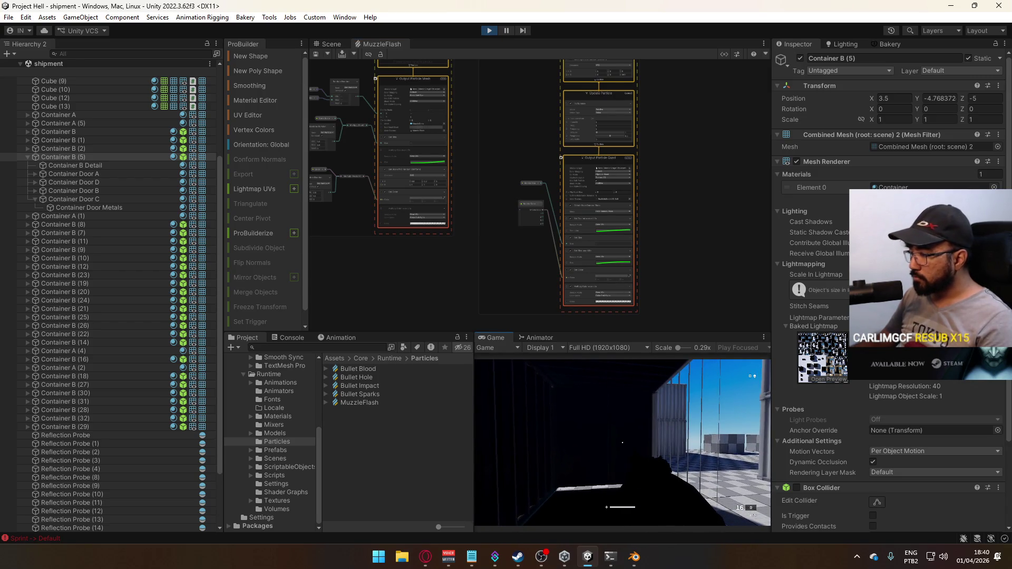
{"action": "key", "text": "super"}
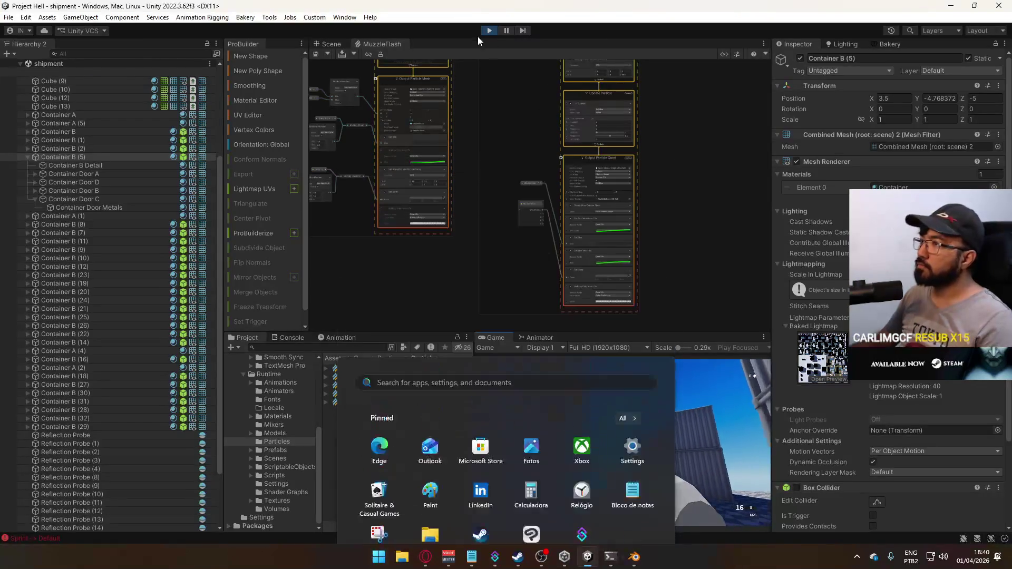
Step: Stop Play mode and clear the logged errors in the Console
{"action": "left_click", "coordinate": [489, 30]}
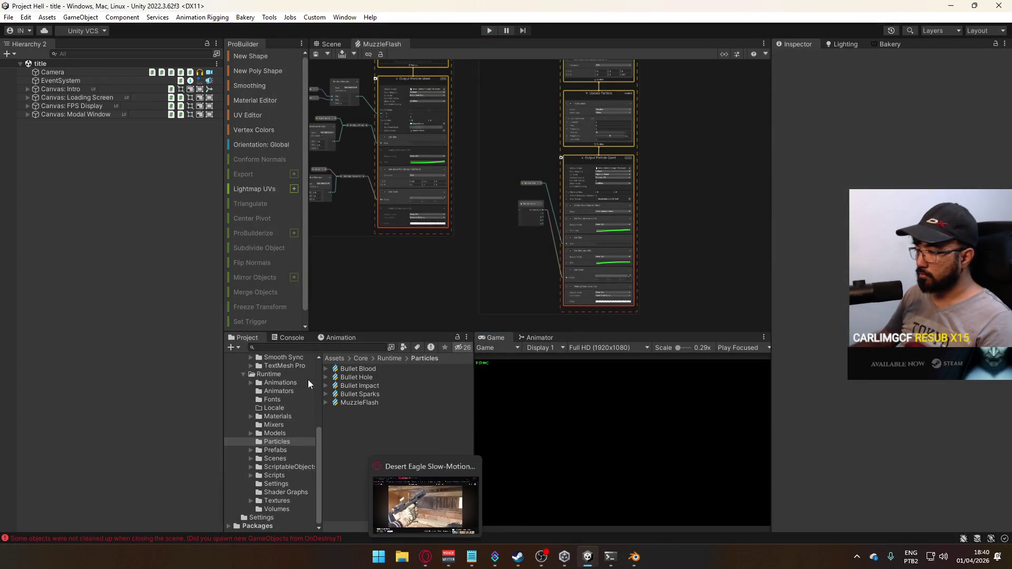
{"action": "left_click", "coordinate": [290, 338]}
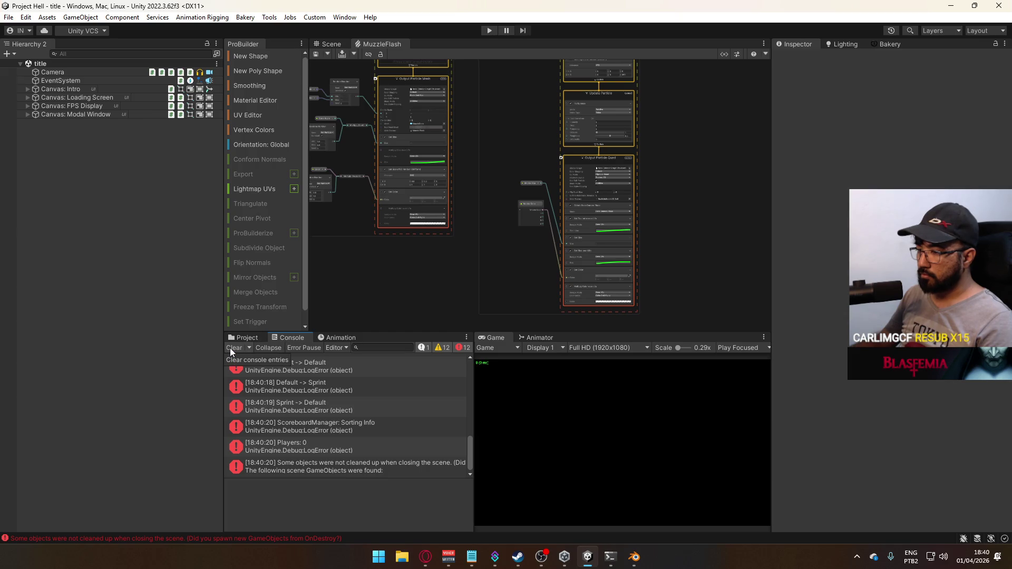
{"action": "left_click", "coordinate": [230, 348]}
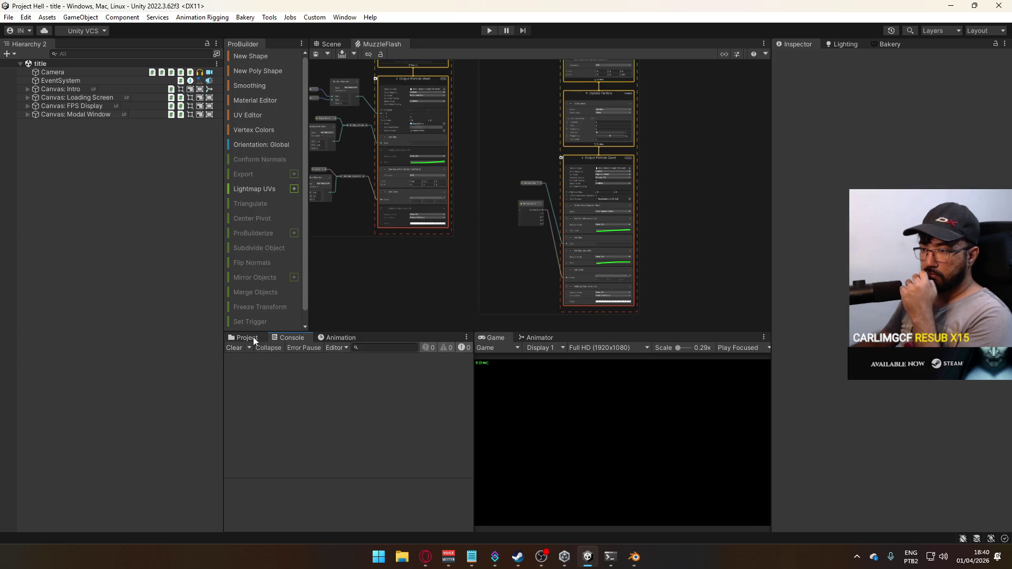
Step: Reopen the shipment scene from the Assets/Core/Runtime/Scenes folder
{"action": "left_click", "coordinate": [253, 337]}
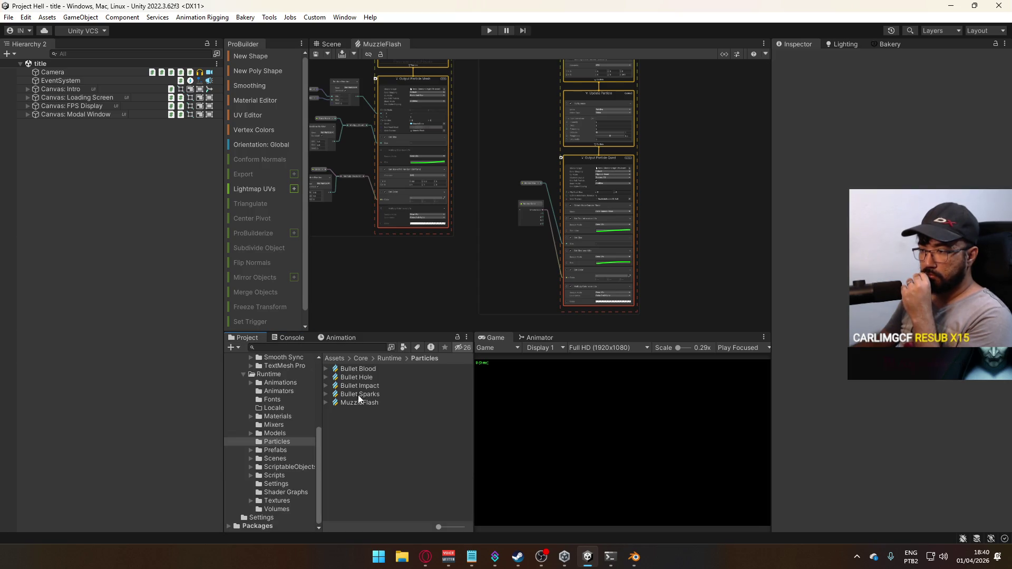
{"action": "left_click", "coordinate": [275, 458]}
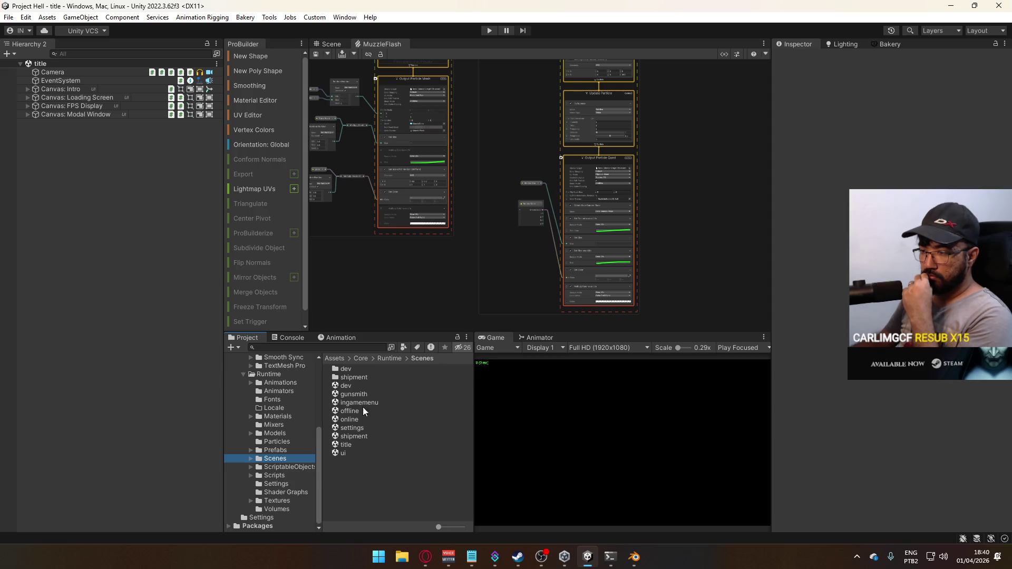
{"action": "left_click", "coordinate": [367, 436]}
{"action": "double_click", "coordinate": [367, 437]}
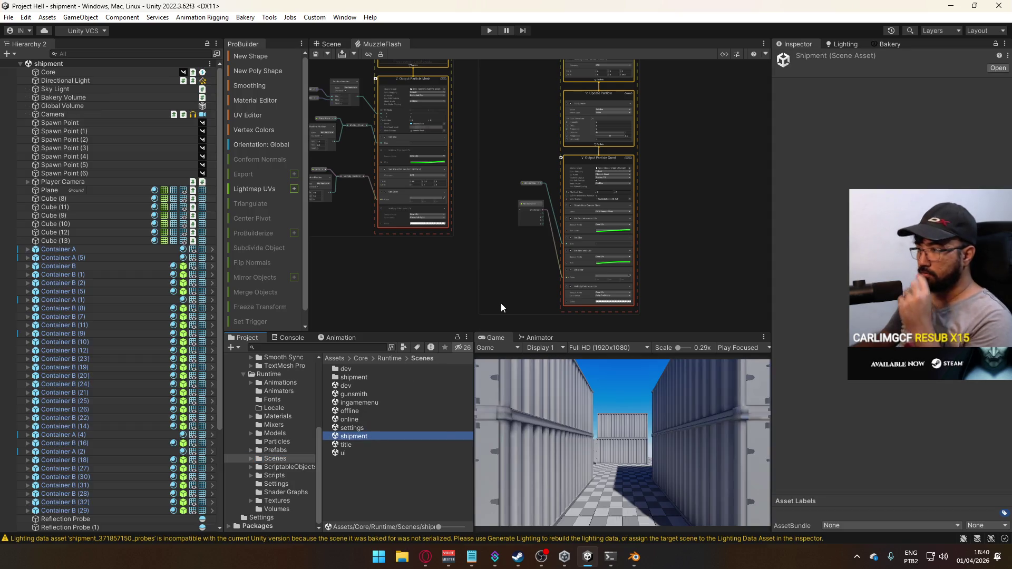
Step: Show the 3D scene view, select the Directional Light and set its mode to Mixed
{"action": "right_click", "coordinate": [501, 337]}
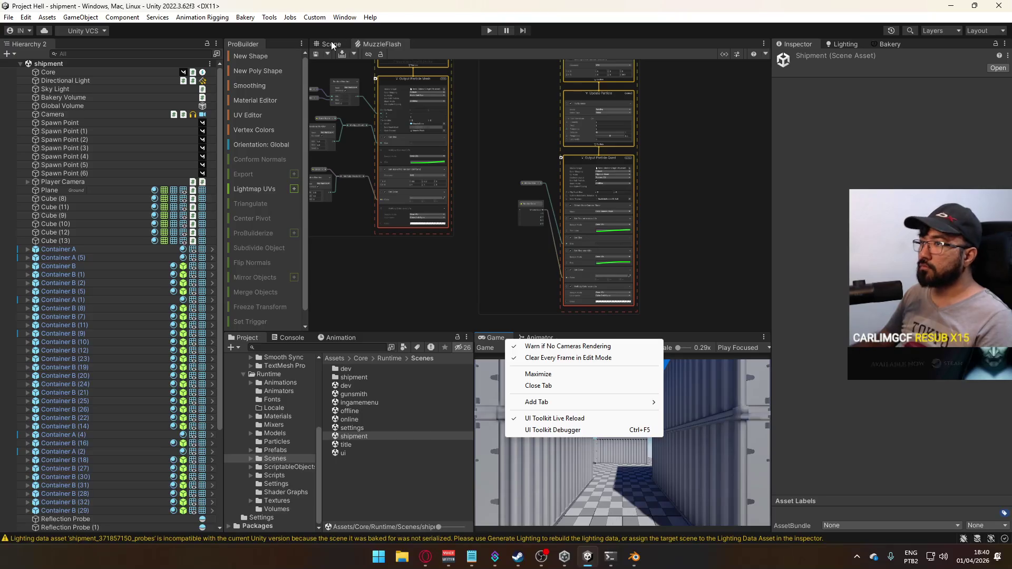
{"action": "left_click", "coordinate": [540, 348]}
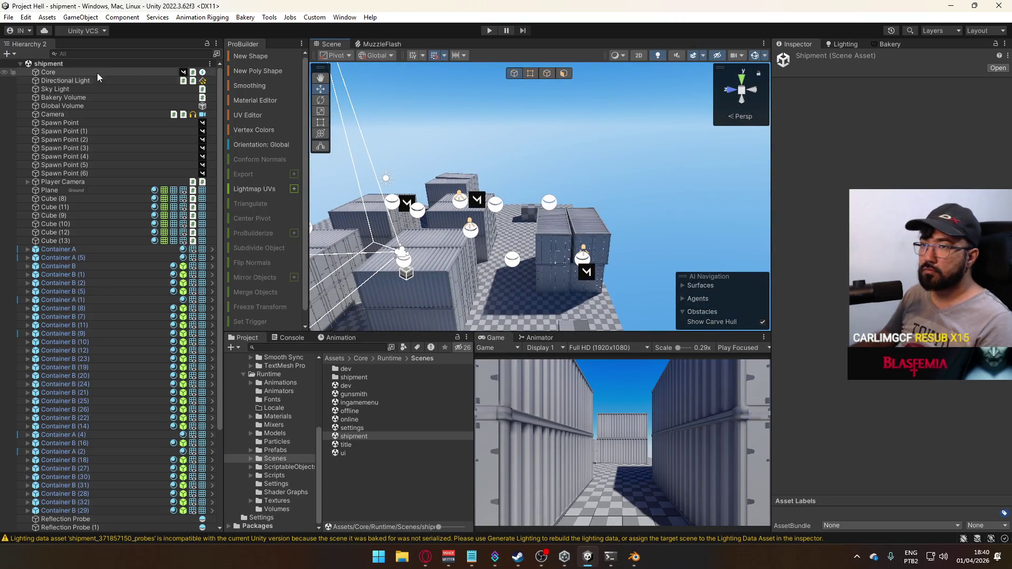
{"action": "left_click", "coordinate": [66, 80]}
{"action": "scroll", "coordinate": [890, 383], "scroll_direction": "down", "scroll_amount": 1}
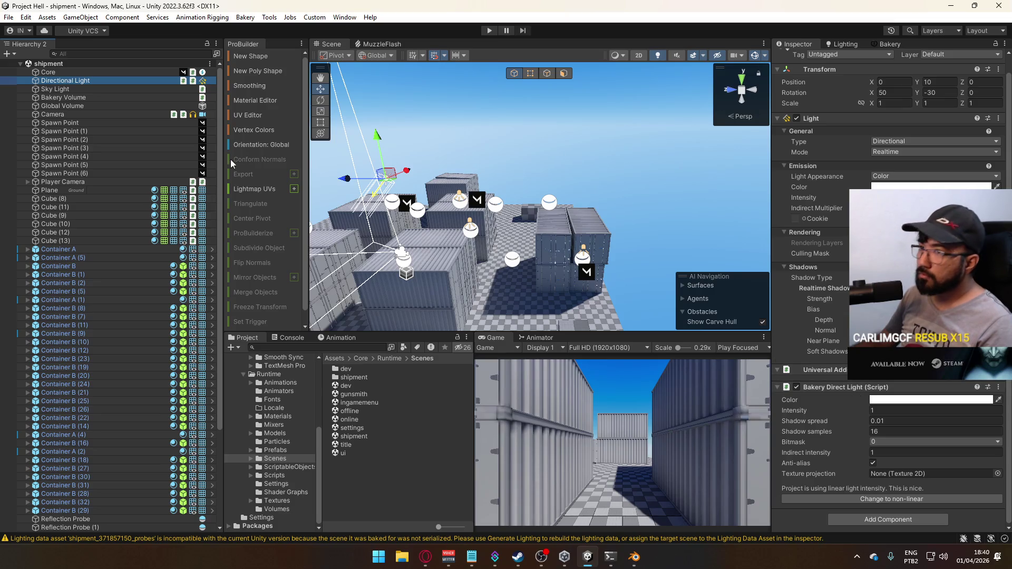
{"action": "left_click", "coordinate": [88, 89]}
{"action": "left_click", "coordinate": [91, 81]}
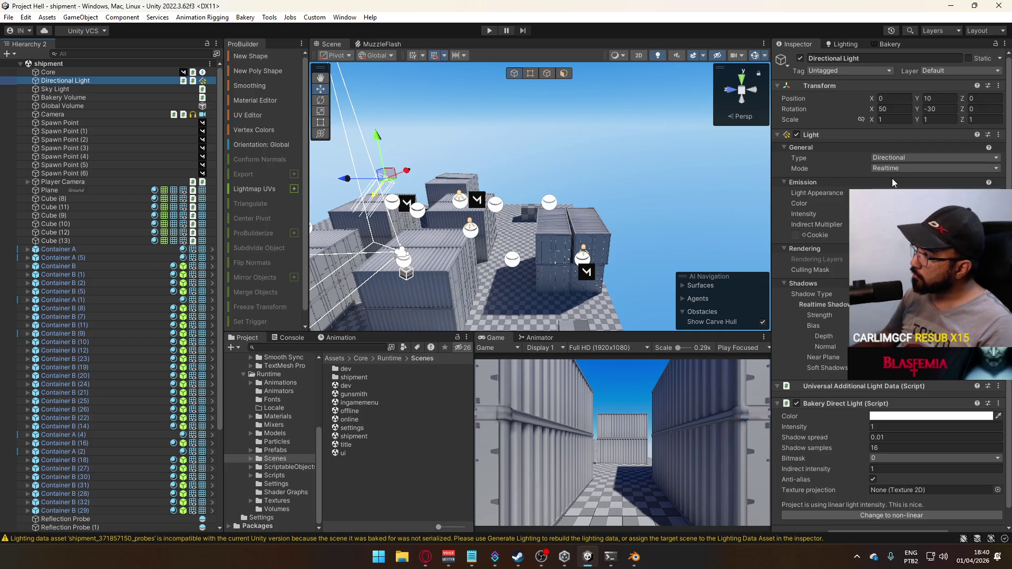
{"action": "left_click", "coordinate": [906, 168]}
{"action": "left_click", "coordinate": [917, 180]}
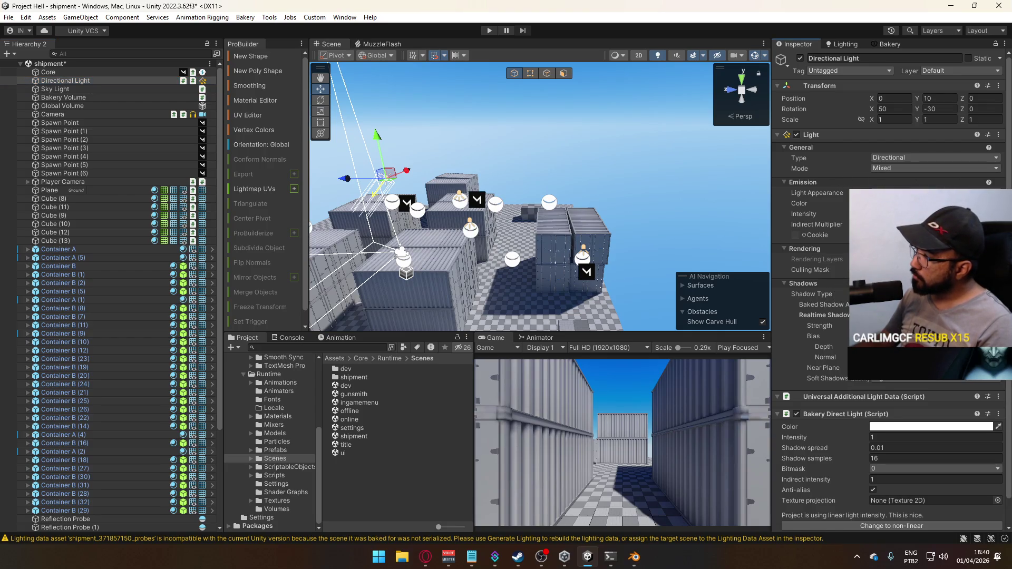
Step: Change the Directional Light's Bakery shadow spread to 0.05
{"action": "scroll", "coordinate": [828, 307], "scroll_direction": "down", "scroll_amount": 1}
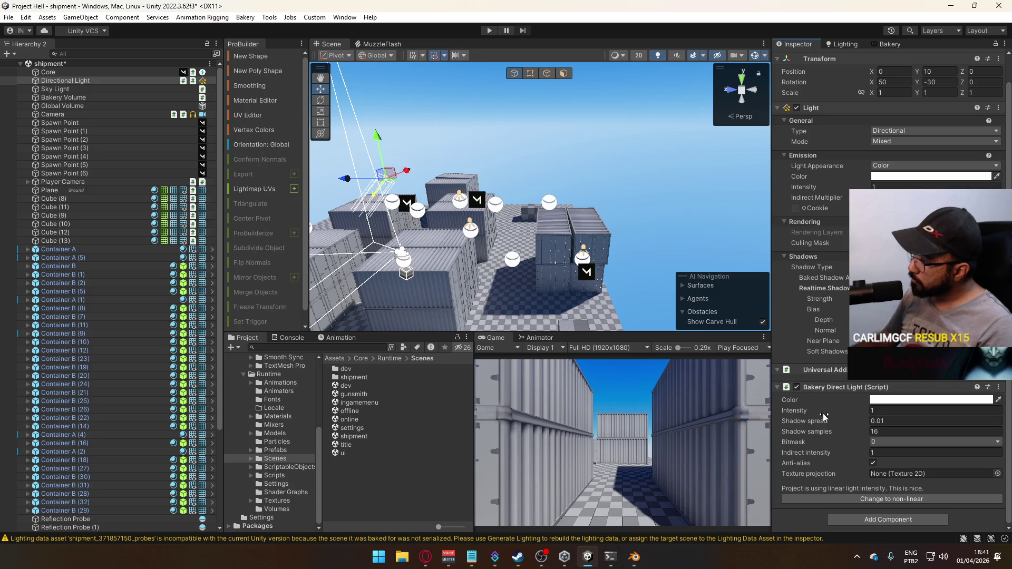
{"action": "mouse_move", "coordinate": [820, 420]}
{"action": "left_click", "coordinate": [871, 422]}
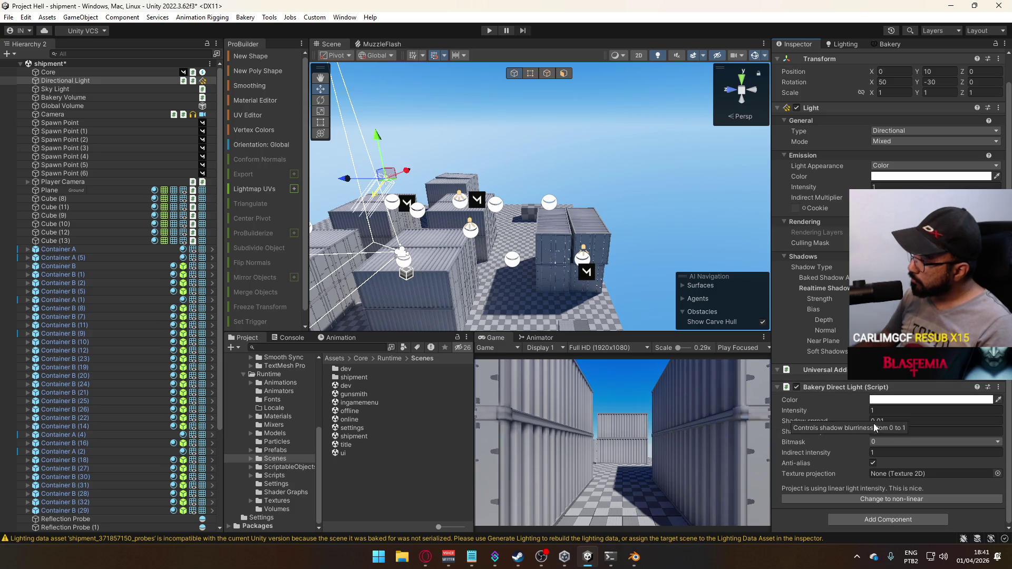
{"action": "key", "text": "BackSpace"}
{"action": "key", "text": "BackSpace"}
{"action": "key", "text": "BackSpace"}
{"action": "type", "text": "0.05"}
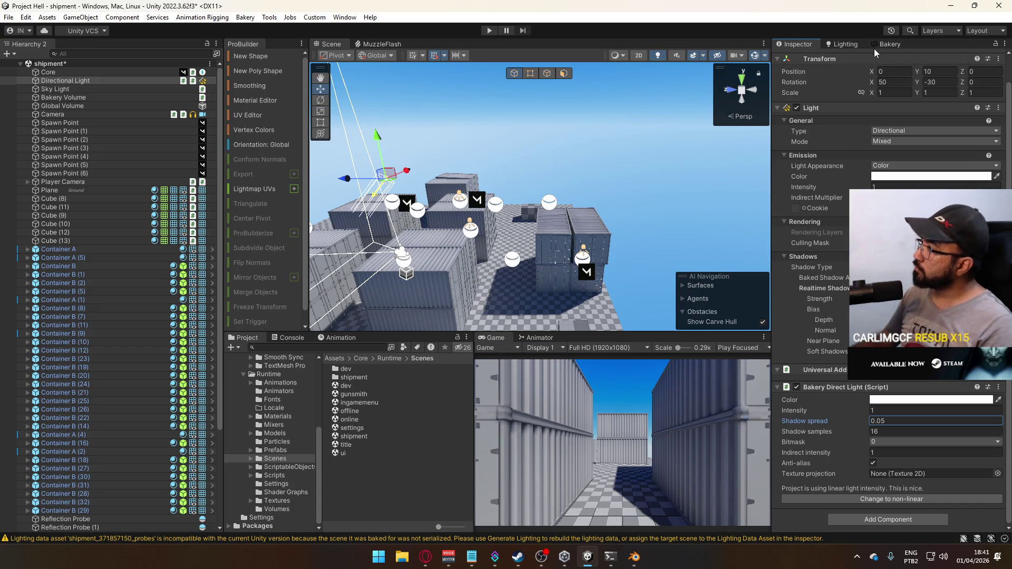
{"action": "left_click", "coordinate": [886, 44]}
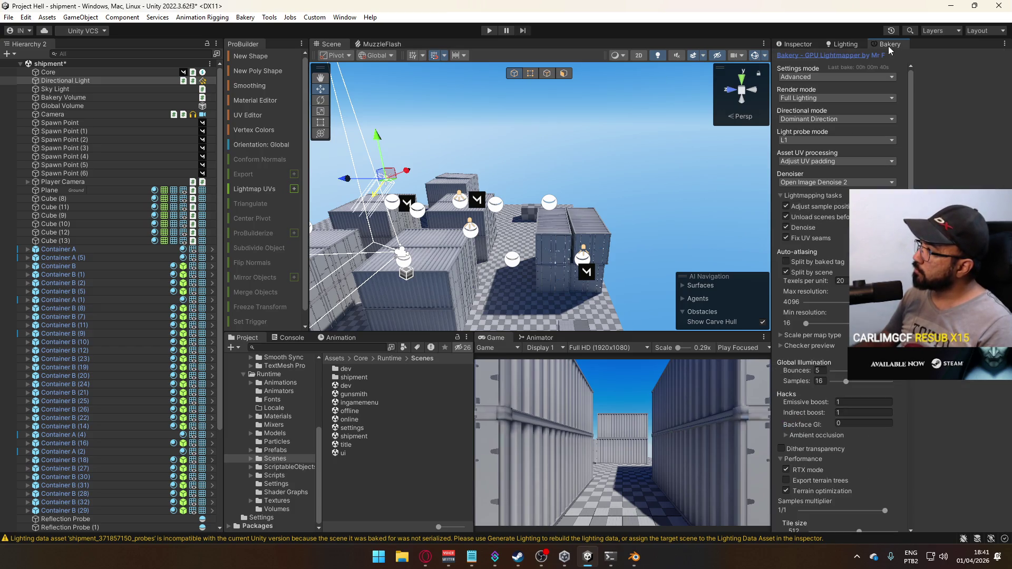
Step: Choose Shadowmask as Bakery's render mode, then render lightmaps, saving the shipment scene when prompted
{"action": "left_click", "coordinate": [836, 95]}
{"action": "left_click", "coordinate": [891, 135]}
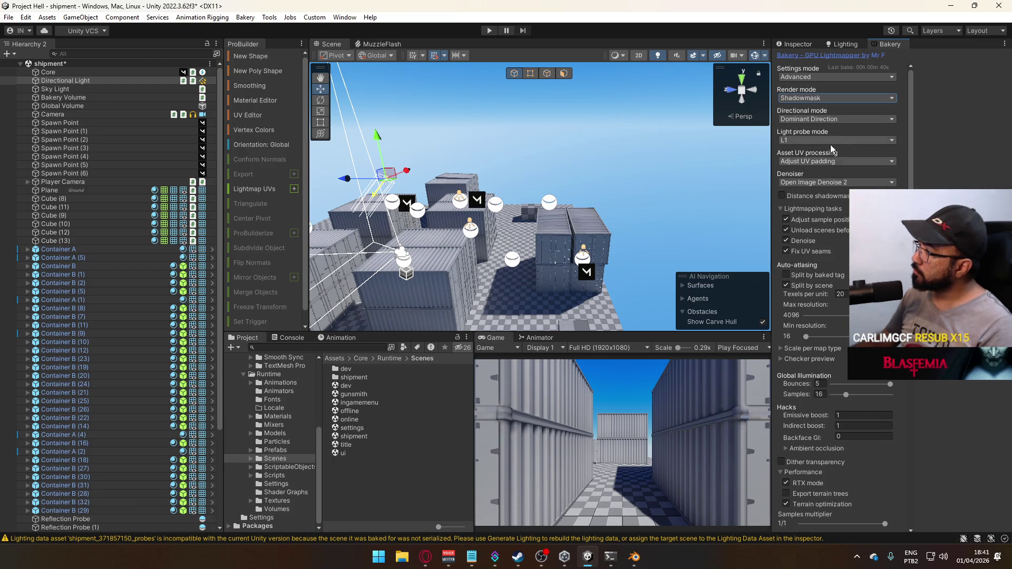
{"action": "scroll", "coordinate": [830, 137], "scroll_direction": "down", "scroll_amount": 5}
{"action": "scroll", "coordinate": [838, 263], "scroll_direction": "down", "scroll_amount": 4}
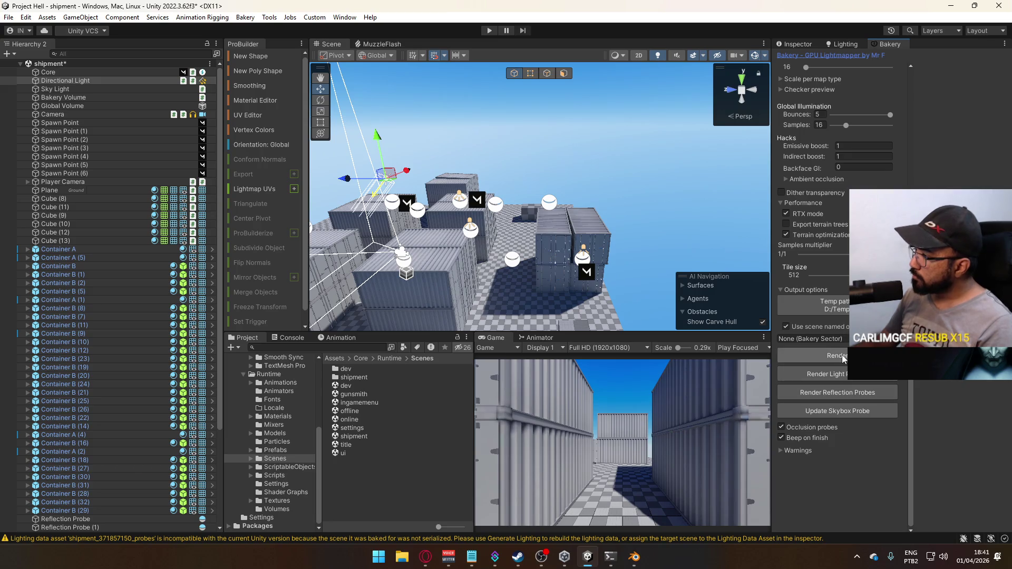
{"action": "left_click", "coordinate": [811, 356]}
{"action": "key", "text": "Return"}
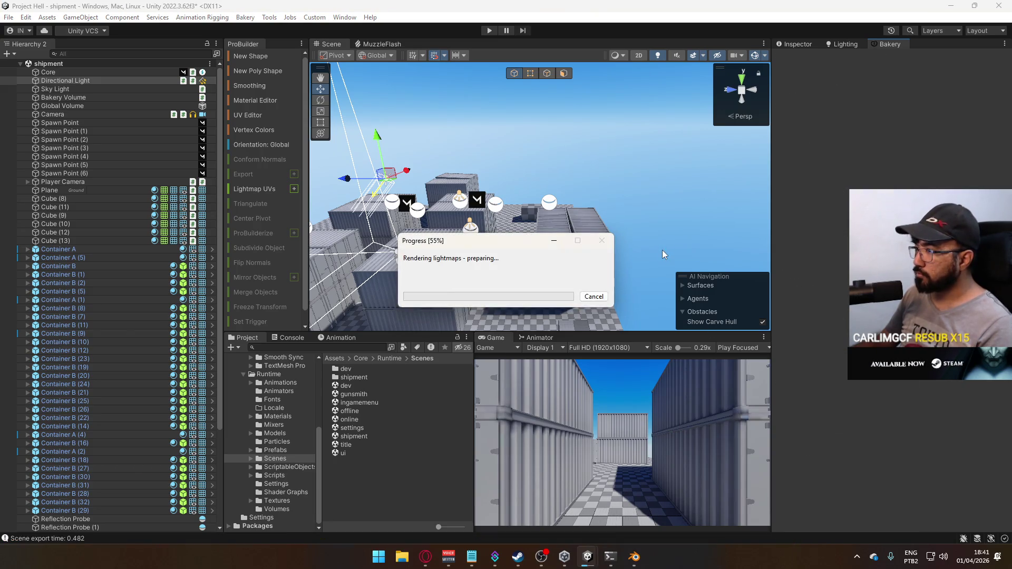
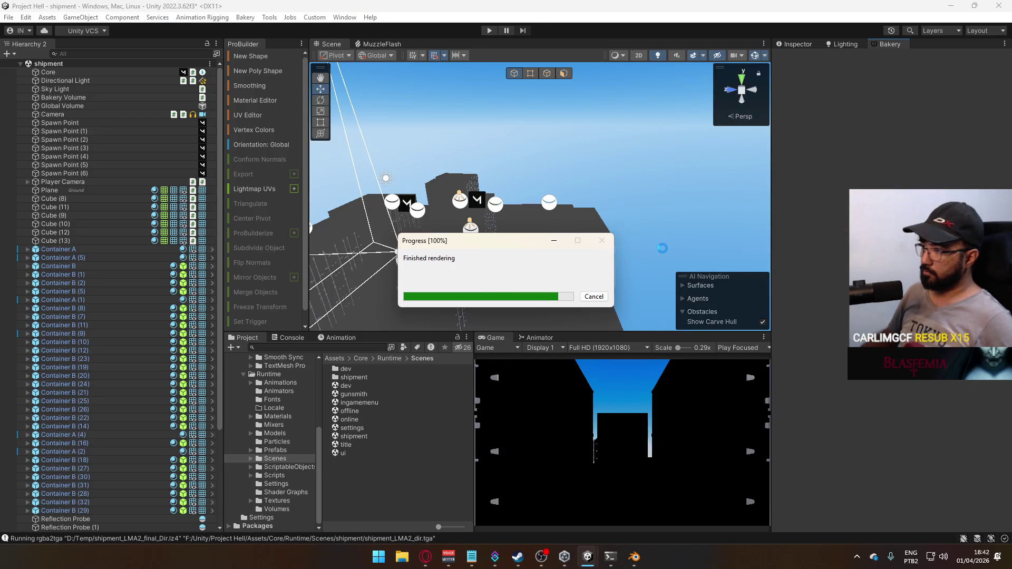
Step: Fly the scene view down among the containers and drop the Bullet Blood effect there
{"action": "mouse_move", "coordinate": [537, 260]}
{"action": "right_mouse_down"}
{"action": "mouse_move", "coordinate": [469, 216]}
{"action": "mouse_move", "coordinate": [442, 223]}
{"action": "right_mouse_up"}
{"action": "left_click", "coordinate": [275, 450]}
{"action": "left_click", "coordinate": [277, 441]}
{"action": "left_click_drag", "start_coordinate": [359, 369], "coordinate": [539, 218]}
{"action": "mouse_move", "coordinate": [605, 187]}
{"action": "right_mouse_down"}
{"action": "mouse_move", "coordinate": [606, 150]}
{"action": "mouse_move", "coordinate": [571, 179]}
{"action": "right_mouse_up"}
Step: Play and replay the Bullet Blood spray to check it, then deselect the effect
{"action": "left_click", "coordinate": [601, 188]}
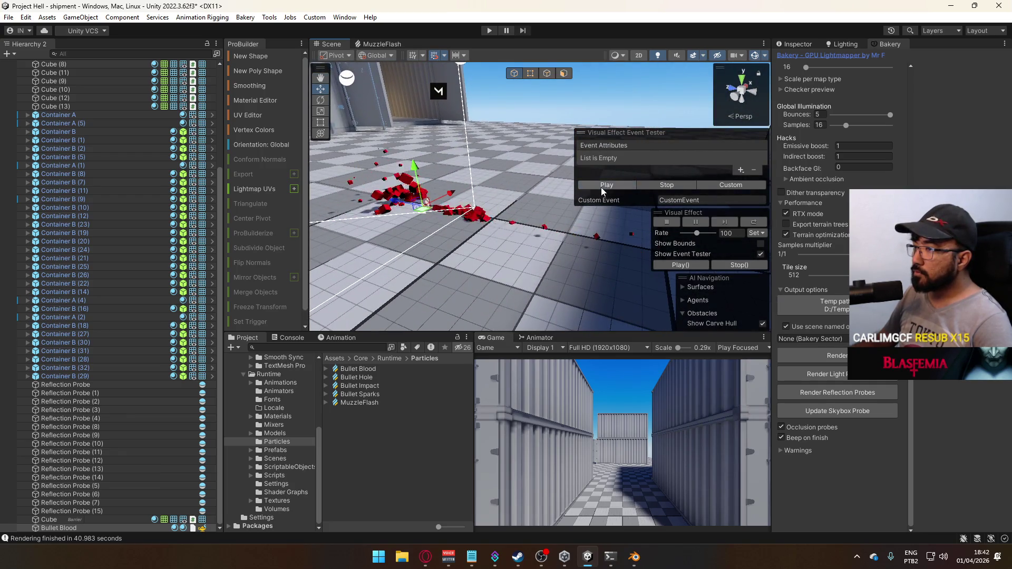
{"action": "right_click_drag", "start_coordinate": [559, 237], "coordinate": [454, 285]}
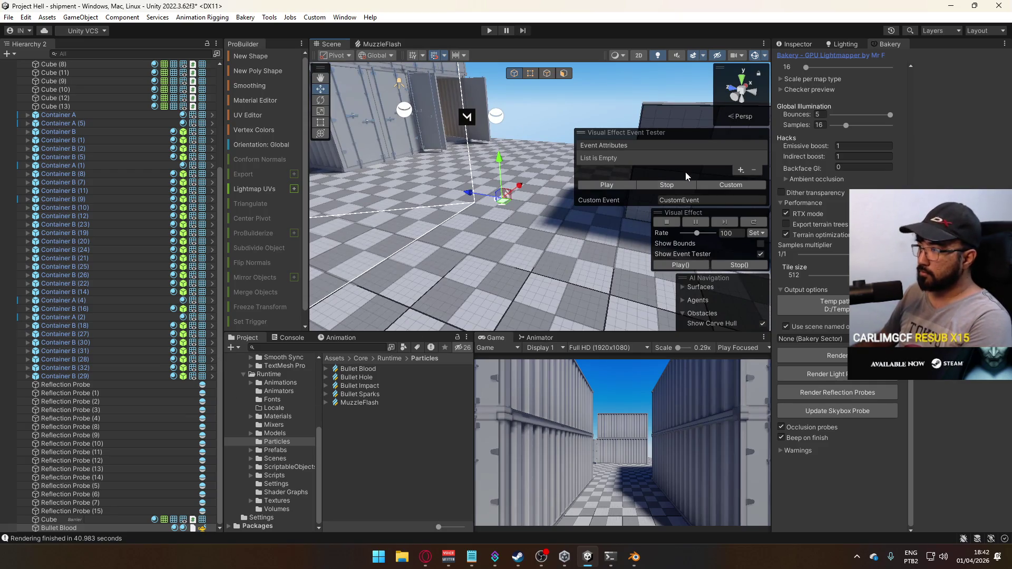
{"action": "left_click", "coordinate": [620, 182]}
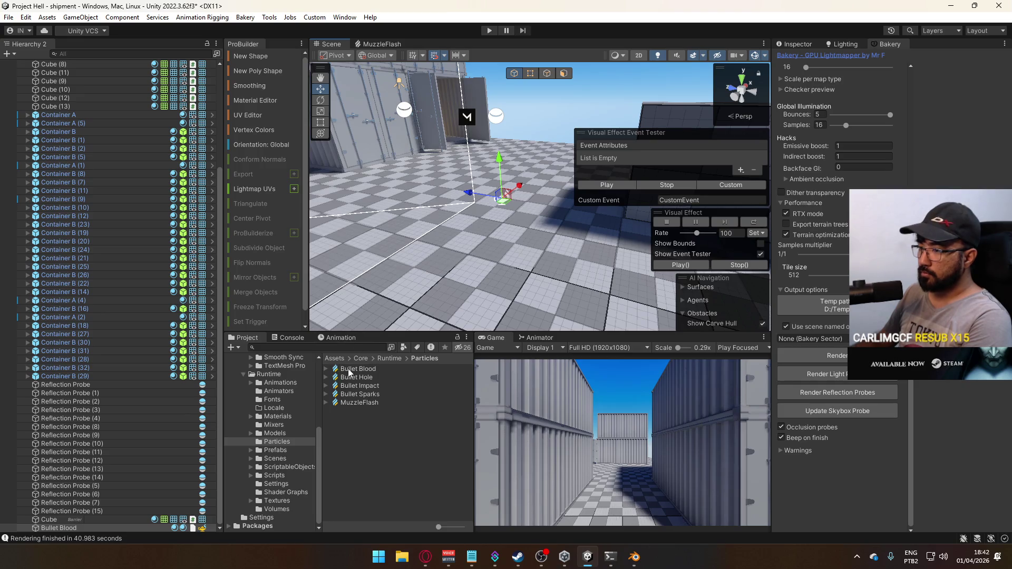
{"action": "left_click", "coordinate": [458, 491]}
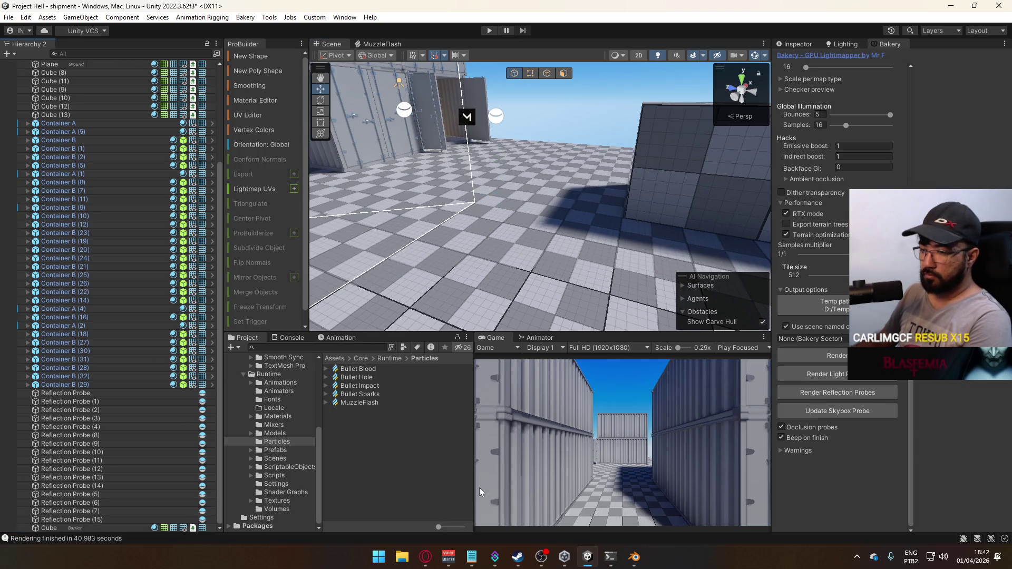
{"action": "mouse_move", "coordinate": [379, 222]}
{"action": "right_mouse_down"}
{"action": "mouse_move", "coordinate": [353, 173]}
{"action": "mouse_move", "coordinate": [729, 197]}
{"action": "mouse_move", "coordinate": [527, 140]}
{"action": "right_mouse_up"}
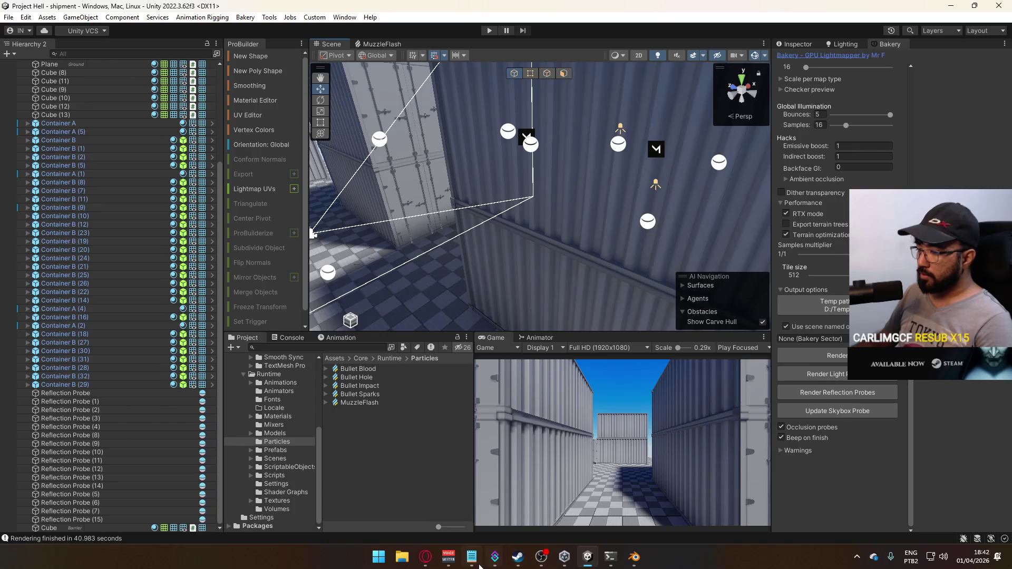
{"action": "left_click", "coordinate": [472, 557]}
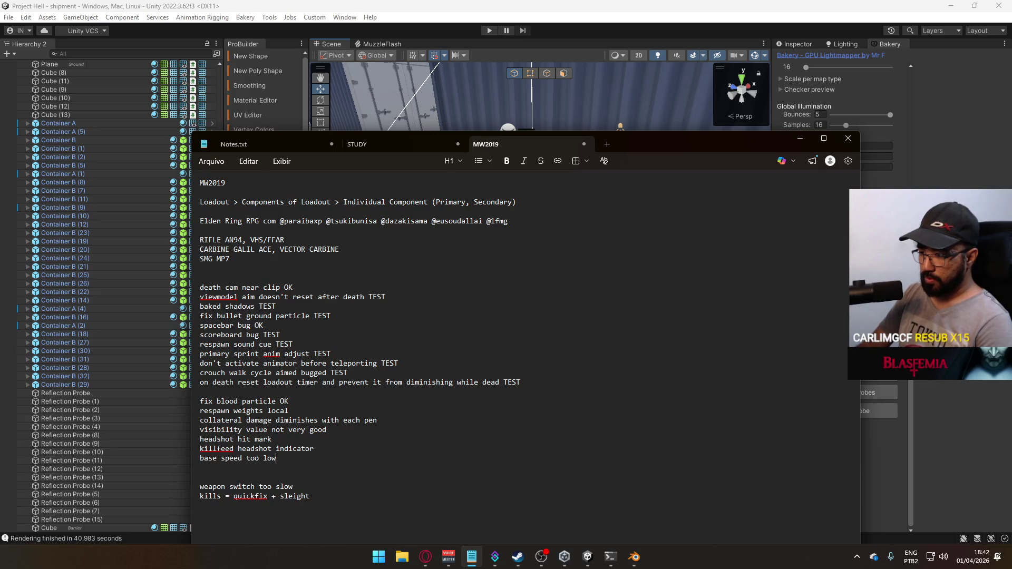
Step: Move the 'base speed too low' line under 'fix blood particle OK'
{"action": "key", "text": "shift+Home"}
{"action": "key", "text": "ctrl+c"}
{"action": "key", "text": "BackSpace"}
{"action": "key", "text": "Up"}
{"action": "key", "text": "Up"}
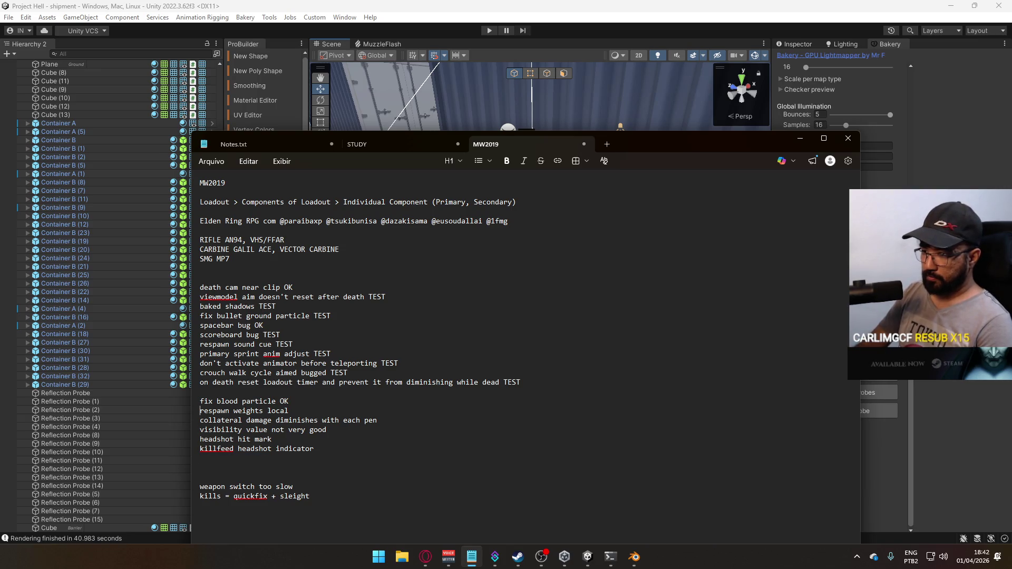
{"action": "key", "text": "Return"}
{"action": "key", "text": "ctrl+v"}
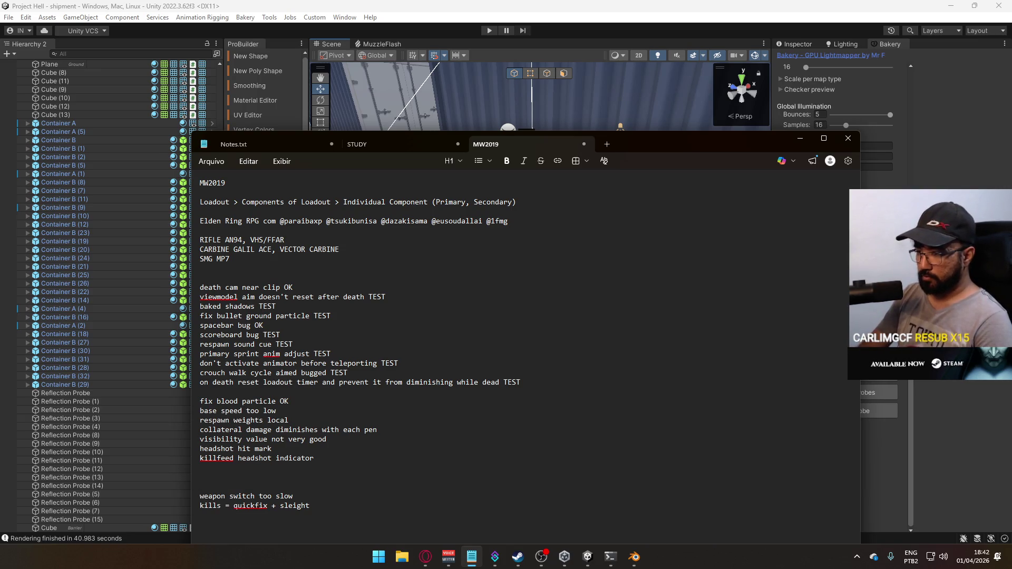
Step: Add 'jump inertia', 'hop cap' and 'input buffers for sprinting and jumping' lines
{"action": "key", "text": "Return"}
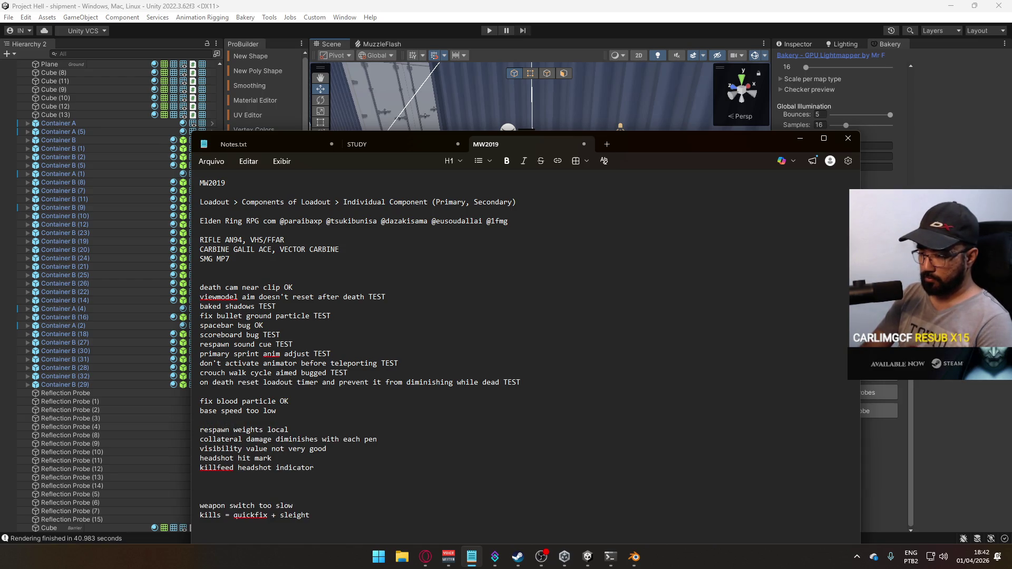
{"action": "type", "text": "jump inertia"}
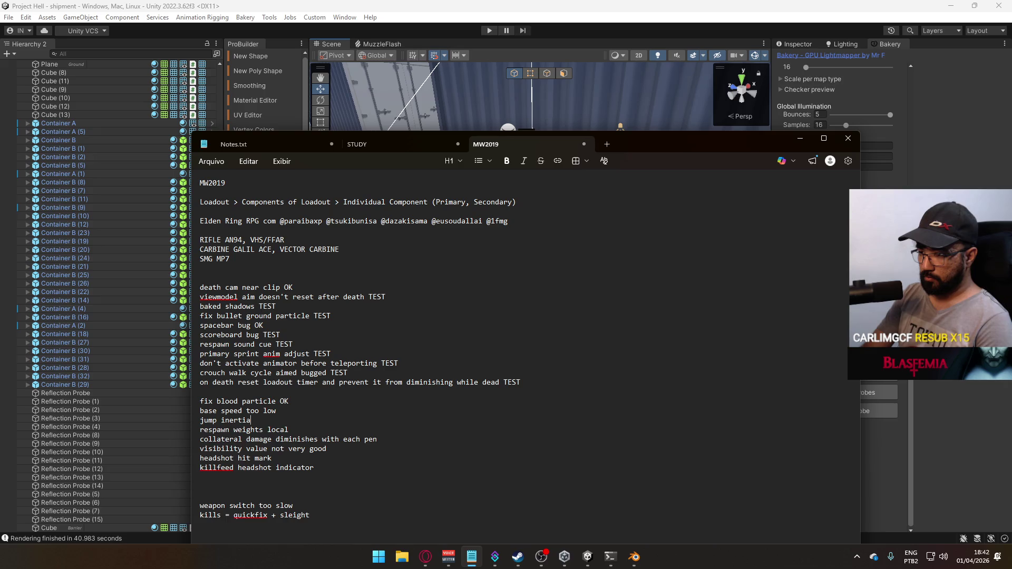
{"action": "key", "text": "Return"}
{"action": "type", "text": "ju"}
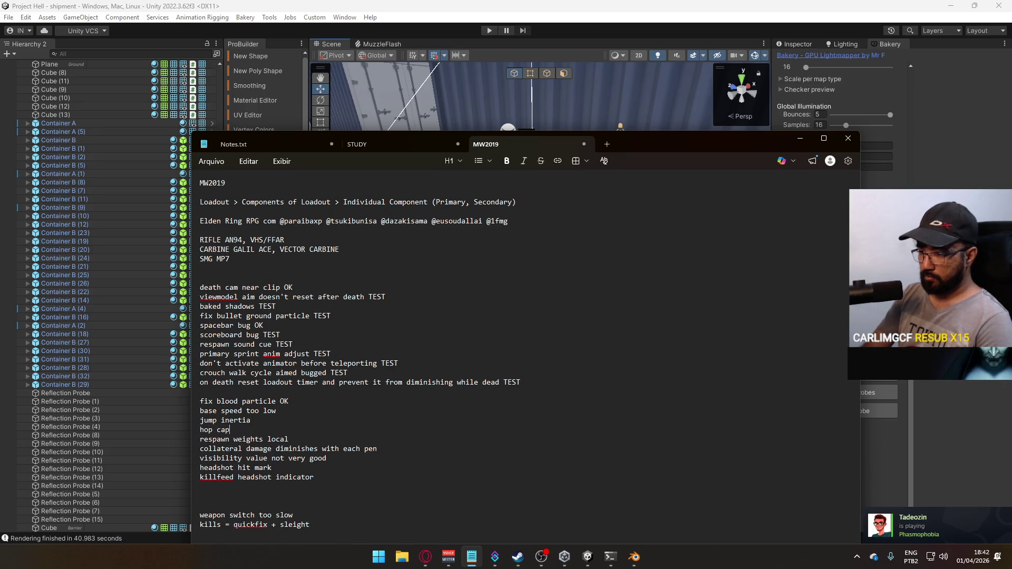
{"action": "key", "text": "Return"}
{"action": "type", "text": "input buffer"}
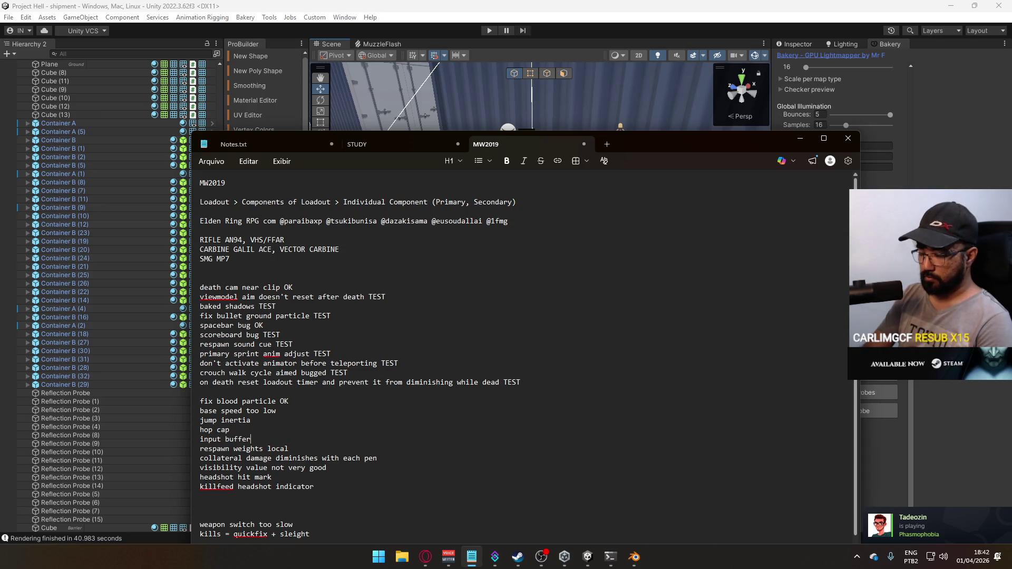
{"action": "type", "text": "s for sprinting and jumping"}
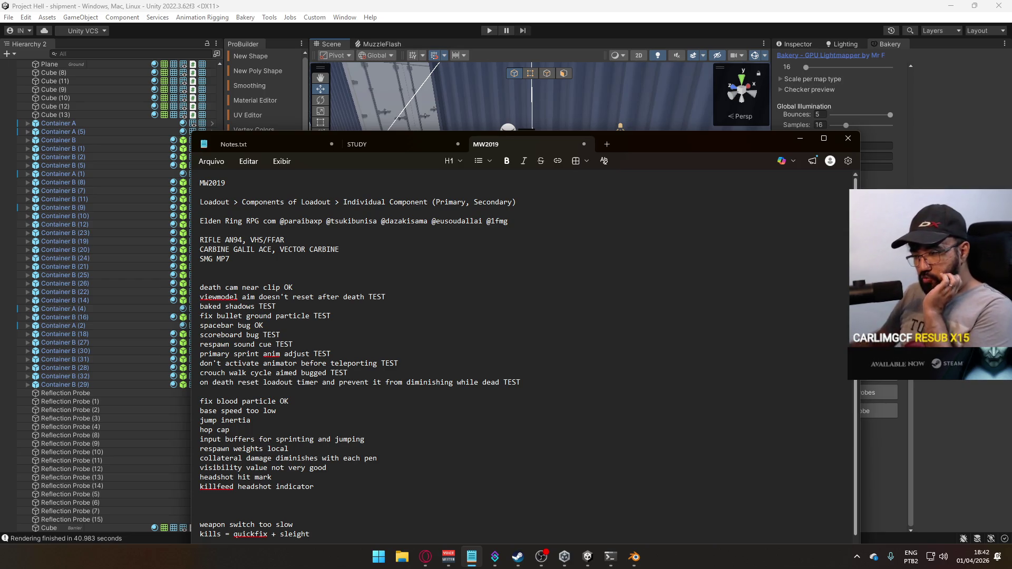
{"action": "scroll", "coordinate": [327, 457], "scroll_direction": "down", "scroll_amount": 1}
{"action": "left_click_drag", "start_coordinate": [293, 517], "coordinate": [197, 509]}
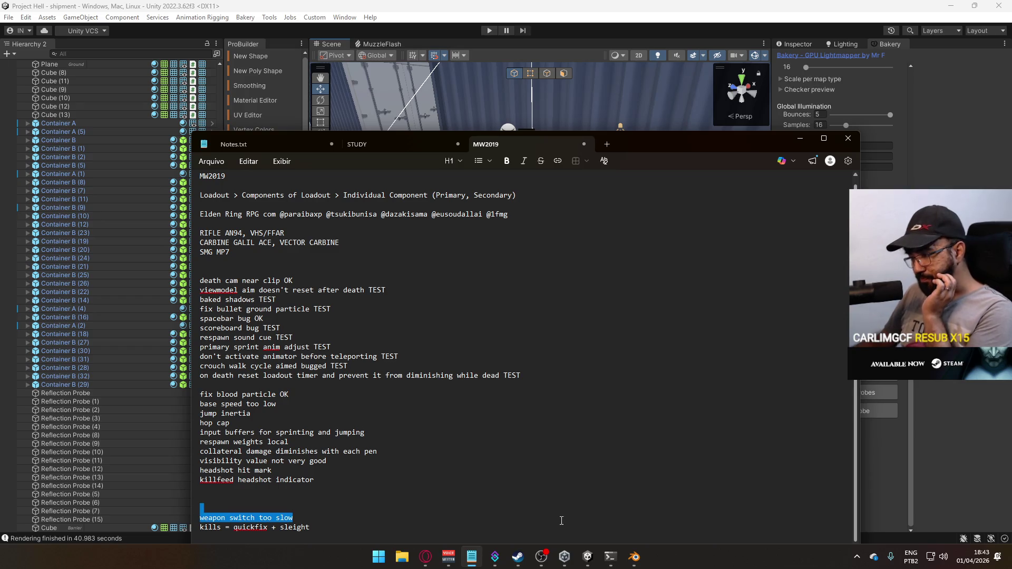
{"action": "left_click", "coordinate": [345, 498]}
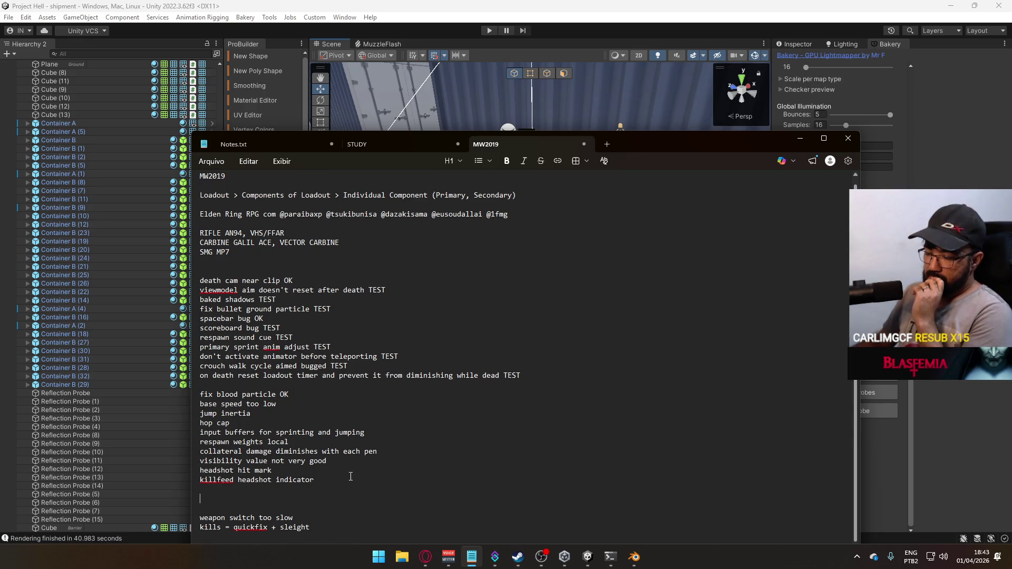
Step: Open Player Viewmodel Generic.blend from Blender's recent files
{"action": "left_click", "coordinate": [634, 556]}
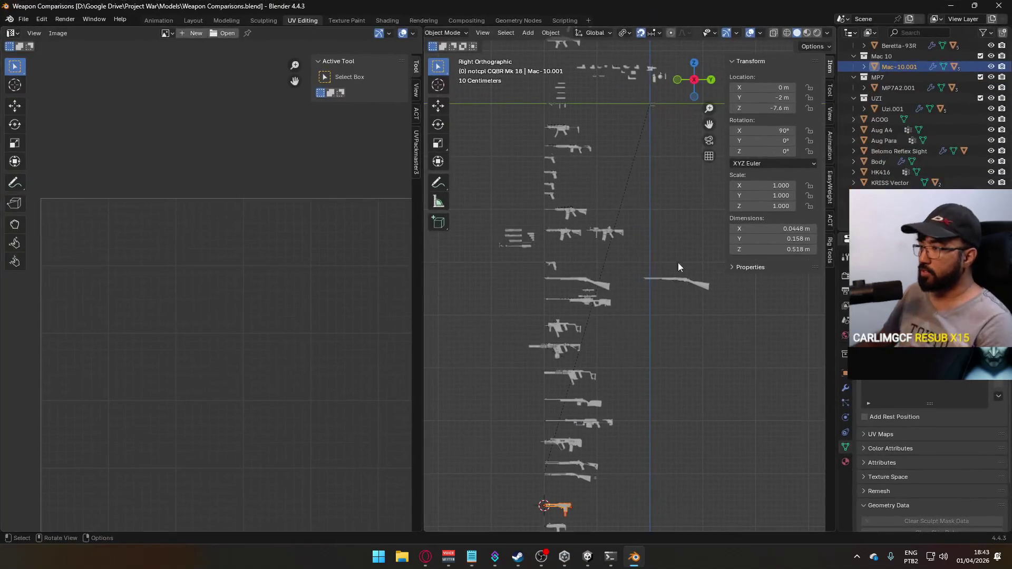
{"action": "left_click", "coordinate": [24, 20]}
{"action": "mouse_move", "coordinate": [55, 52]}
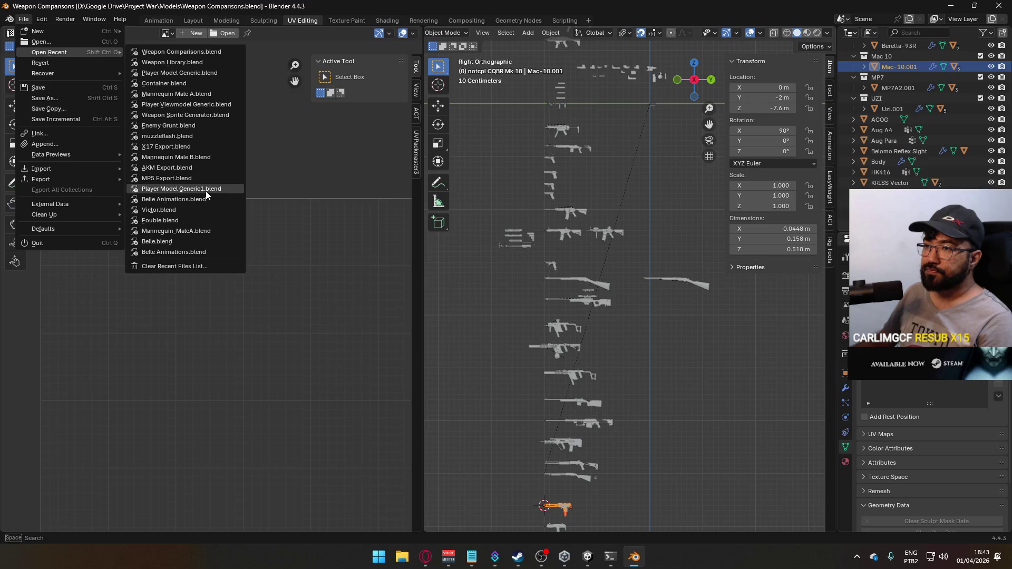
{"action": "left_click", "coordinate": [201, 105]}
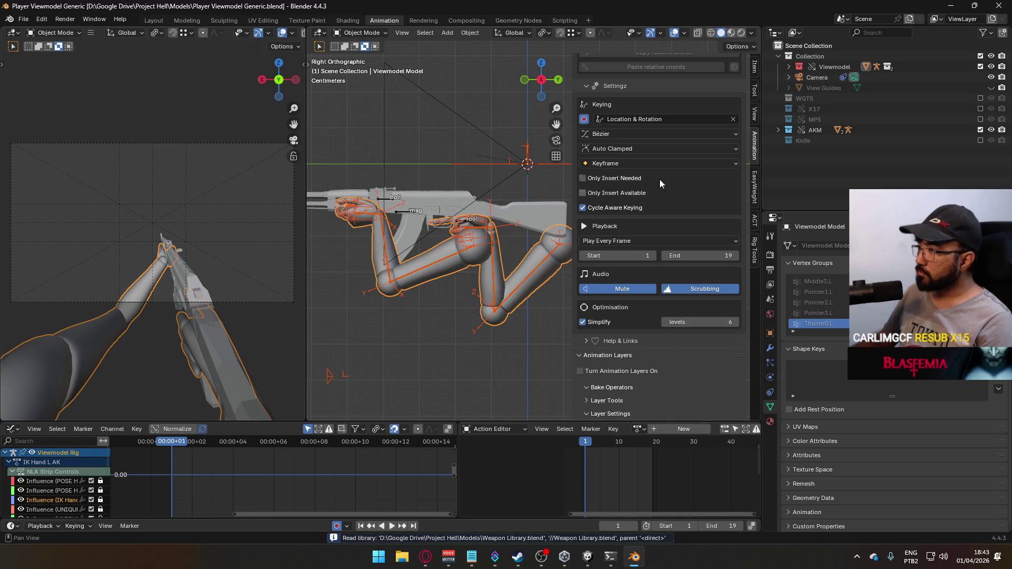
Step: Exclude the AKM collection and enable the MP5 collection in the Outliner
{"action": "left_click", "coordinate": [754, 67]}
{"action": "left_click", "coordinate": [407, 210]}
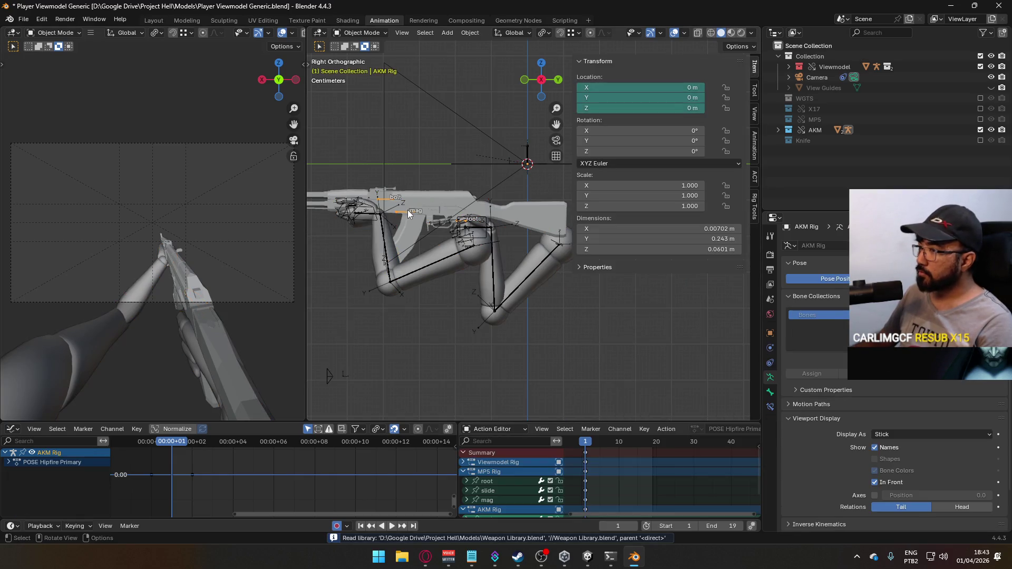
{"action": "scroll", "coordinate": [605, 428], "scroll_direction": "down", "scroll_amount": 3}
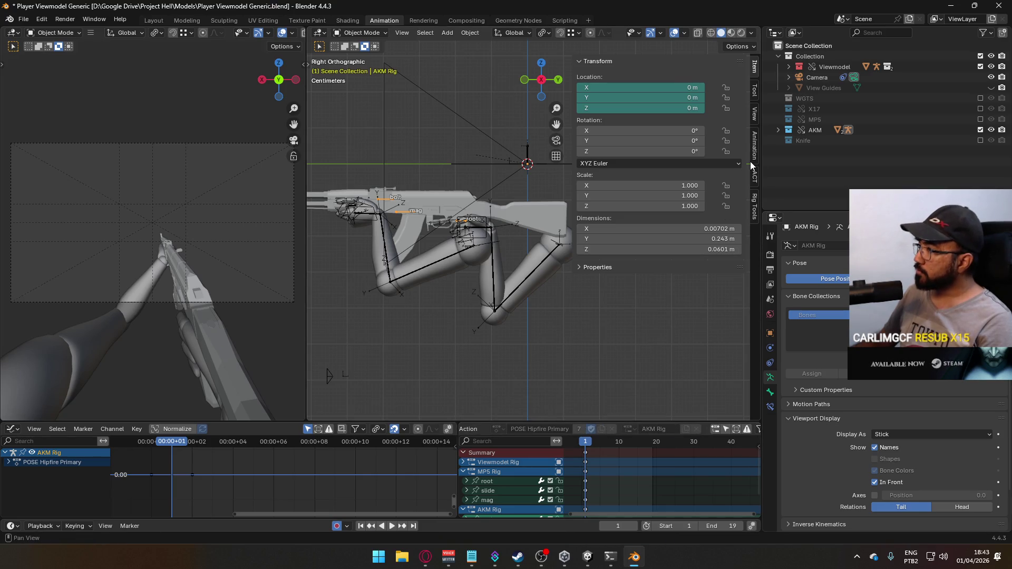
{"action": "left_click", "coordinate": [754, 145]}
{"action": "scroll", "coordinate": [692, 322], "scroll_direction": "down", "scroll_amount": 3}
{"action": "scroll", "coordinate": [692, 322], "scroll_direction": "down", "scroll_amount": 4}
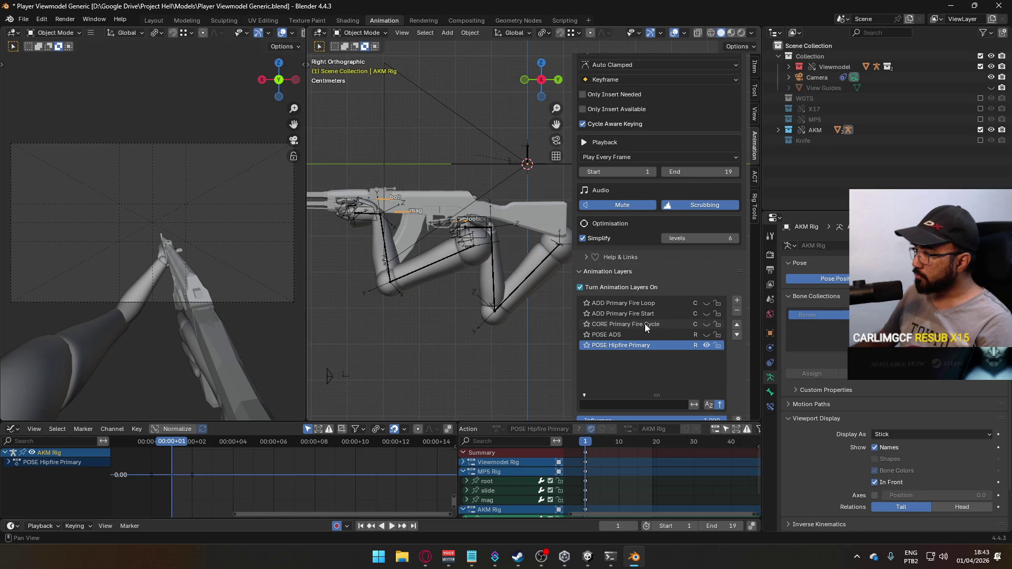
{"action": "scroll", "coordinate": [659, 332], "scroll_direction": "up", "scroll_amount": 1}
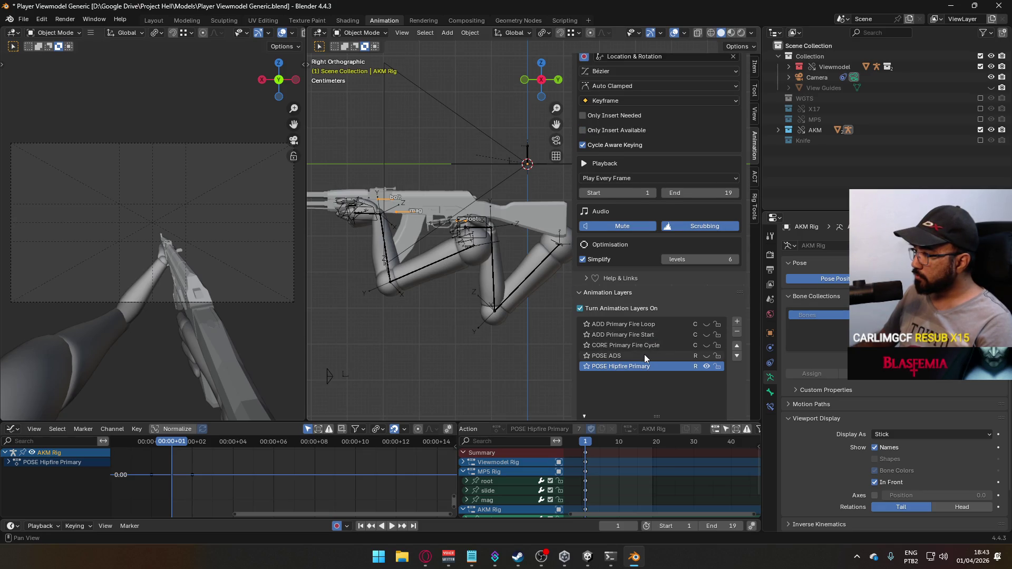
{"action": "left_click", "coordinate": [980, 129]}
{"action": "left_click", "coordinate": [980, 119]}
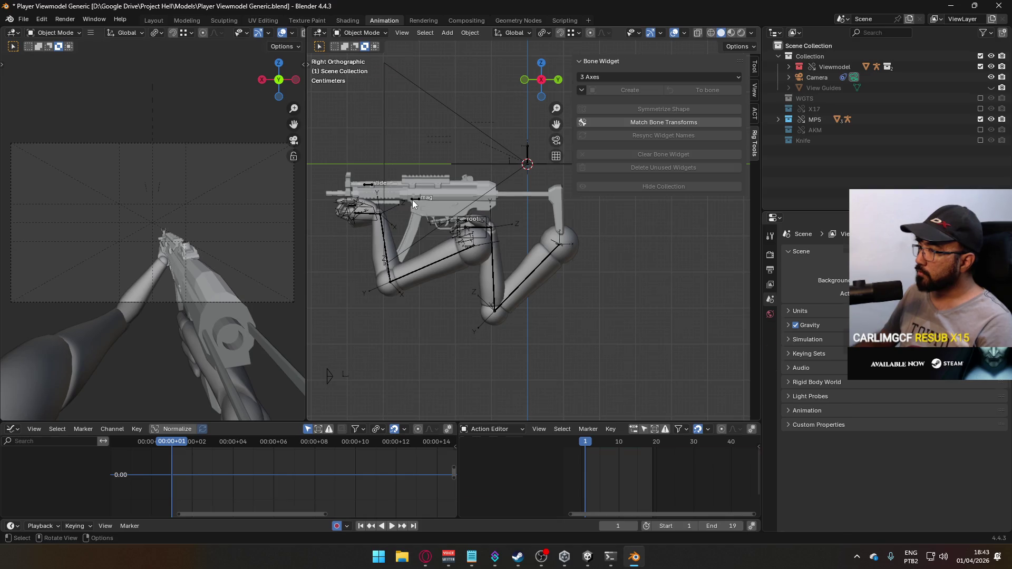
Step: Compare the MP5 and AKM rigs' animation layers, leaving the AKM collection excluded
{"action": "left_click", "coordinate": [412, 200]}
{"action": "scroll", "coordinate": [685, 264], "scroll_direction": "down", "scroll_amount": 10}
{"action": "left_click_drag", "start_coordinate": [720, 323], "coordinate": [721, 383]}
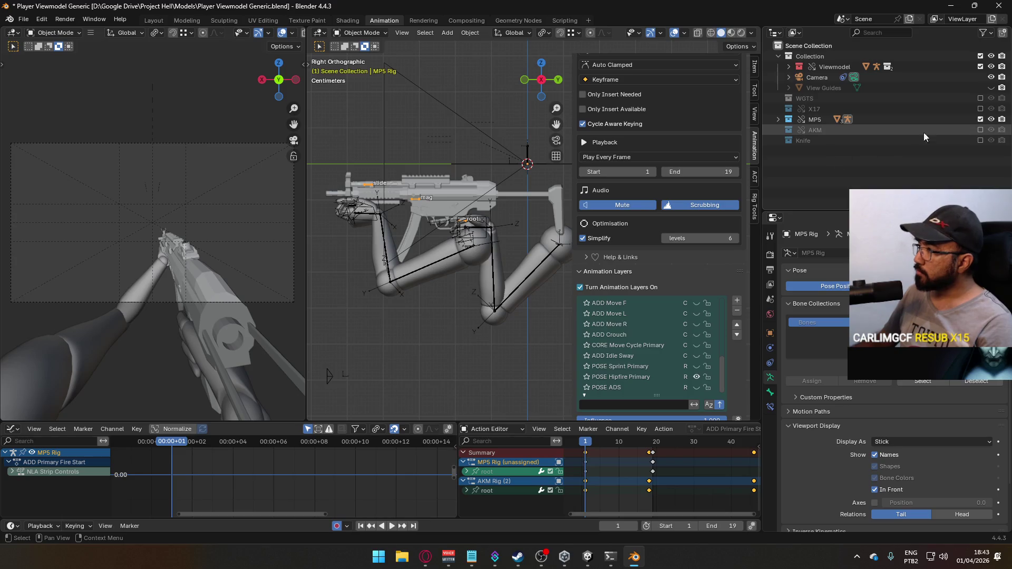
{"action": "left_click", "coordinate": [980, 129]}
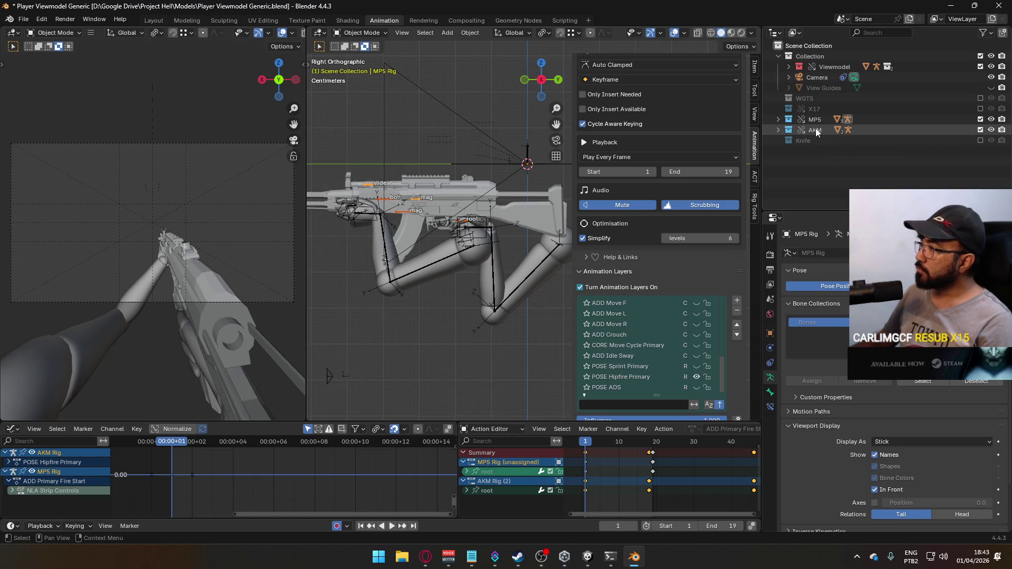
{"action": "left_click", "coordinate": [399, 209]}
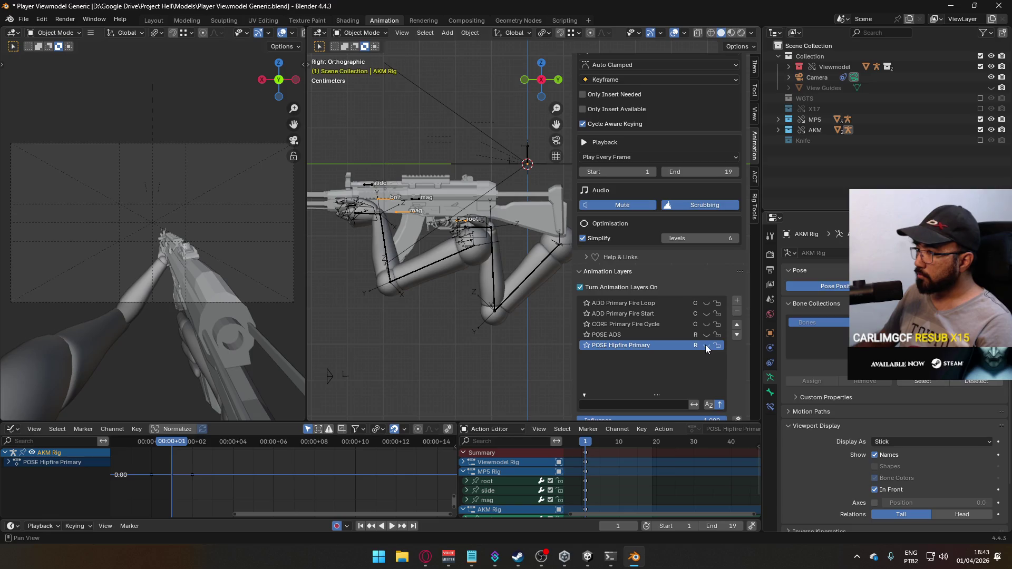
{"action": "scroll", "coordinate": [691, 338], "scroll_direction": "up", "scroll_amount": 2}
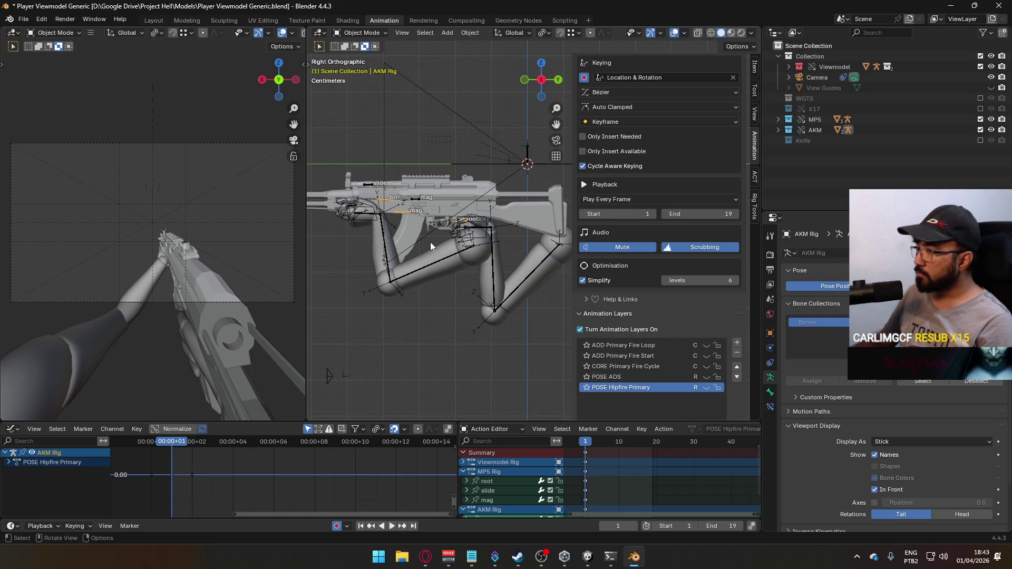
{"action": "left_click", "coordinate": [980, 129]}
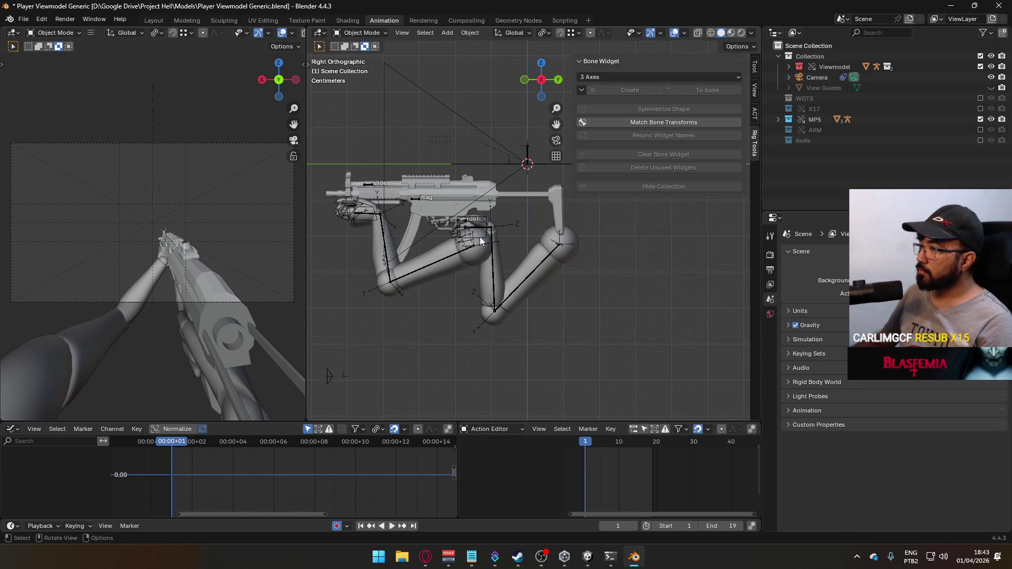
Step: Switch off the Viewmodel Rig's IK Hand L AK layer
{"action": "left_click", "coordinate": [480, 241]}
{"action": "scroll", "coordinate": [691, 356], "scroll_direction": "down", "scroll_amount": 5}
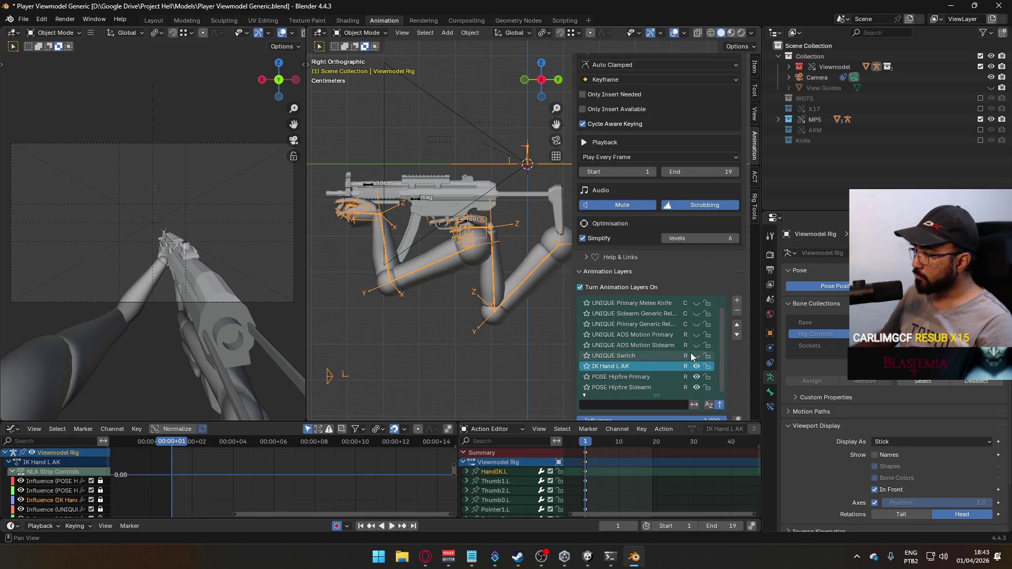
{"action": "left_click", "coordinate": [697, 366]}
{"action": "left_click", "coordinate": [696, 366]}
{"action": "left_click", "coordinate": [696, 366]}
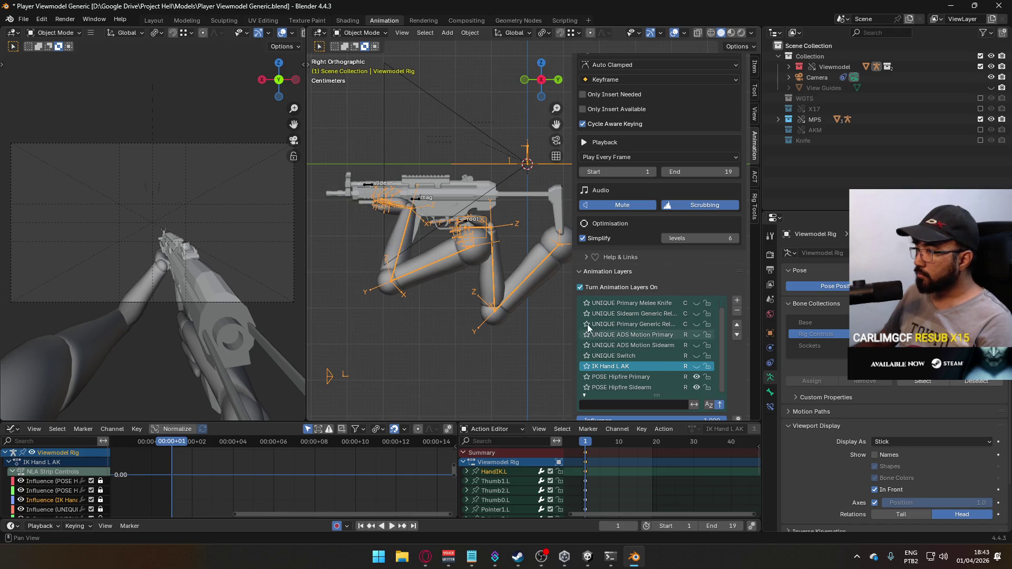
Step: Turn on the MP5 rig's UNIQUE Switch layer and make it the edited layer
{"action": "left_click", "coordinate": [417, 199]}
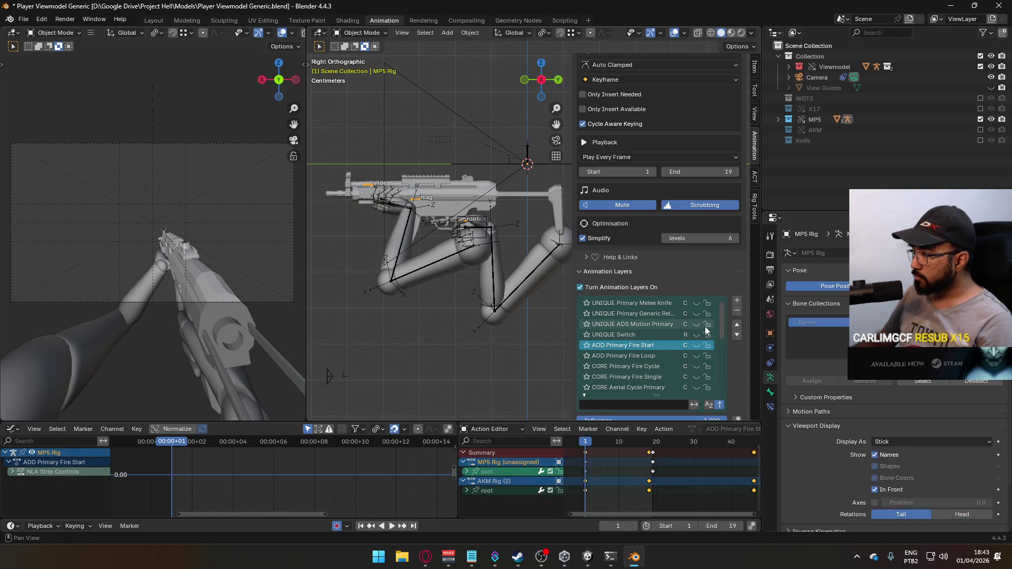
{"action": "scroll", "coordinate": [704, 326], "scroll_direction": "up", "scroll_amount": 1}
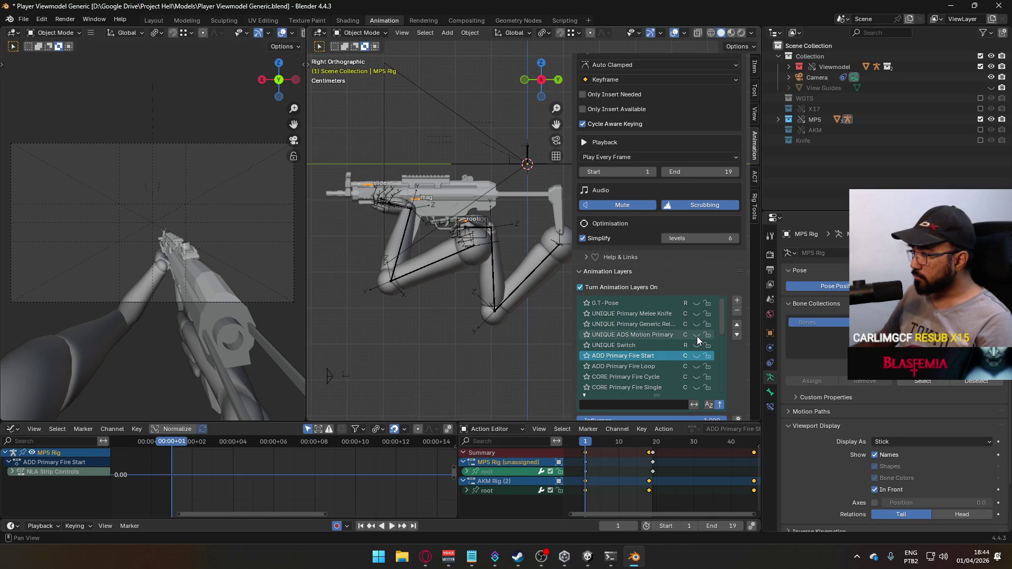
{"action": "scroll", "coordinate": [680, 336], "scroll_direction": "down", "scroll_amount": 2}
{"action": "left_click", "coordinate": [696, 324]}
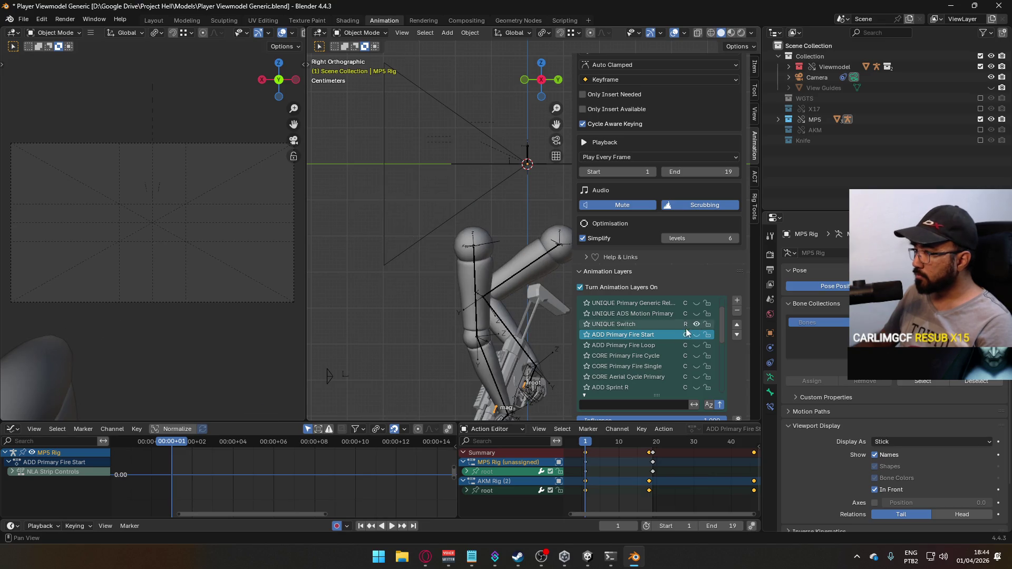
{"action": "scroll", "coordinate": [674, 447], "scroll_direction": "down", "scroll_amount": 6}
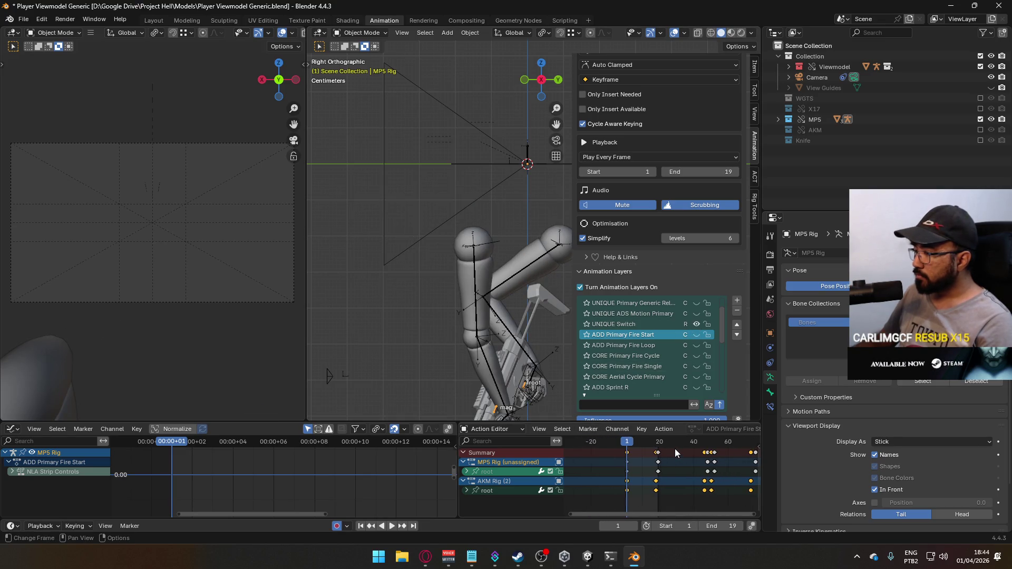
{"action": "scroll", "coordinate": [675, 447], "scroll_direction": "down", "scroll_amount": 2}
{"action": "scroll", "coordinate": [495, 305], "scroll_direction": "up", "scroll_amount": 3}
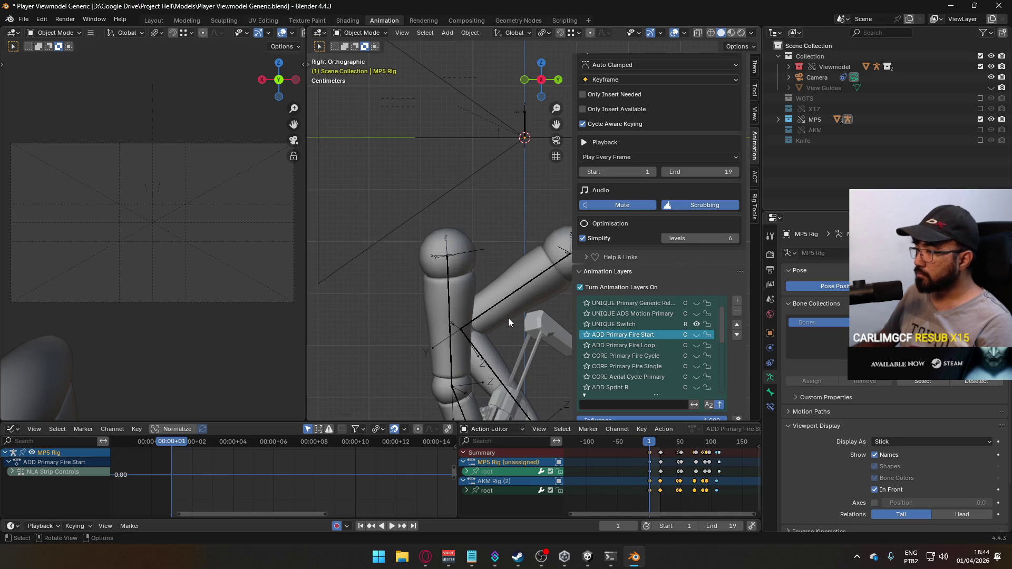
{"action": "scroll", "coordinate": [507, 321], "scroll_direction": "down", "scroll_amount": 4}
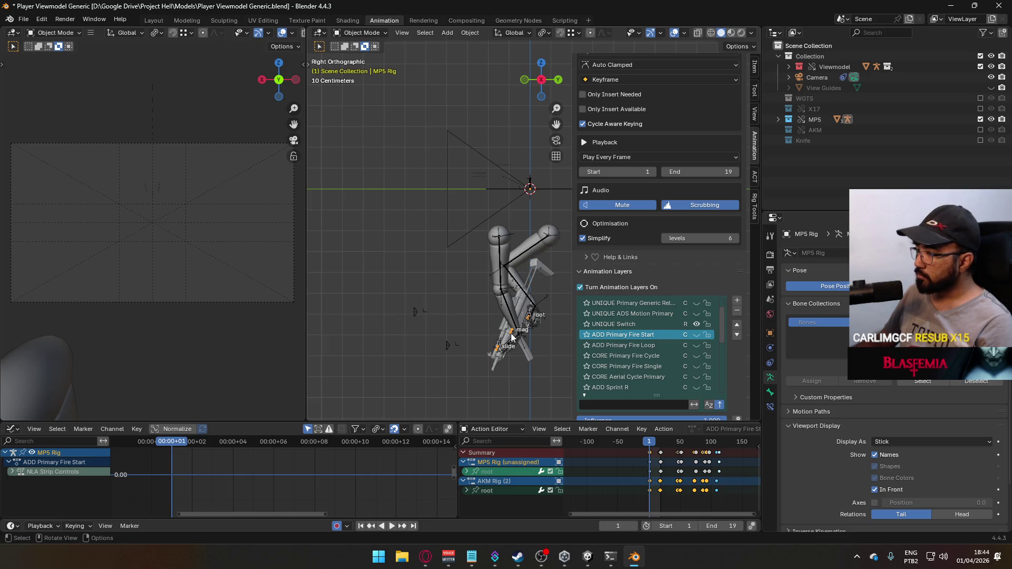
{"action": "left_click", "coordinate": [634, 323]}
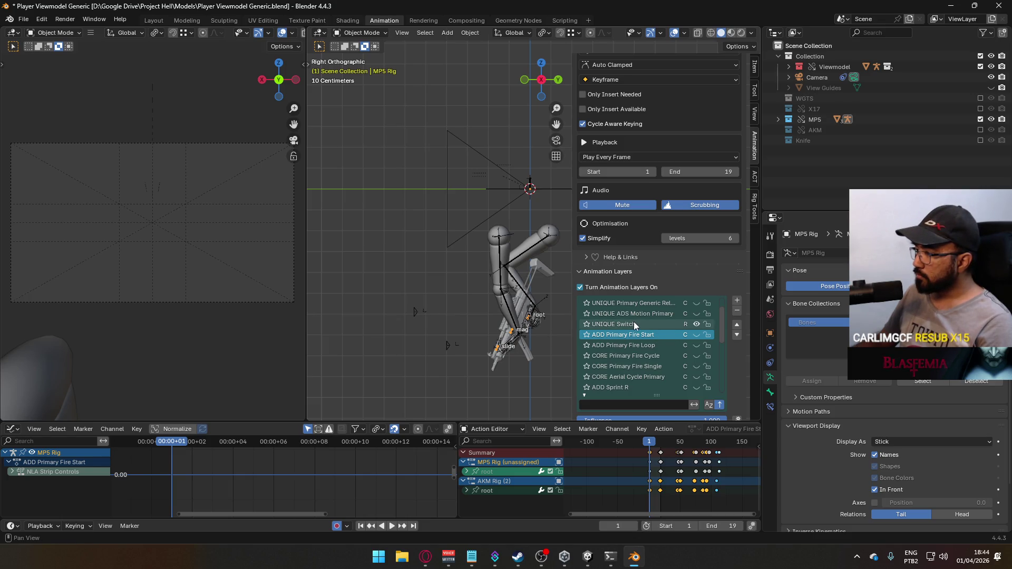
Step: Re-enable the X17 collection and set the X17 rig's bone display to Stick
{"action": "left_click", "coordinate": [522, 292]}
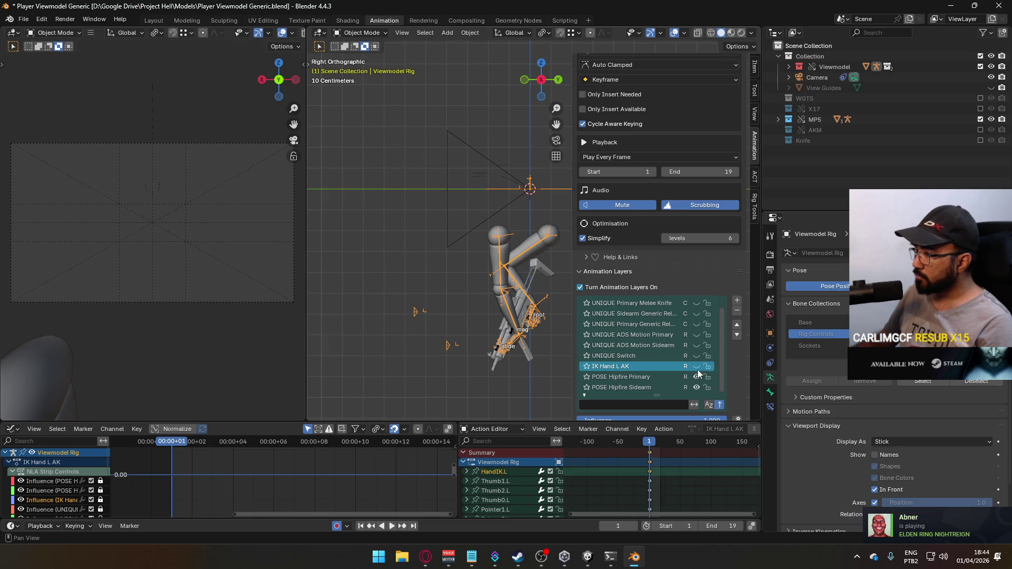
{"action": "scroll", "coordinate": [697, 371], "scroll_direction": "up", "scroll_amount": 1}
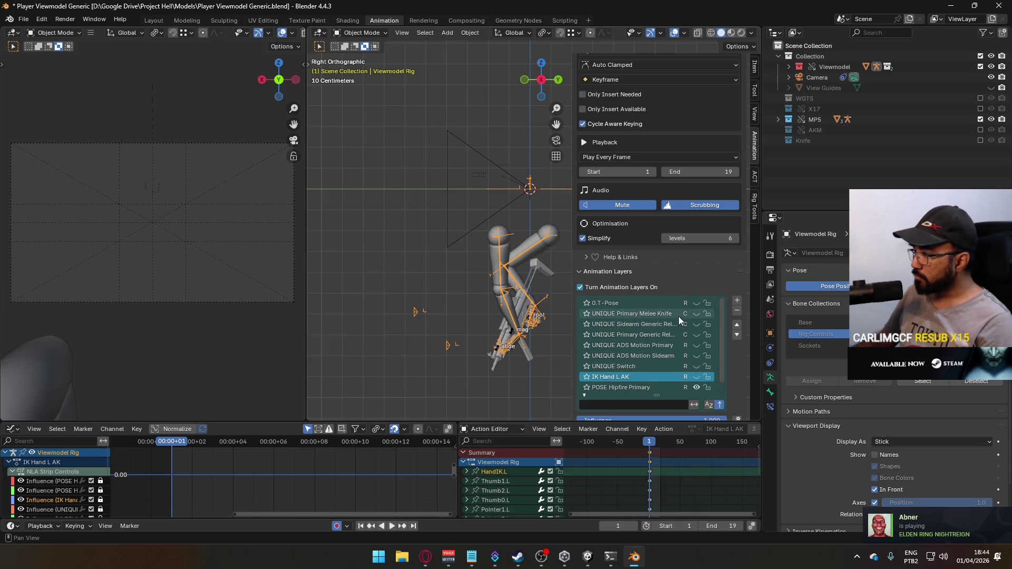
{"action": "left_click", "coordinate": [980, 109]}
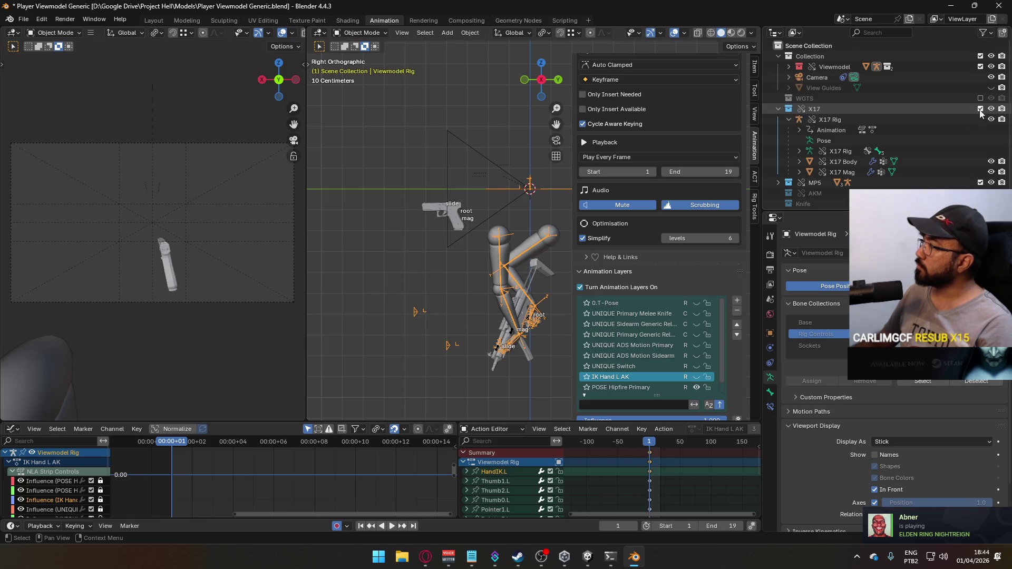
{"action": "left_click", "coordinate": [830, 120]}
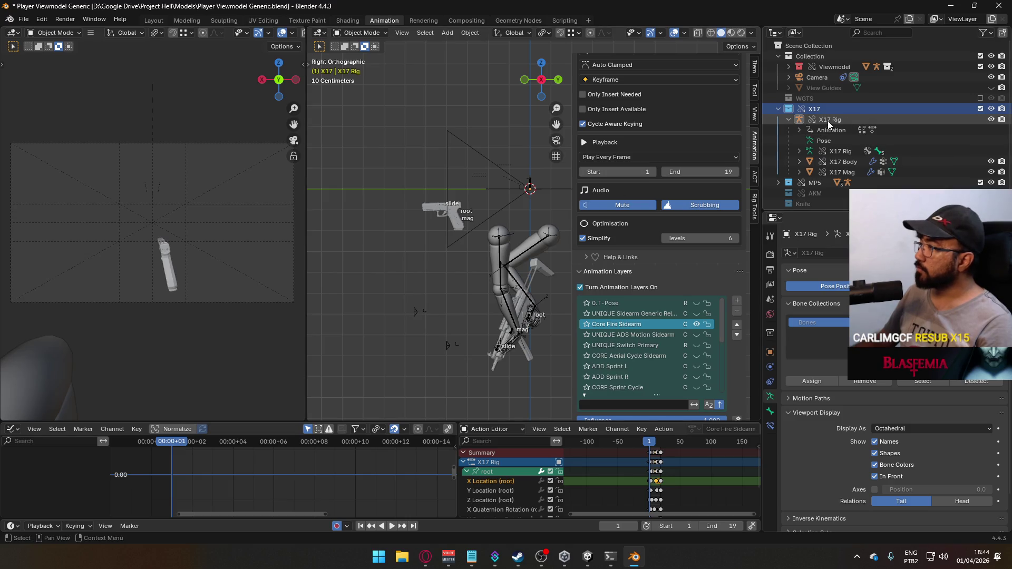
{"action": "left_click", "coordinate": [824, 122]}
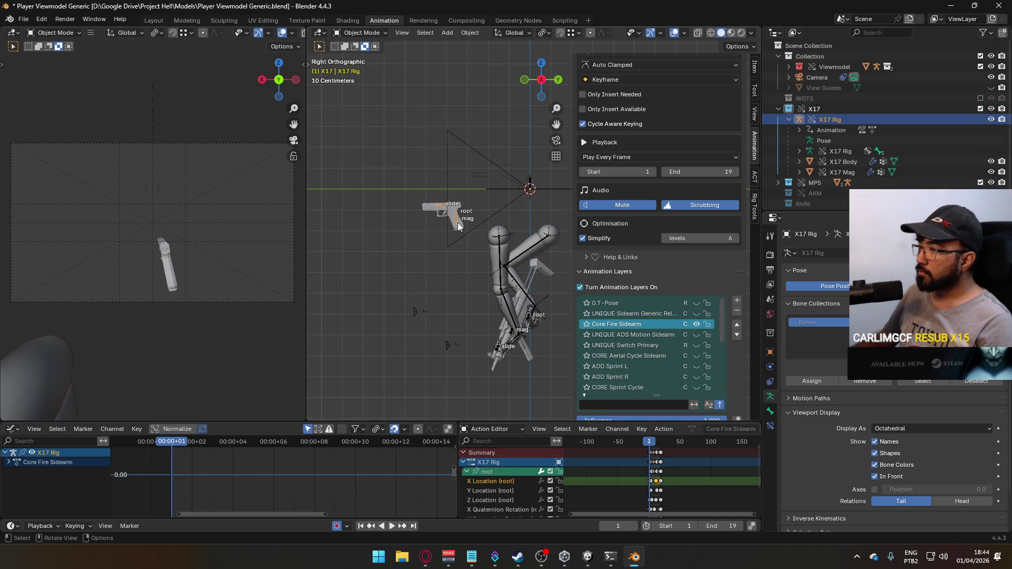
{"action": "left_click", "coordinate": [897, 427]}
{"action": "left_click", "coordinate": [896, 448]}
Step: Reselect the X17 rig and play the animation, scrubbing to about frame 47
{"action": "scroll", "coordinate": [500, 234], "scroll_direction": "up", "scroll_amount": 2}
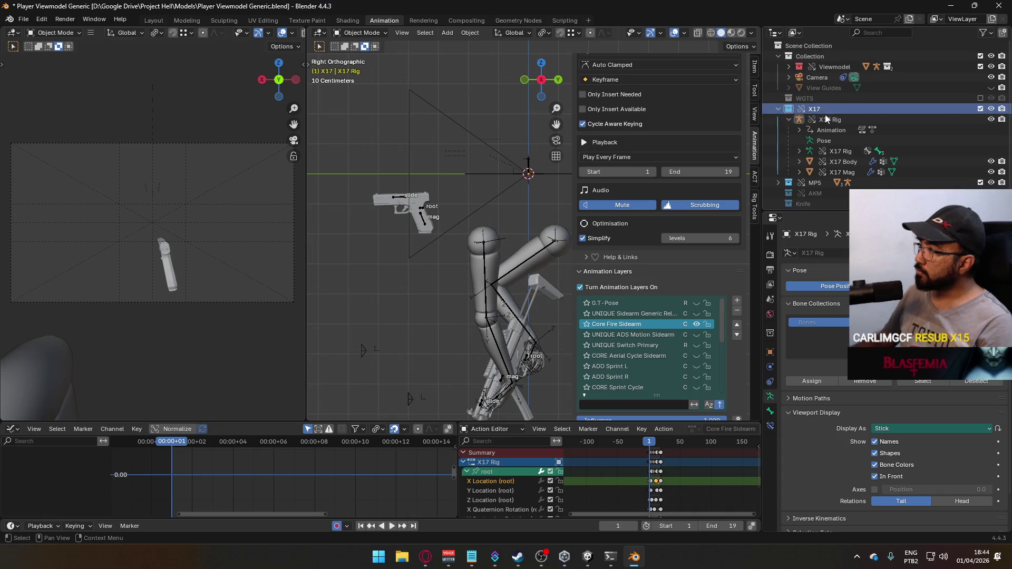
{"action": "scroll", "coordinate": [659, 181], "scroll_direction": "up", "scroll_amount": 8}
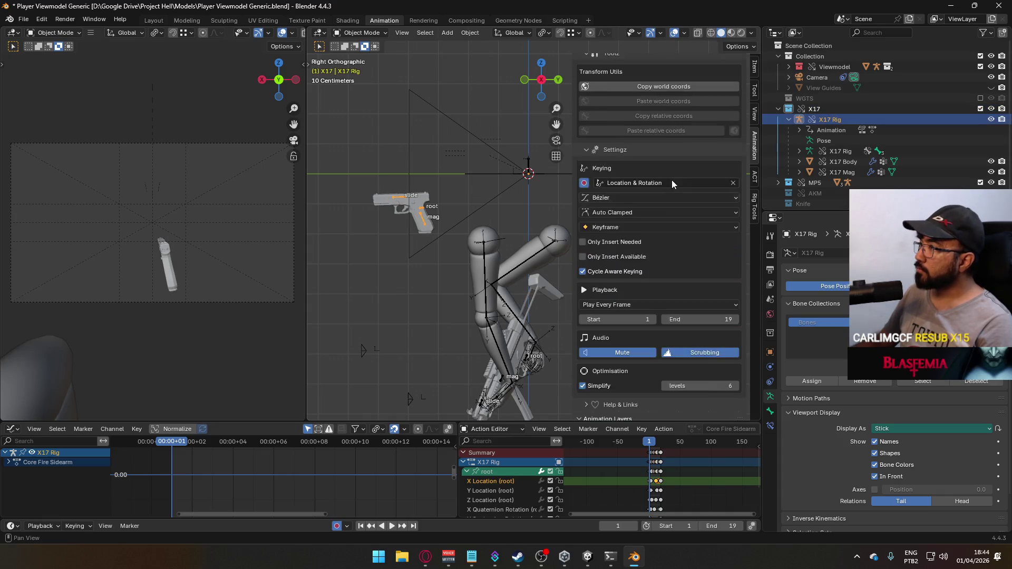
{"action": "left_click", "coordinate": [480, 249]}
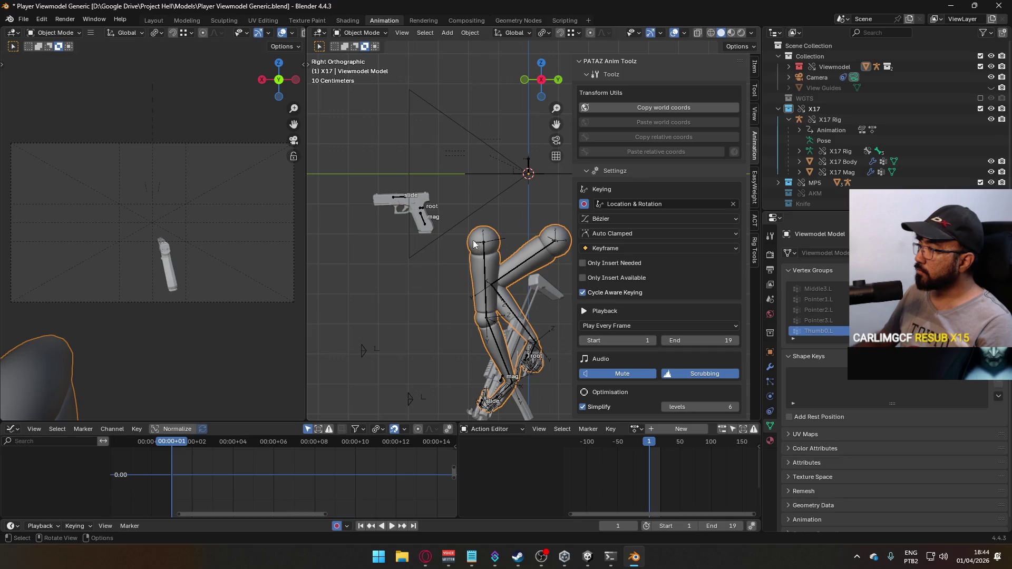
{"action": "left_click", "coordinate": [420, 215]}
{"action": "scroll", "coordinate": [710, 293], "scroll_direction": "down", "scroll_amount": 8}
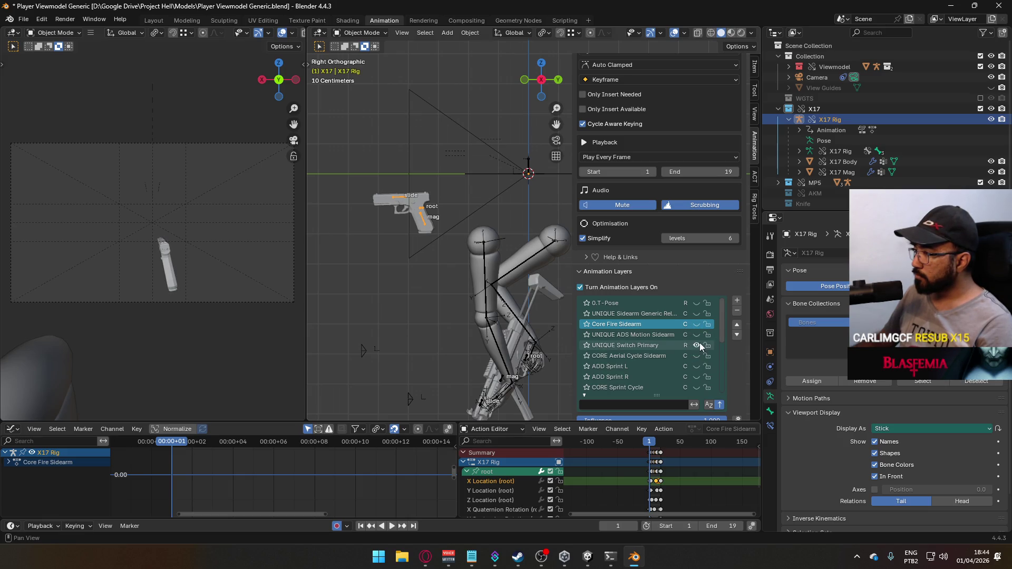
{"action": "left_click_drag", "start_coordinate": [723, 323], "coordinate": [714, 384]}
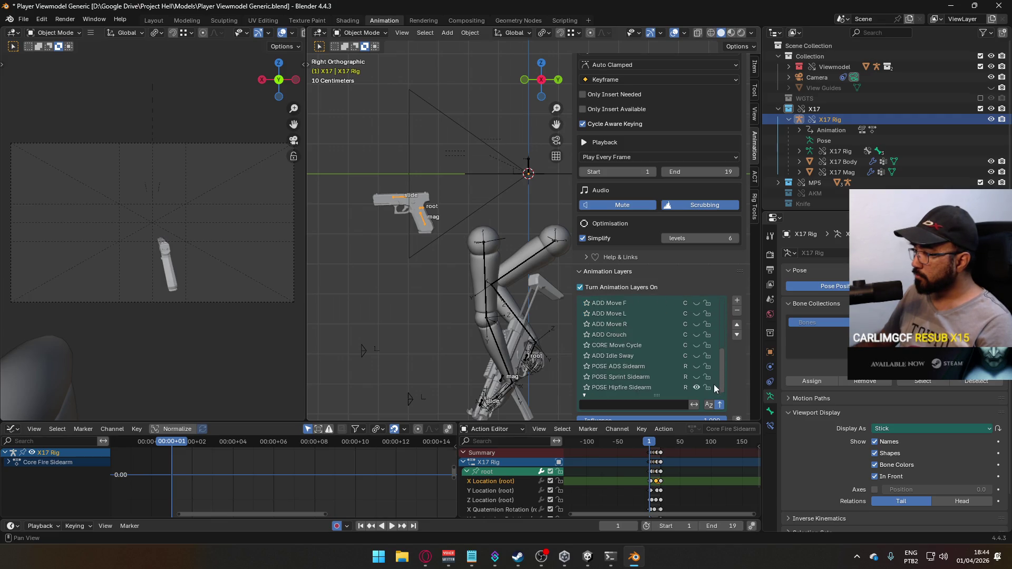
{"action": "key", "text": "space"}
{"action": "mouse_move", "coordinate": [654, 444]}
{"action": "left_mouse_down"}
{"action": "mouse_move", "coordinate": [679, 445]}
{"action": "mouse_move", "coordinate": [643, 432]}
{"action": "left_mouse_up"}
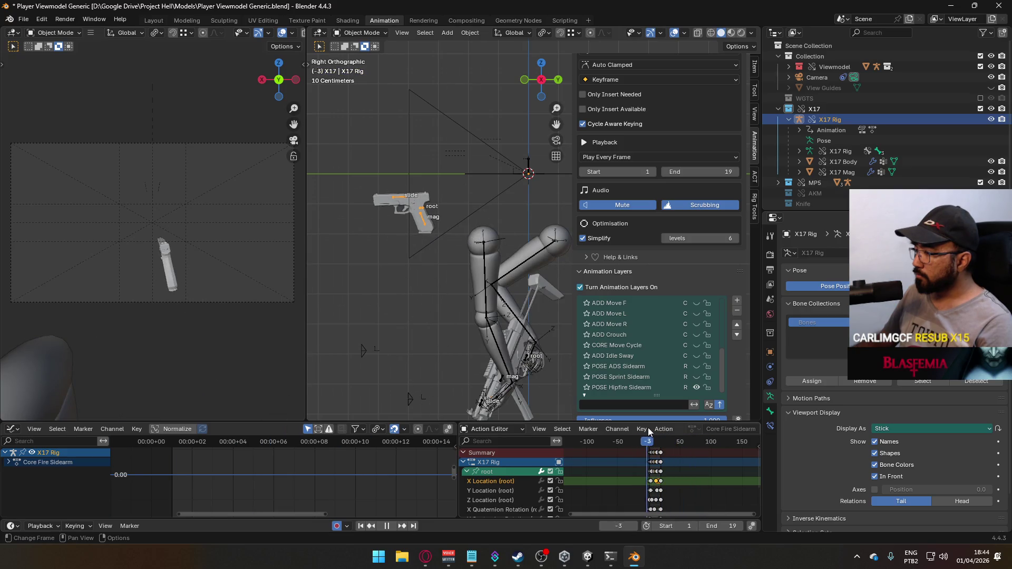
{"action": "left_click", "coordinate": [539, 277]}
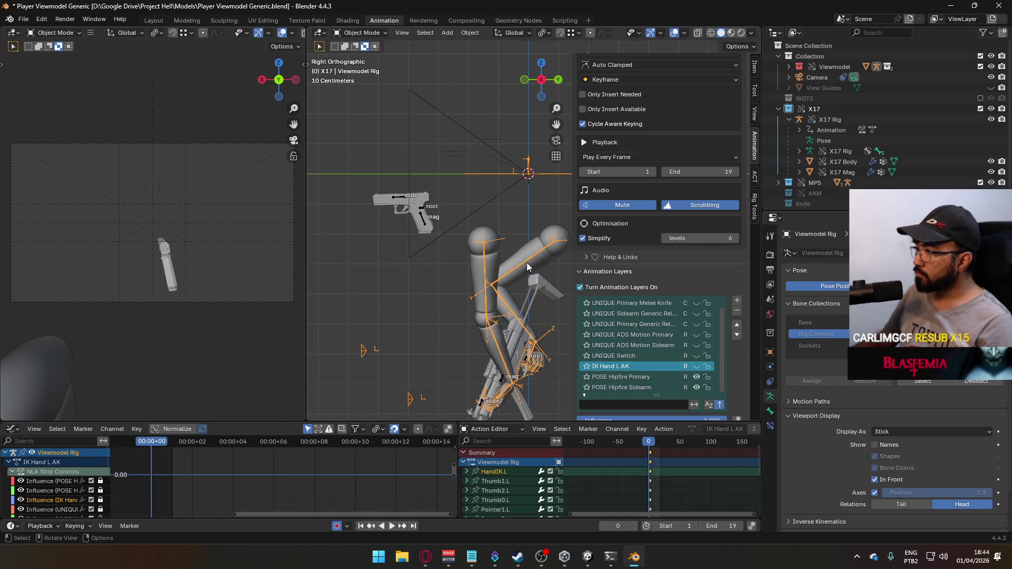
Step: Enable the Viewmodel Rig's UNIQUE Switch layer and make it the edited layer
{"action": "left_click", "coordinate": [696, 355]}
{"action": "left_click", "coordinate": [627, 355]}
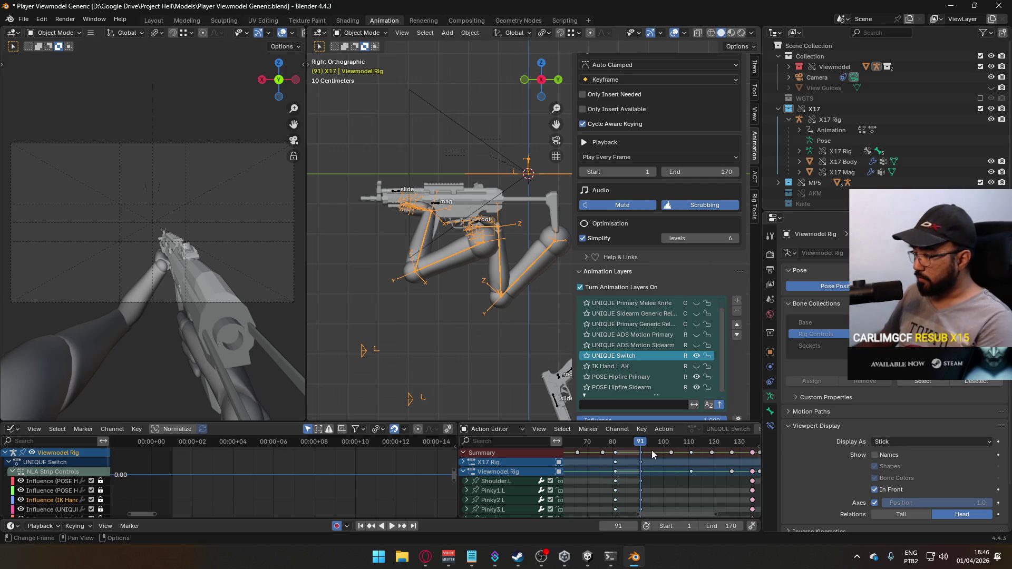
{"action": "scroll", "coordinate": [652, 454], "scroll_direction": "down", "scroll_amount": 3}
{"action": "scroll", "coordinate": [652, 454], "scroll_direction": "down", "scroll_amount": 2}
Step: Move the keyframes from about frame 85 to 140 seven frames earlier
{"action": "left_click", "coordinate": [652, 454]}
{"action": "left_click_drag", "start_coordinate": [657, 451], "coordinate": [649, 450]}
{"action": "scroll", "coordinate": [650, 453], "scroll_direction": "up", "scroll_amount": 5}
{"action": "scroll", "coordinate": [638, 461], "scroll_direction": "up", "scroll_amount": 1}
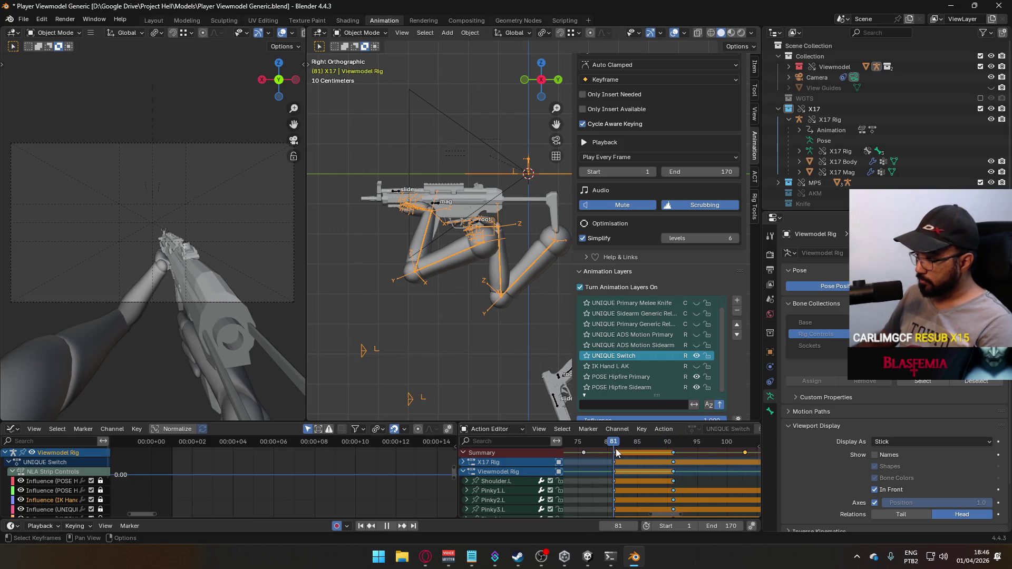
{"action": "key", "text": "g"}
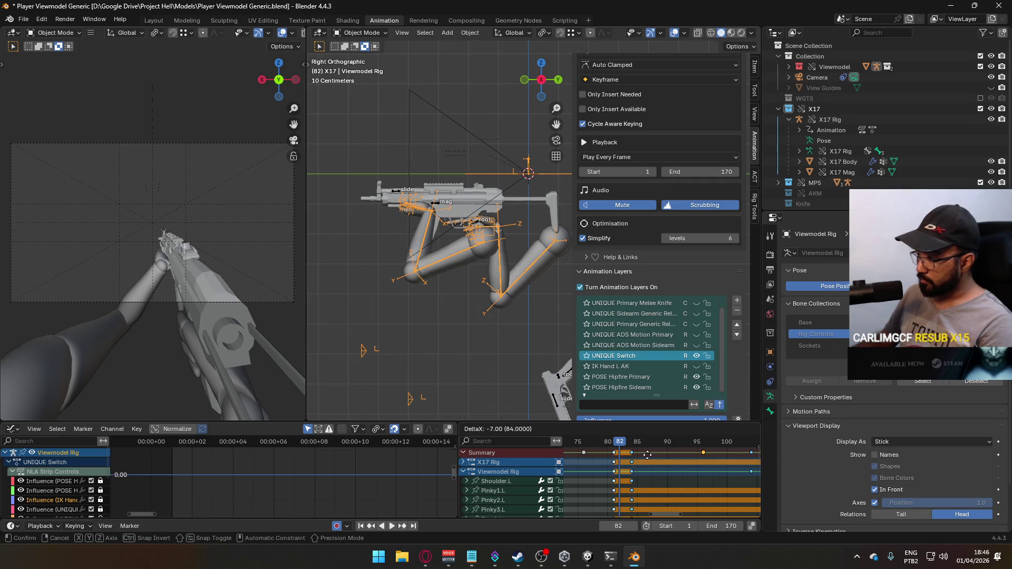
{"action": "left_click", "coordinate": [637, 454]}
Step: Play the animation to check the timing, inspect frame 131, and play again
{"action": "key", "text": "space"}
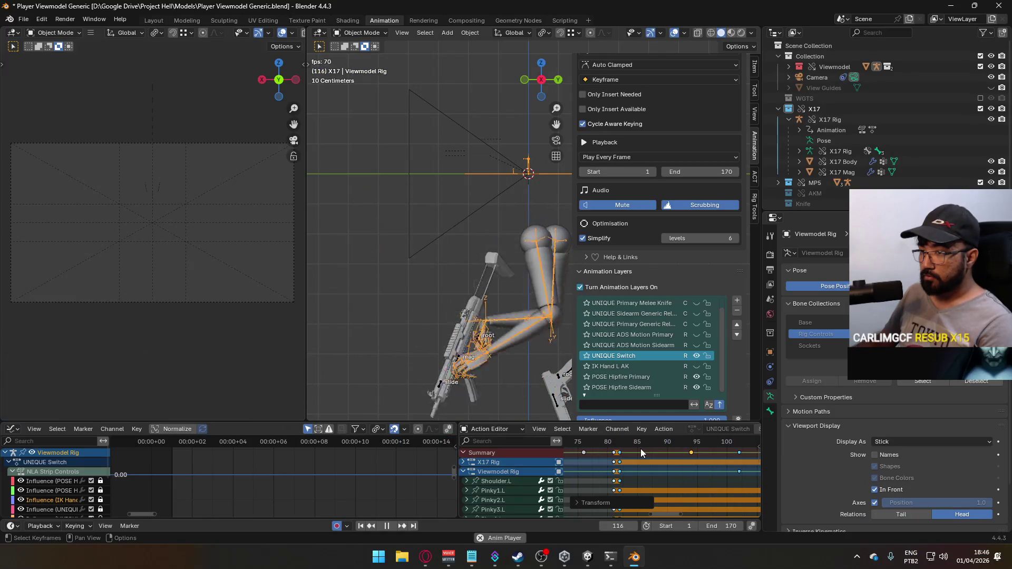
{"action": "scroll", "coordinate": [653, 463], "scroll_direction": "down", "scroll_amount": 10}
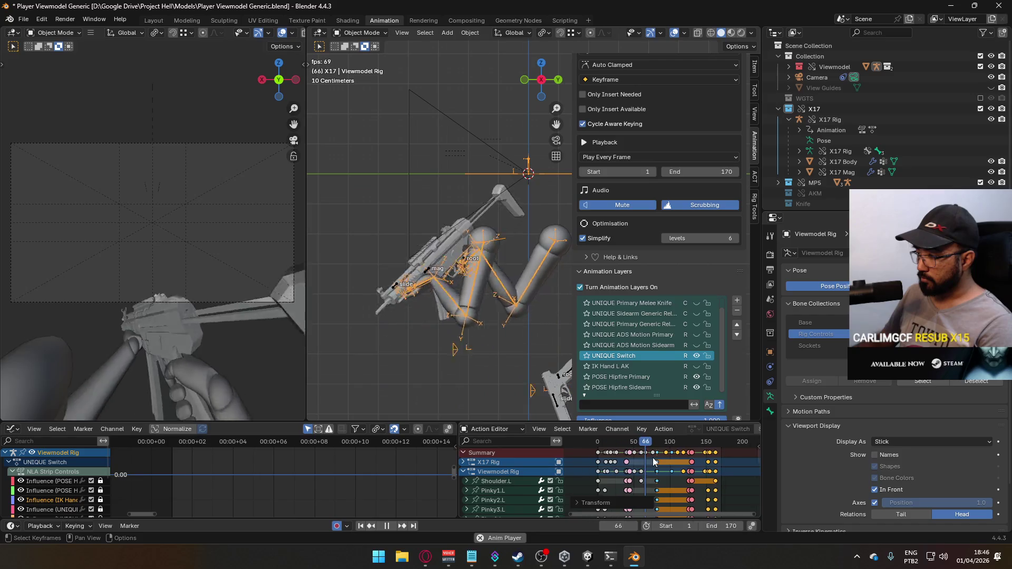
{"action": "scroll", "coordinate": [668, 459], "scroll_direction": "up", "scroll_amount": 3}
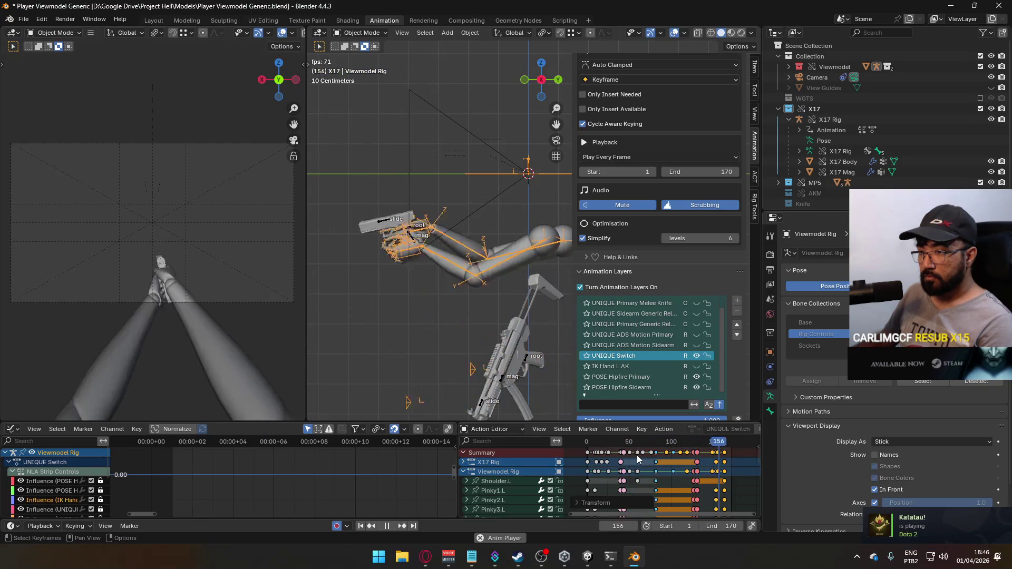
{"action": "key", "text": "space"}
{"action": "left_click_drag", "start_coordinate": [681, 445], "coordinate": [697, 445]}
{"action": "key", "text": "space"}
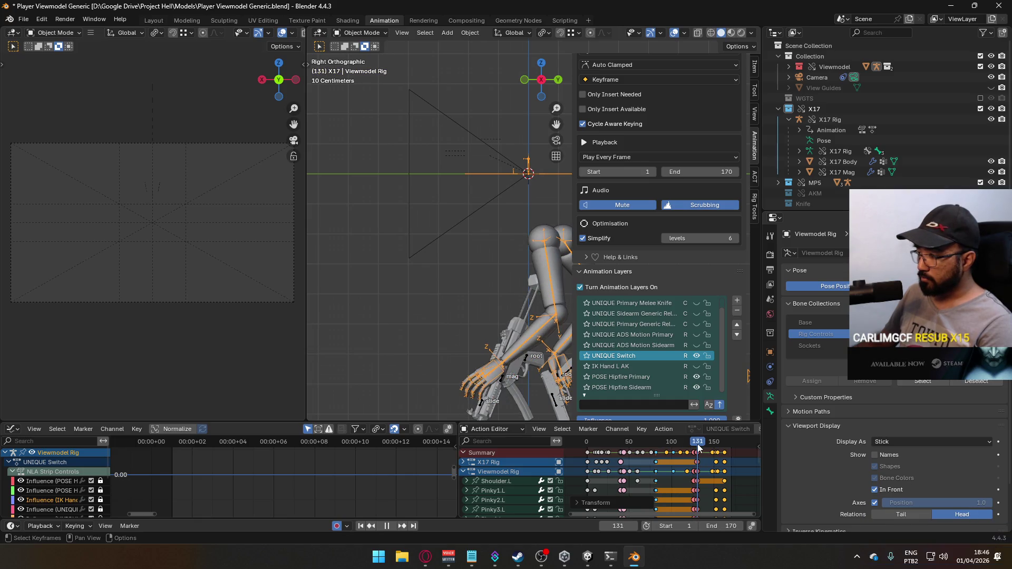
Step: Stop playback and scrub back to around frame 130
{"action": "key", "text": "space"}
{"action": "left_click_drag", "start_coordinate": [721, 447], "coordinate": [697, 444]}
{"action": "scroll", "coordinate": [701, 462], "scroll_direction": "up", "scroll_amount": 3}
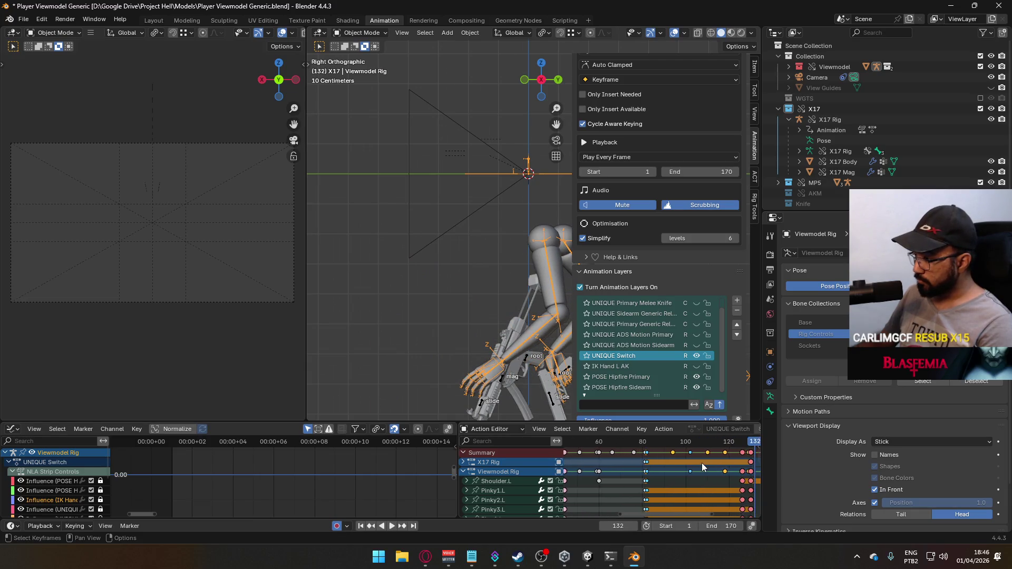
{"action": "scroll", "coordinate": [701, 463], "scroll_direction": "up", "scroll_amount": 4}
{"action": "scroll", "coordinate": [660, 454], "scroll_direction": "down", "scroll_amount": 3, "text": "ctrl"}
{"action": "mouse_move", "coordinate": [646, 446]}
{"action": "left_mouse_down"}
{"action": "mouse_move", "coordinate": [631, 446]}
{"action": "mouse_move", "coordinate": [648, 449]}
{"action": "left_mouse_up"}
{"action": "scroll", "coordinate": [685, 463], "scroll_direction": "down", "scroll_amount": 3}
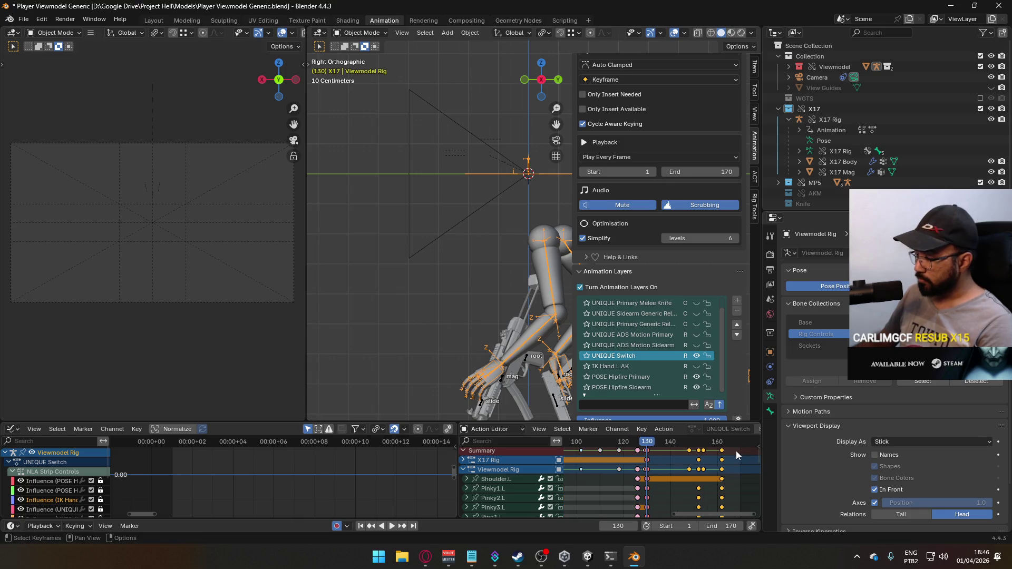
Step: Scale the selected keyframes to 0.8 in time, undoing a 0.9 attempt
{"action": "key", "text": "s"}
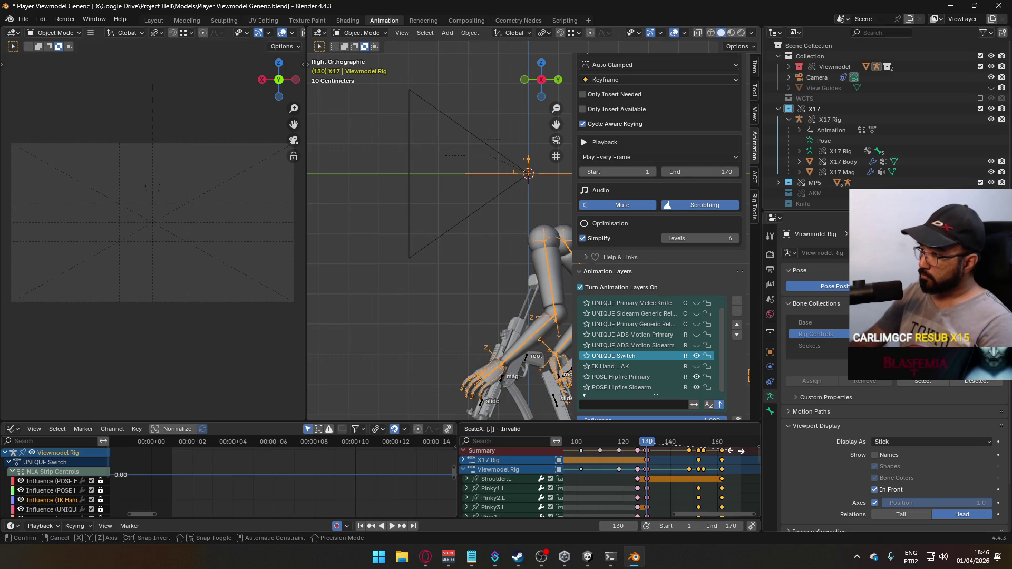
{"action": "type", "text": ".9"}
{"action": "key", "text": "Return"}
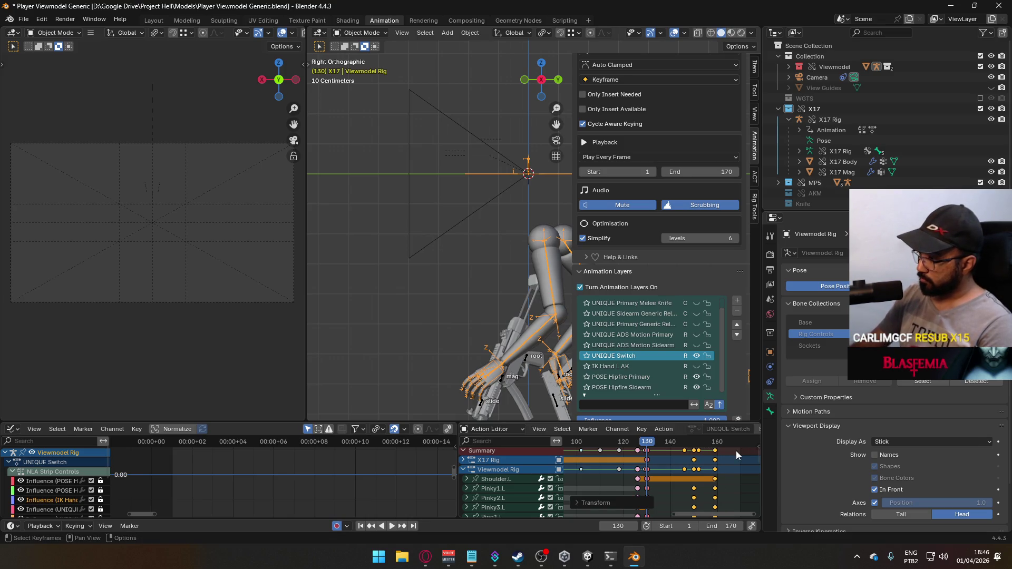
{"action": "key", "text": "ctrl+z"}
{"action": "key", "text": "s"}
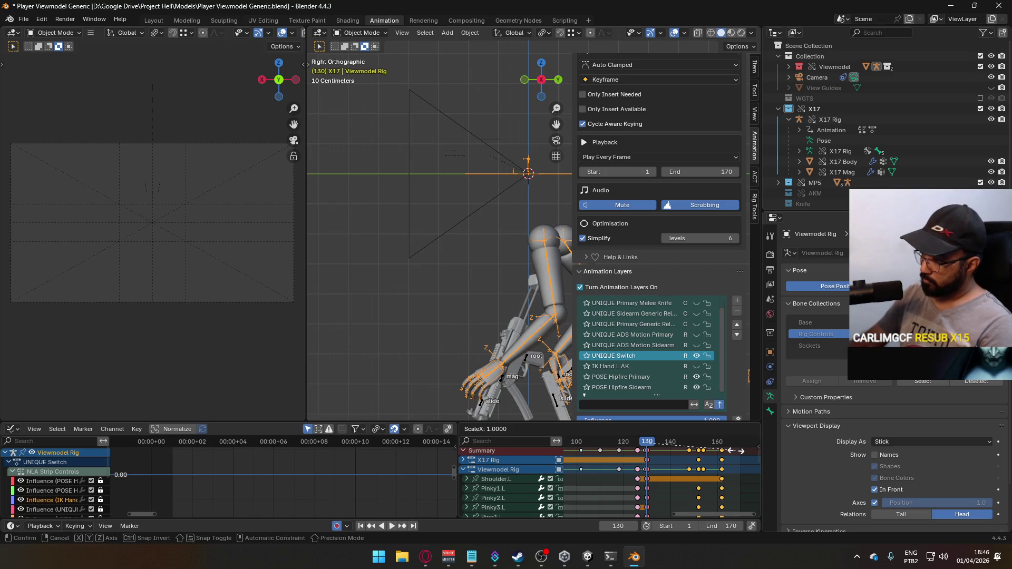
{"action": "key", "text": "Return"}
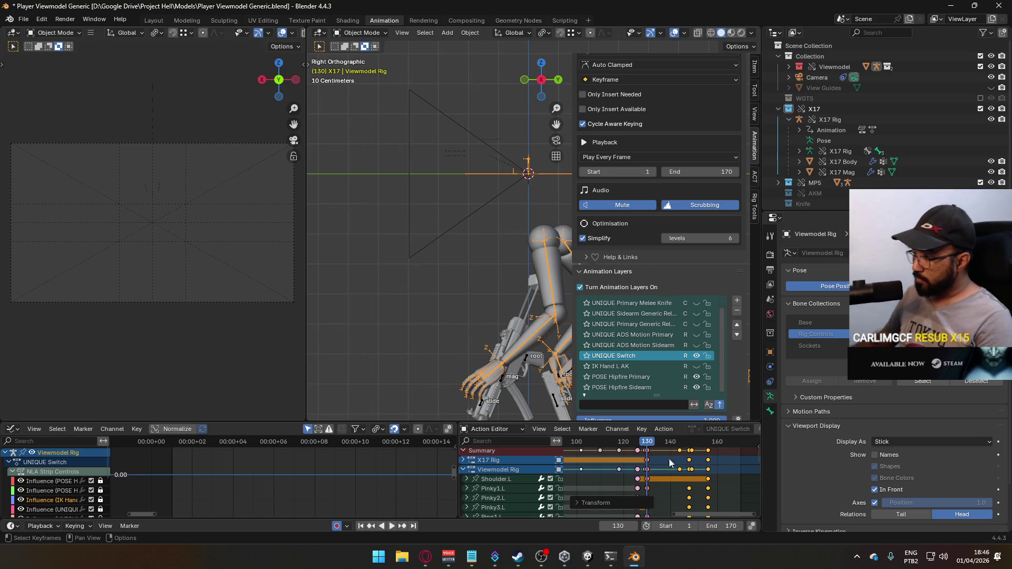
Step: Preview the rescaled animation from frame 44, then from the start with frames 0–100 visible
{"action": "scroll", "coordinate": [682, 464], "scroll_direction": "down", "scroll_amount": 7}
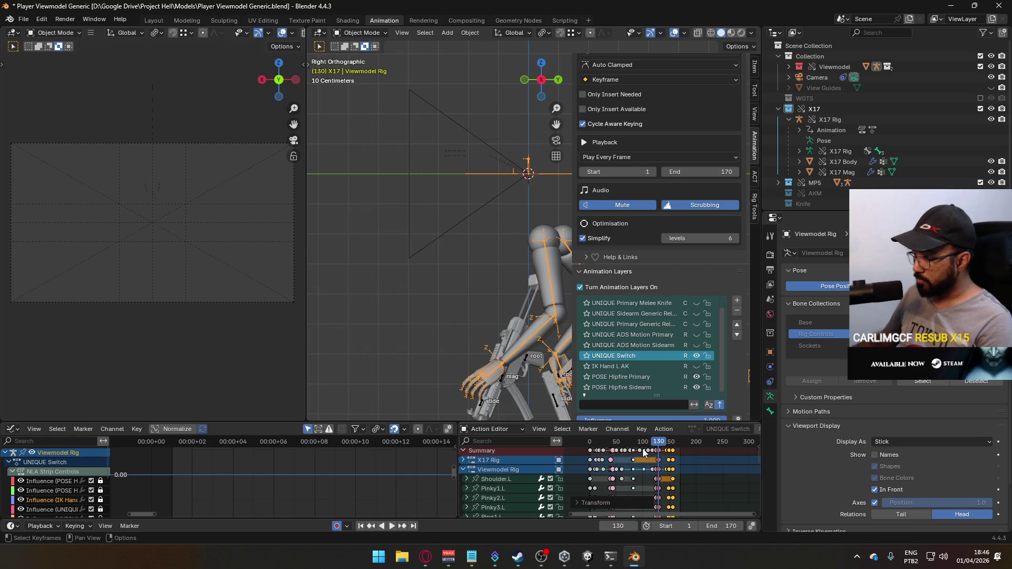
{"action": "scroll", "coordinate": [644, 457], "scroll_direction": "up", "scroll_amount": 2}
{"action": "scroll", "coordinate": [656, 445], "scroll_direction": "up", "scroll_amount": 5}
{"action": "scroll", "coordinate": [664, 449], "scroll_direction": "left", "scroll_amount": 8, "text": "ctrl"}
{"action": "left_click", "coordinate": [666, 444]}
{"action": "key", "text": "space"}
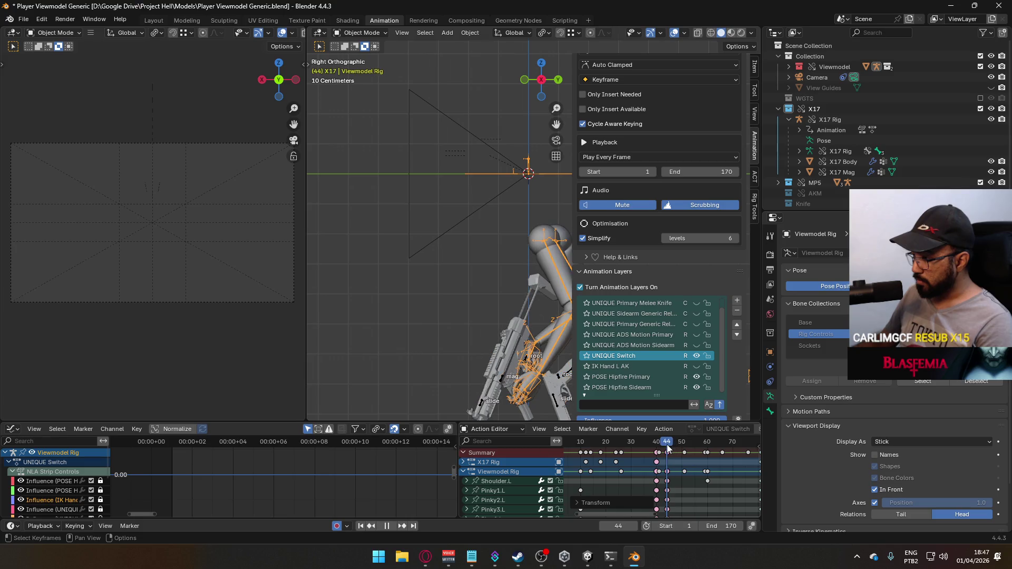
{"action": "left_click", "coordinate": [656, 445]}
{"action": "key", "text": "space"}
{"action": "scroll", "coordinate": [654, 448], "scroll_direction": "down", "scroll_amount": 3}
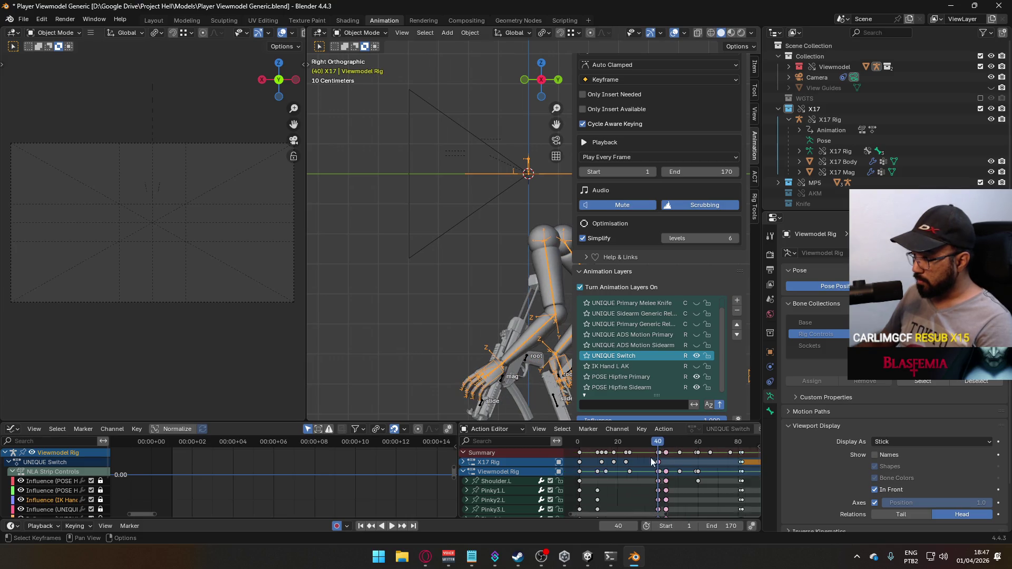
{"action": "scroll", "coordinate": [663, 447], "scroll_direction": "right", "scroll_amount": 5, "text": "ctrl"}
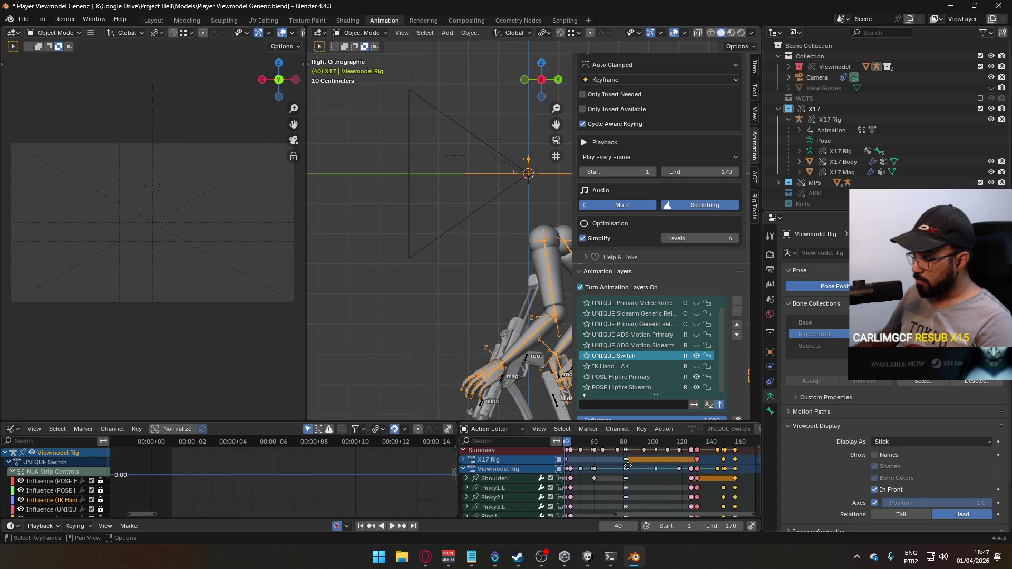
{"action": "middle_click_drag", "start_coordinate": [670, 476], "coordinate": [709, 492]}
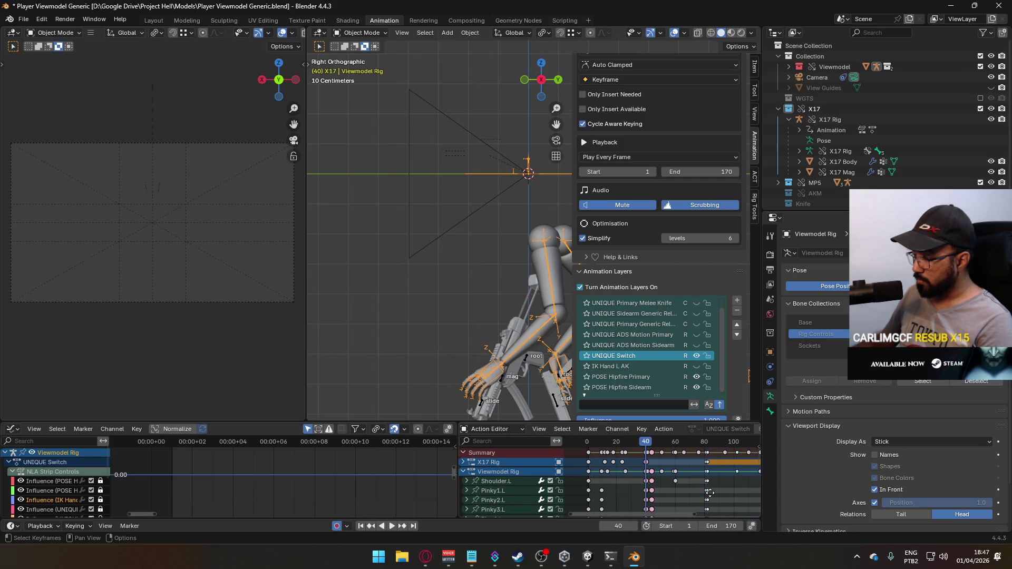
{"action": "mouse_move", "coordinate": [648, 444]}
{"action": "left_mouse_down"}
{"action": "mouse_move", "coordinate": [600, 443]}
{"action": "mouse_move", "coordinate": [644, 451]}
{"action": "left_mouse_up"}
{"action": "key", "text": "space"}
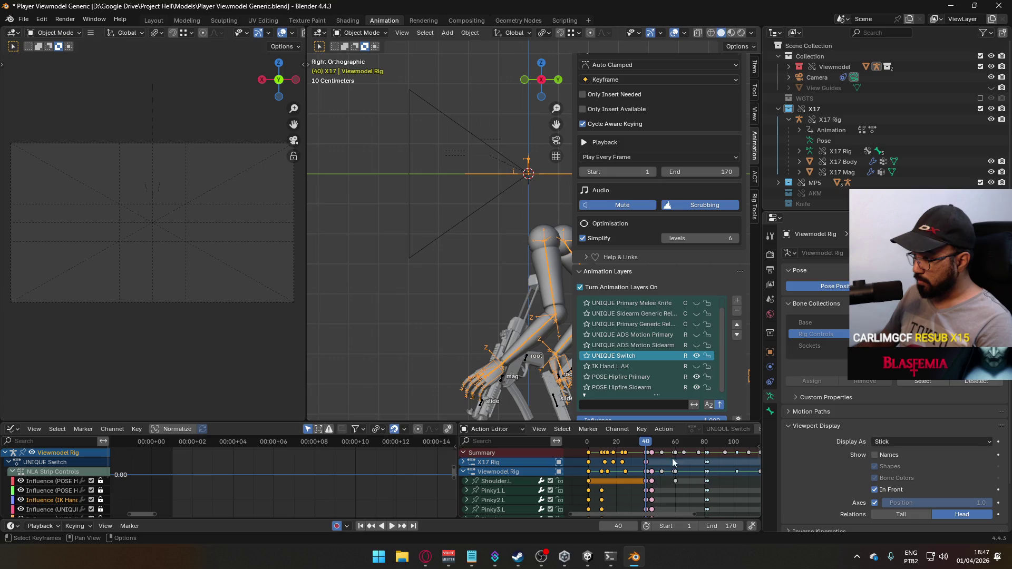
{"action": "scroll", "coordinate": [656, 469], "scroll_direction": "up", "scroll_amount": 4}
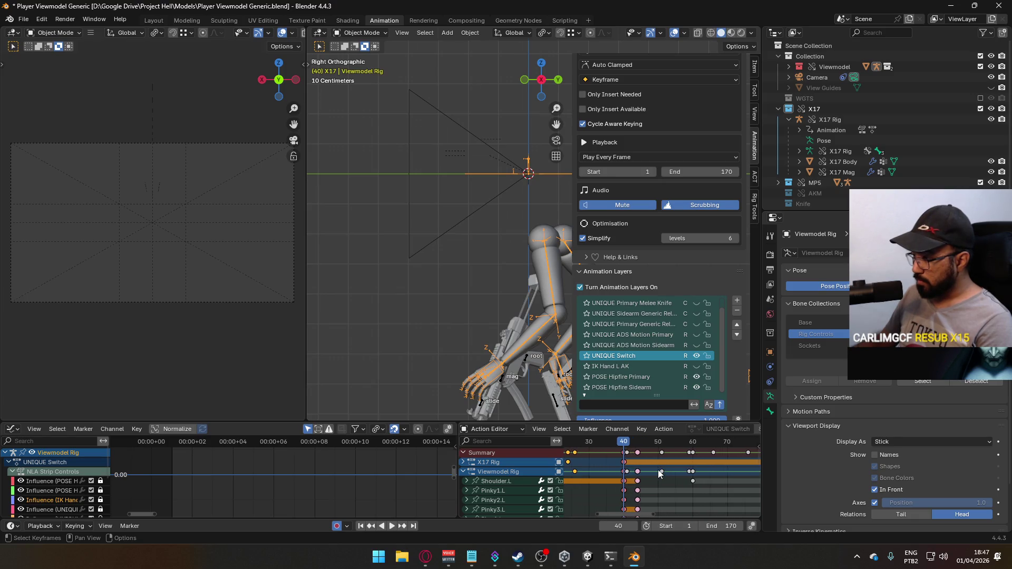
Step: Scale the selected keyframes again and set the current frame to 0
{"action": "key", "text": "s"}
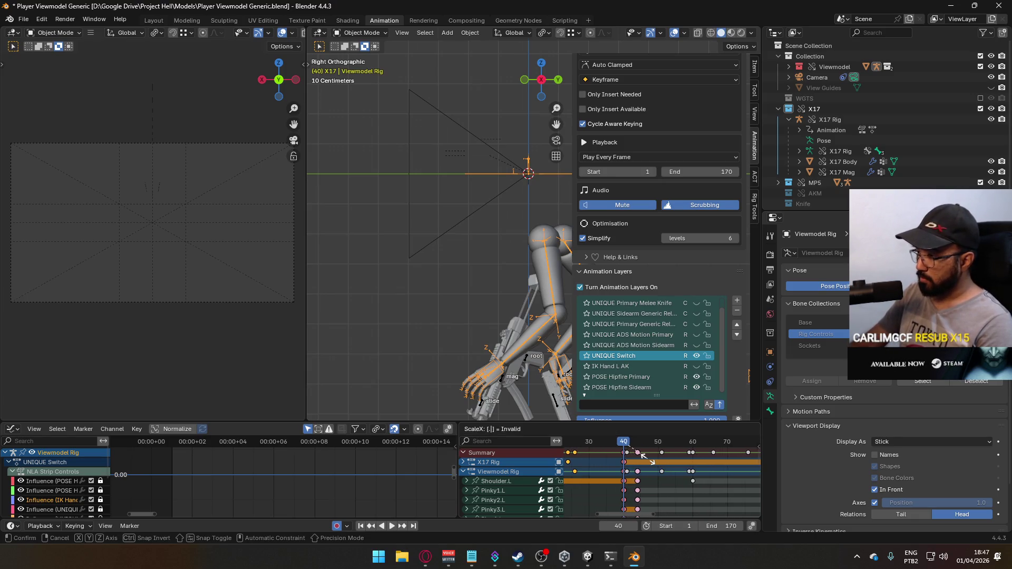
{"action": "left_click", "coordinate": [647, 459]}
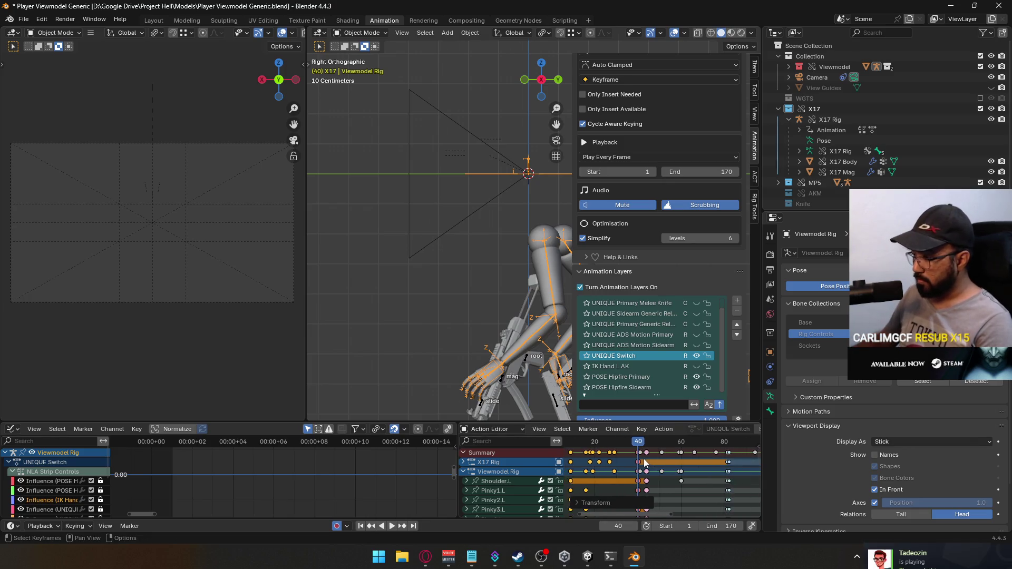
{"action": "scroll", "coordinate": [644, 458], "scroll_direction": "down", "scroll_amount": 8}
{"action": "scroll", "coordinate": [640, 466], "scroll_direction": "up", "scroll_amount": 4}
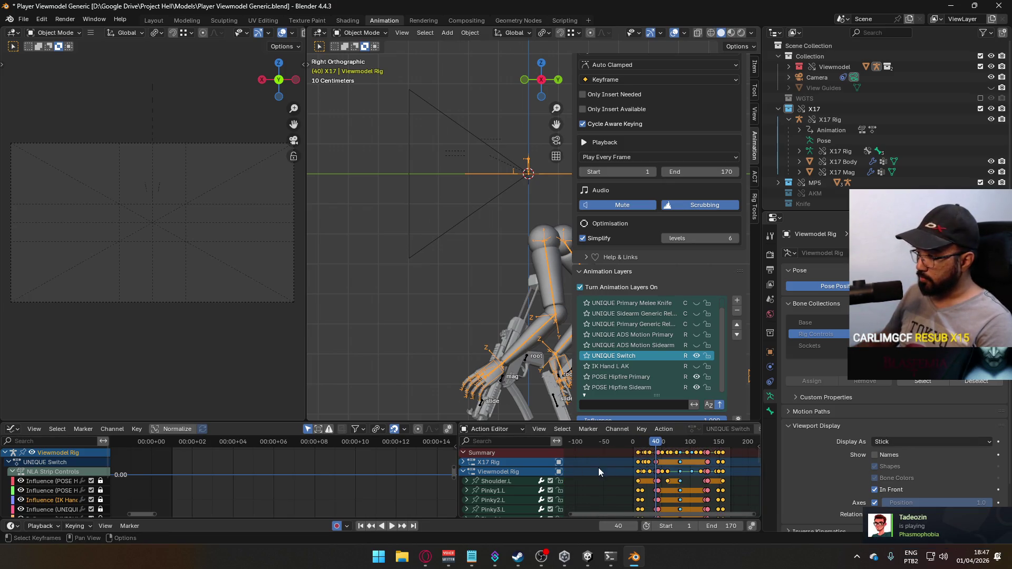
{"action": "scroll", "coordinate": [627, 462], "scroll_direction": "up", "scroll_amount": 3}
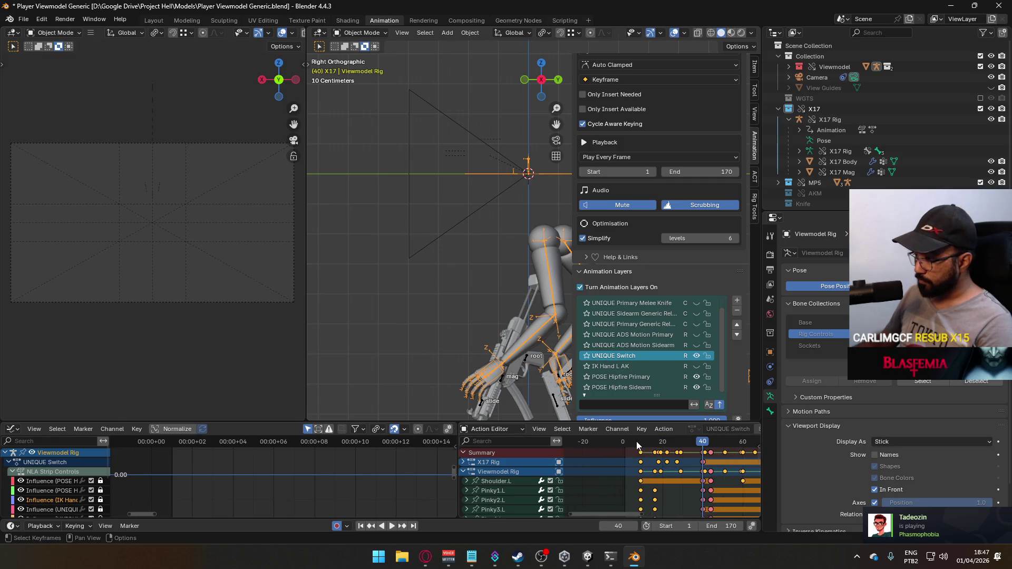
{"action": "left_click_drag", "start_coordinate": [637, 441], "coordinate": [625, 446]}
Step: Shift the selected switch keyframes 8 frames earlier
{"action": "key", "text": "s"}
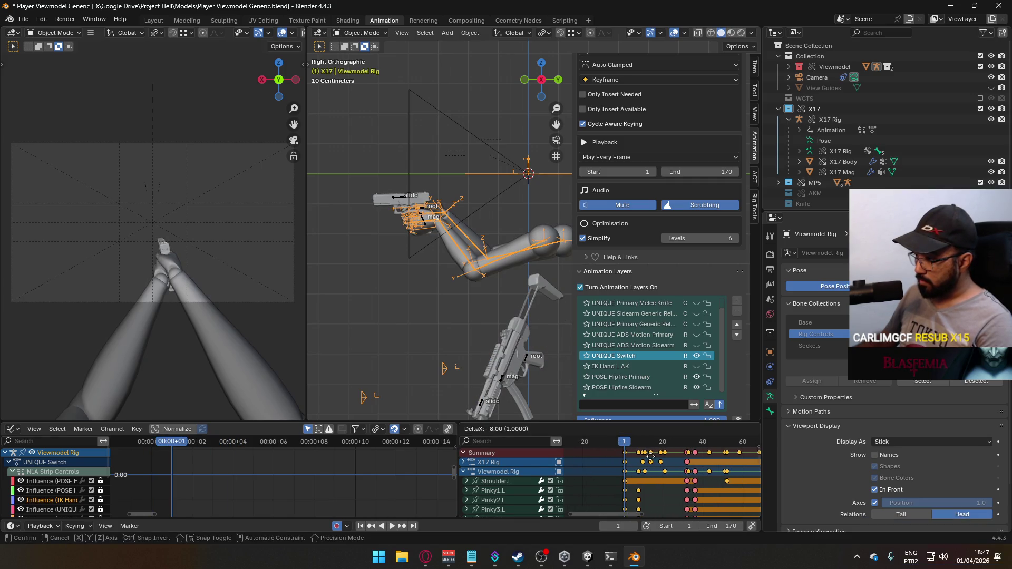
{"action": "left_click", "coordinate": [656, 462]}
{"action": "scroll", "coordinate": [657, 464], "scroll_direction": "down", "scroll_amount": 5}
{"action": "scroll", "coordinate": [658, 464], "scroll_direction": "down", "scroll_amount": 2}
Step: Play back the retimed animation, then briefly compare against the IK Hand L AK layer
{"action": "key", "text": "space"}
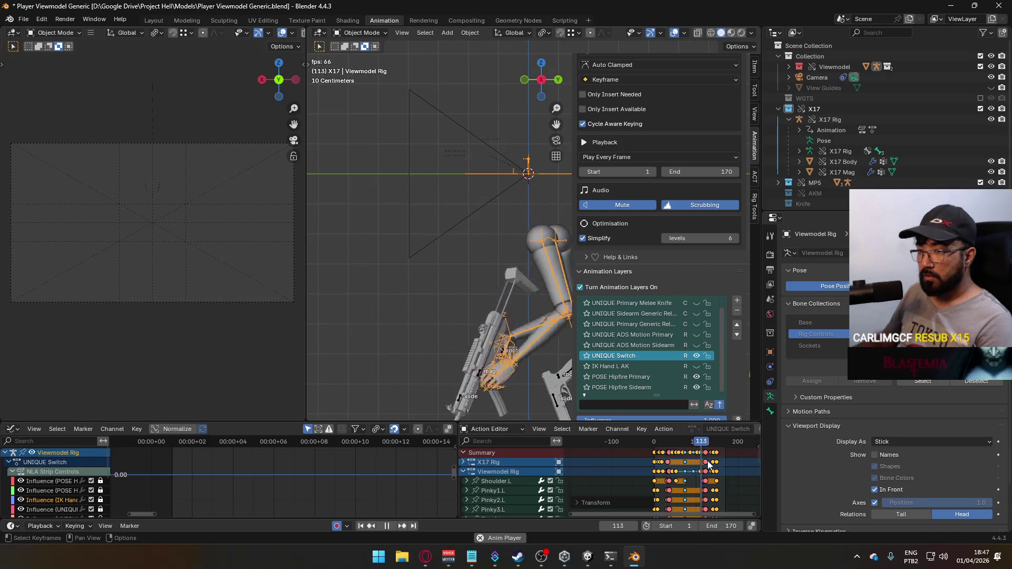
{"action": "key", "text": "space"}
{"action": "scroll", "coordinate": [730, 462], "scroll_direction": "up", "scroll_amount": 5}
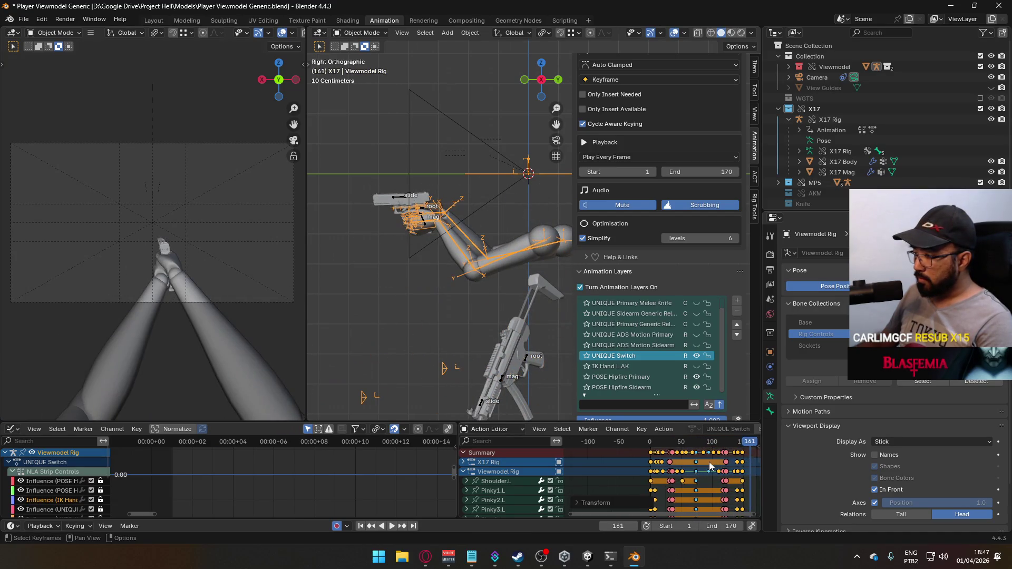
{"action": "scroll", "coordinate": [707, 462], "scroll_direction": "down", "scroll_amount": 6}
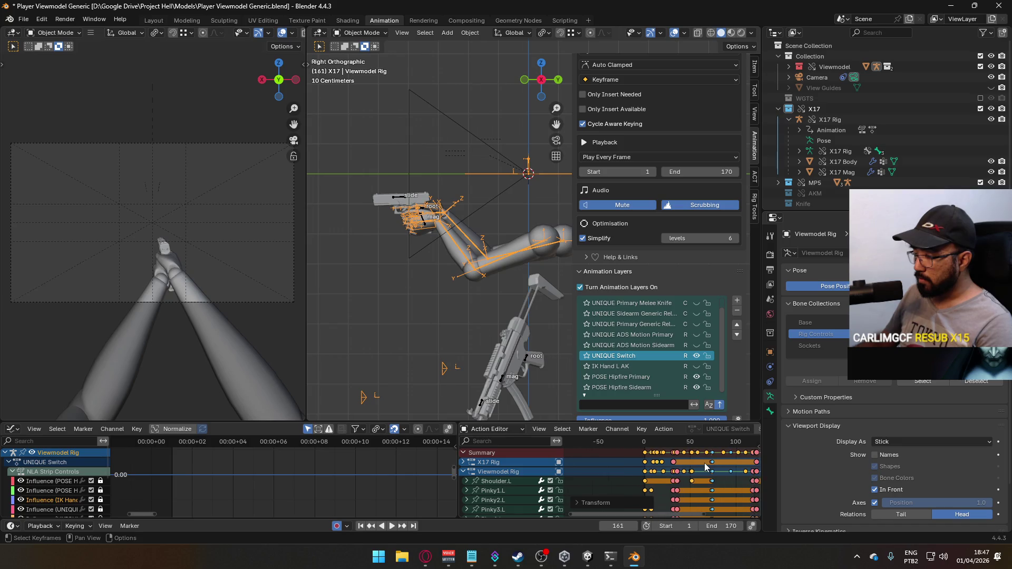
{"action": "key", "text": "ctrl+z"}
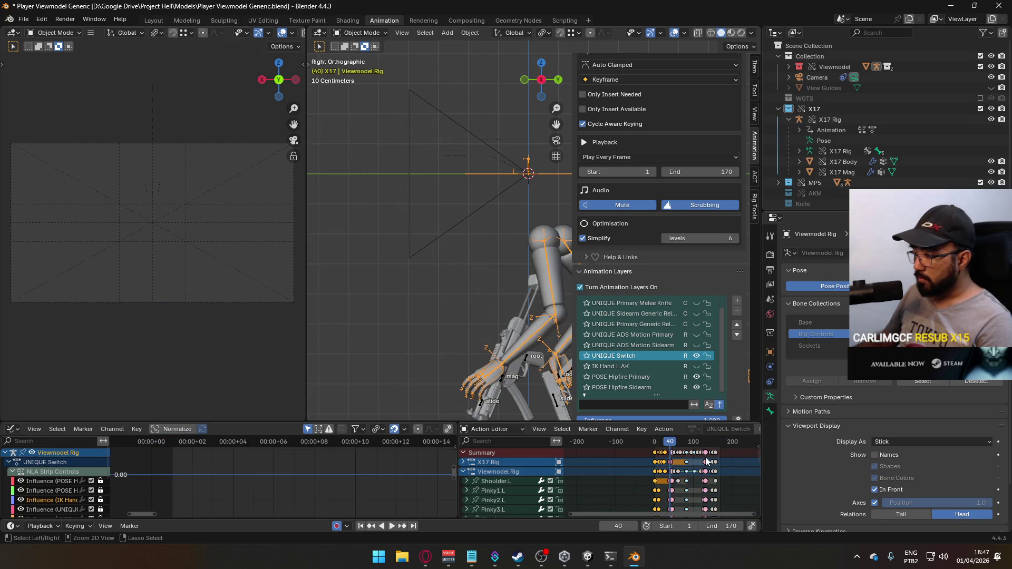
{"action": "key", "text": "ctrl+z"}
{"action": "key", "text": "ctrl+z"}
{"action": "key", "text": "ctrl+z"}
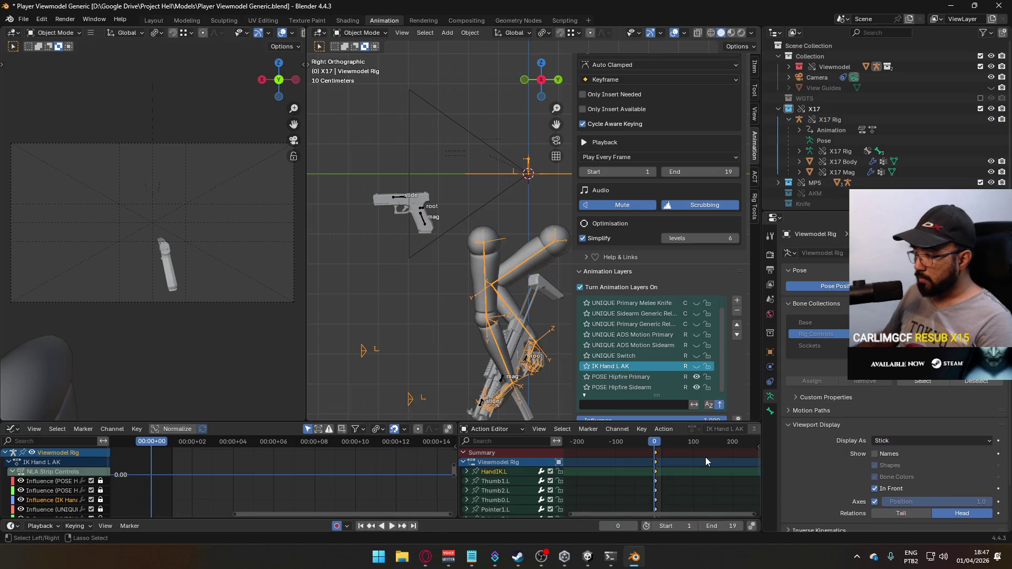
{"action": "key", "text": "ctrl+shift+z"}
{"action": "key", "text": "ctrl+shift+z"}
{"action": "key", "text": "ctrl+shift+z"}
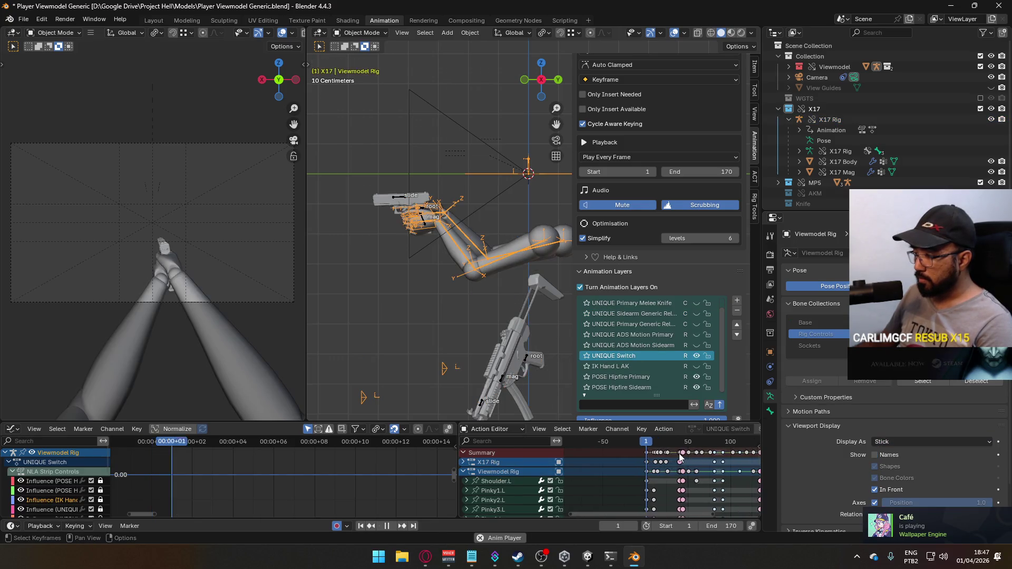
Step: Replay the UNIQUE Switch animation, stop near frame 159, and select the later keyframes
{"action": "key", "text": "space"}
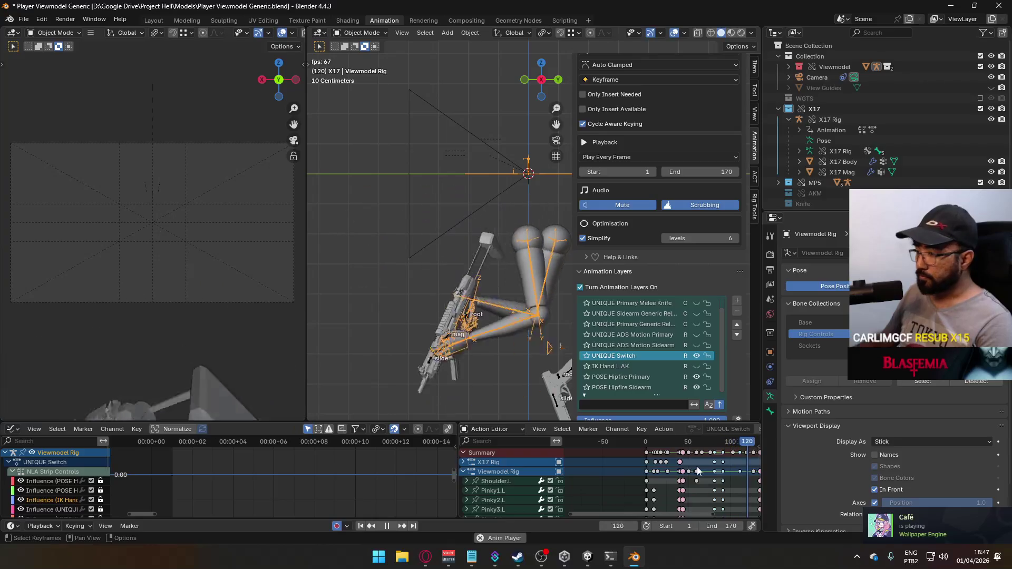
{"action": "scroll", "coordinate": [695, 466], "scroll_direction": "down", "scroll_amount": 2}
{"action": "key", "text": "space"}
{"action": "scroll", "coordinate": [695, 480], "scroll_direction": "up", "scroll_amount": 4}
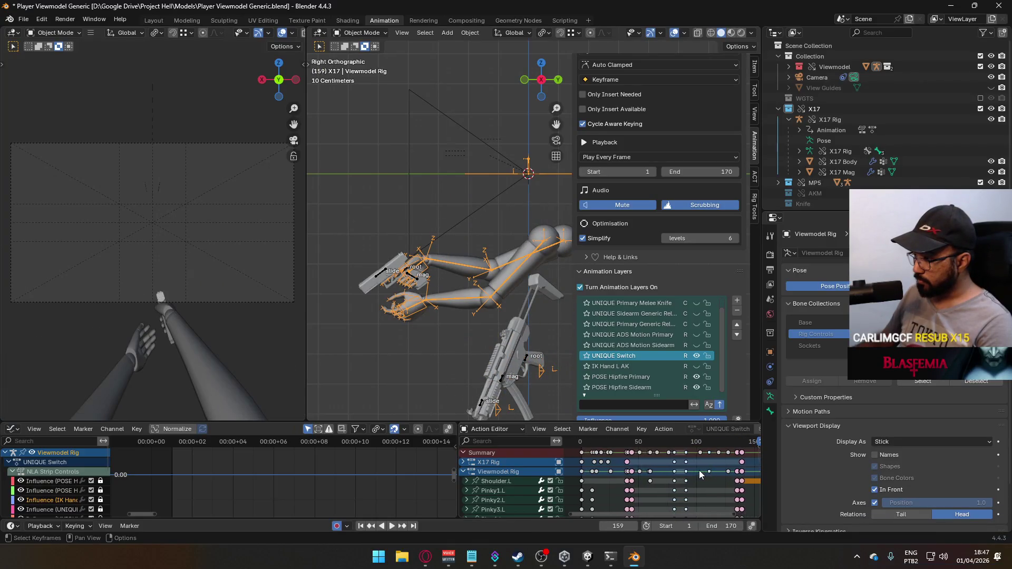
{"action": "scroll", "coordinate": [716, 467], "scroll_direction": "down", "scroll_amount": 2}
{"action": "left_click_drag", "start_coordinate": [656, 449], "coordinate": [657, 453]}
{"action": "scroll", "coordinate": [660, 470], "scroll_direction": "up", "scroll_amount": 5}
{"action": "key", "text": "g"}
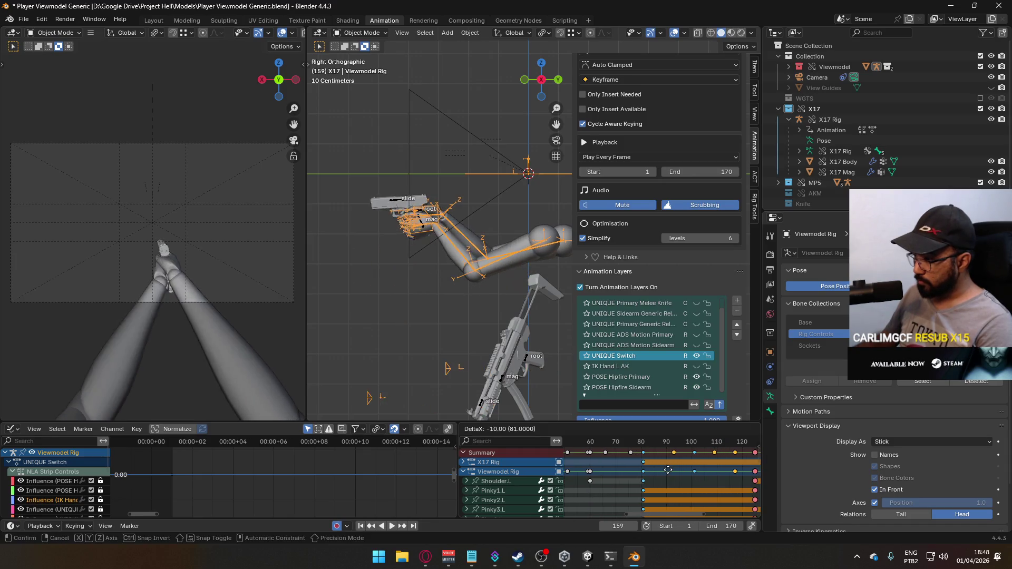
{"action": "left_click", "coordinate": [671, 470]}
{"action": "scroll", "coordinate": [668, 458], "scroll_direction": "down", "scroll_amount": 5}
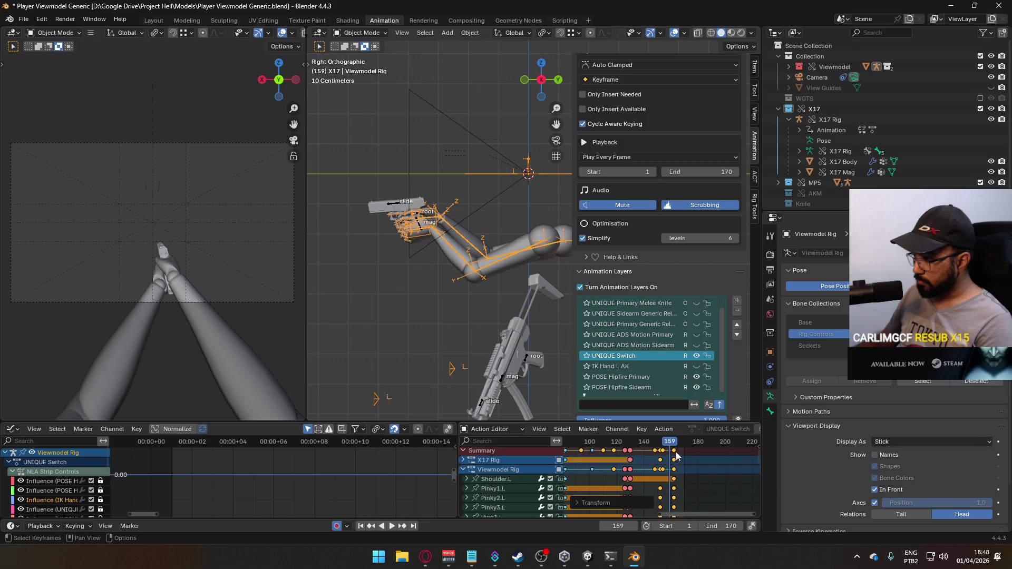
{"action": "left_click", "coordinate": [674, 444]}
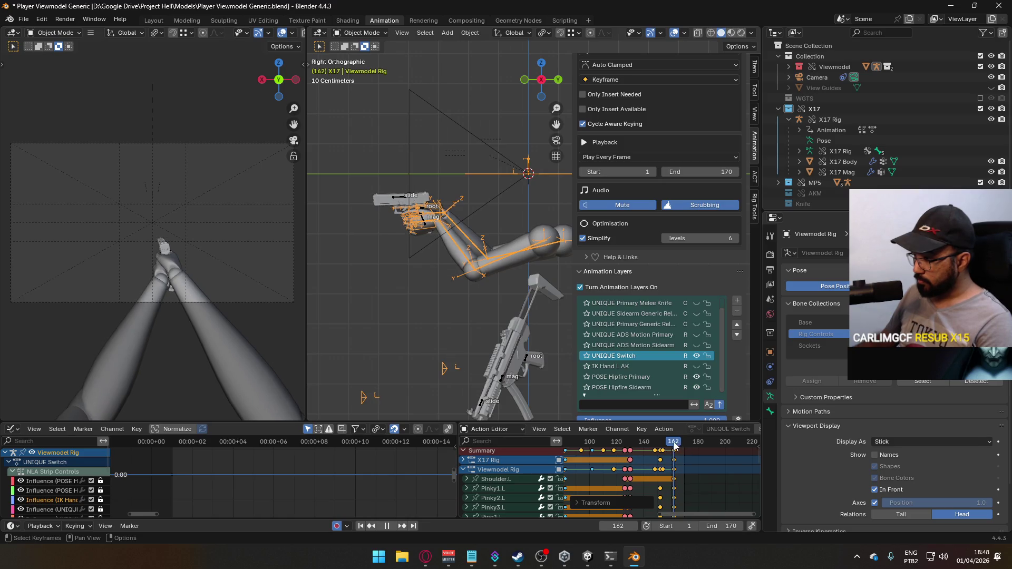
{"action": "left_click", "coordinate": [729, 522]}
{"action": "type", "text": "162"}
{"action": "key", "text": "Return"}
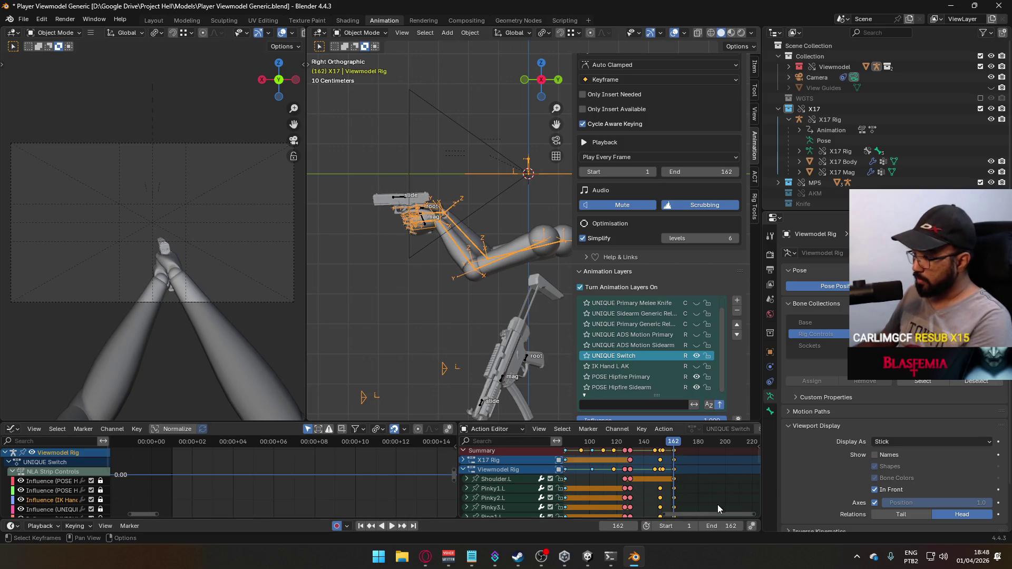
{"action": "key", "text": "space"}
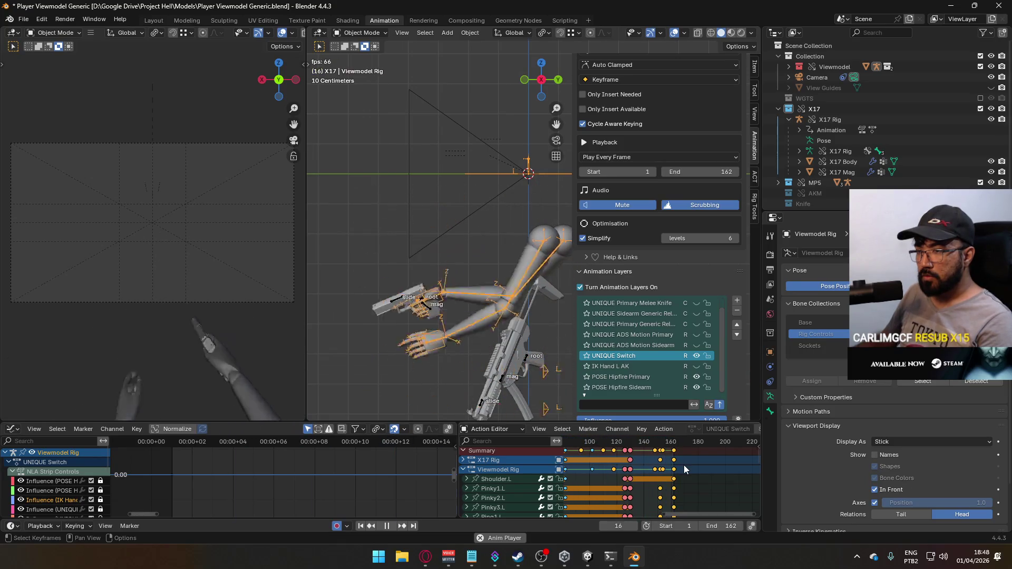
{"action": "scroll", "coordinate": [644, 470], "scroll_direction": "down", "scroll_amount": 5}
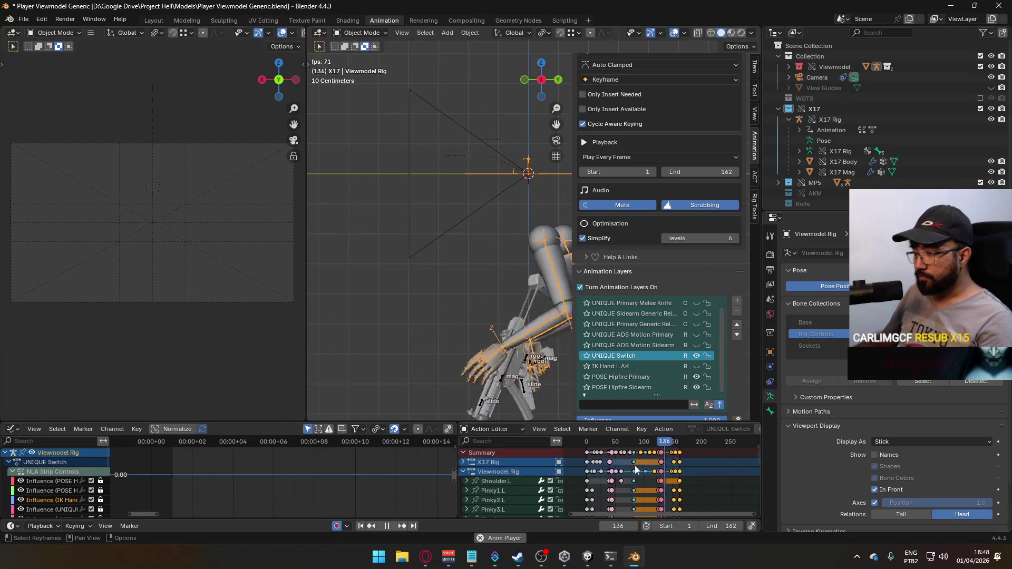
{"action": "left_click", "coordinate": [588, 448]}
{"action": "mouse_move", "coordinate": [588, 447]}
{"action": "left_mouse_down"}
{"action": "mouse_move", "coordinate": [673, 452]}
{"action": "mouse_move", "coordinate": [593, 452]}
{"action": "left_mouse_up"}
{"action": "key", "text": "space"}
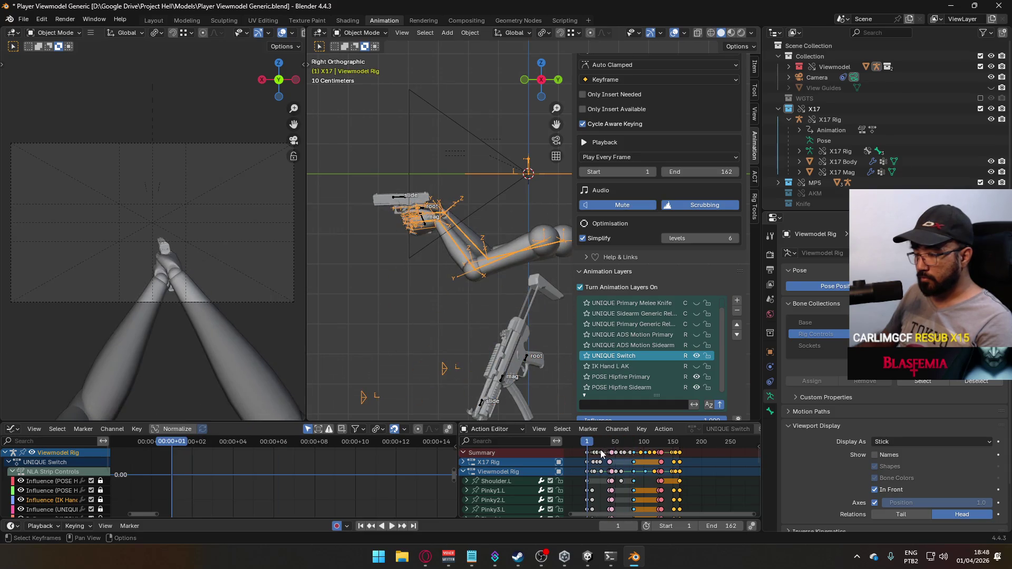
Step: Stop playback at frame 98 and scrub back to frame 44
{"action": "key", "text": "space"}
{"action": "scroll", "coordinate": [619, 462], "scroll_direction": "up", "scroll_amount": 5}
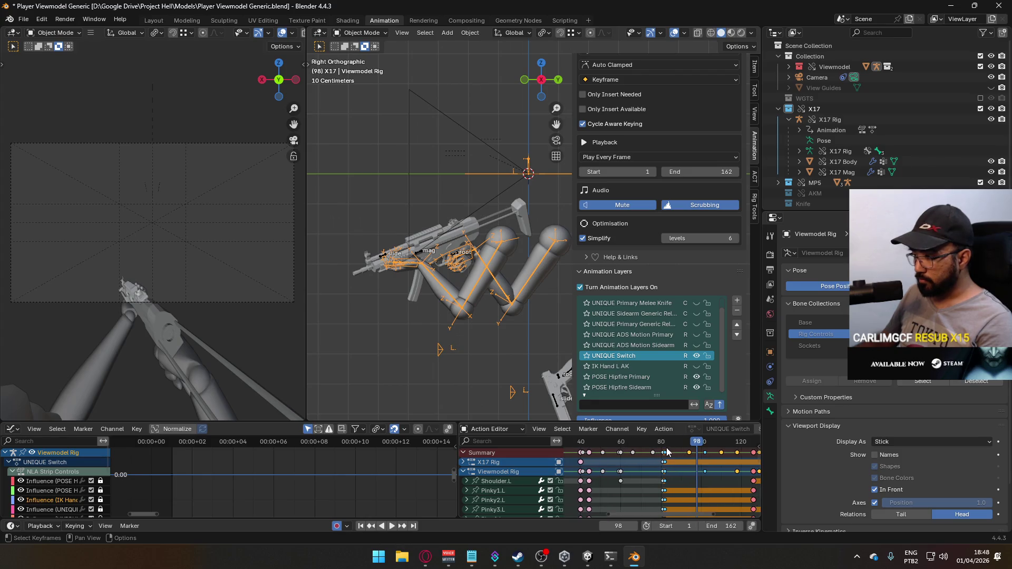
{"action": "left_click_drag", "start_coordinate": [706, 444], "coordinate": [607, 443]}
{"action": "scroll", "coordinate": [678, 482], "scroll_direction": "down", "scroll_amount": 2}
{"action": "scroll", "coordinate": [679, 482], "scroll_direction": "down", "scroll_amount": 4}
Step: Save Player Viewmodel Generic.blend and box-select the keyframes just after frame 44
{"action": "mouse_move", "coordinate": [730, 466]}
{"action": "left_mouse_down"}
{"action": "mouse_move", "coordinate": [620, 449]}
{"action": "mouse_move", "coordinate": [630, 449]}
{"action": "left_mouse_up"}
{"action": "scroll", "coordinate": [645, 467], "scroll_direction": "up", "scroll_amount": 4}
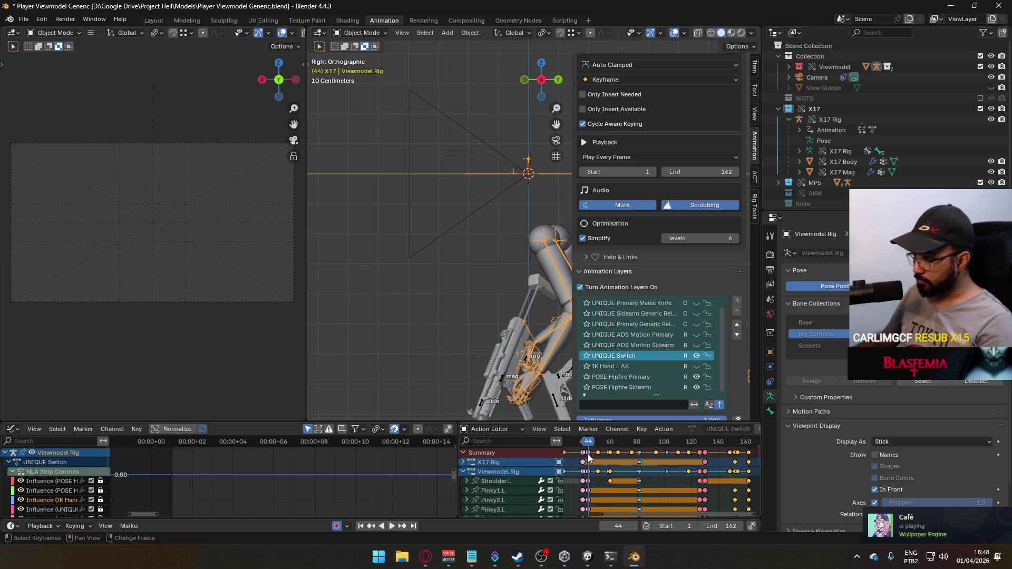
{"action": "key", "text": "ctrl+s"}
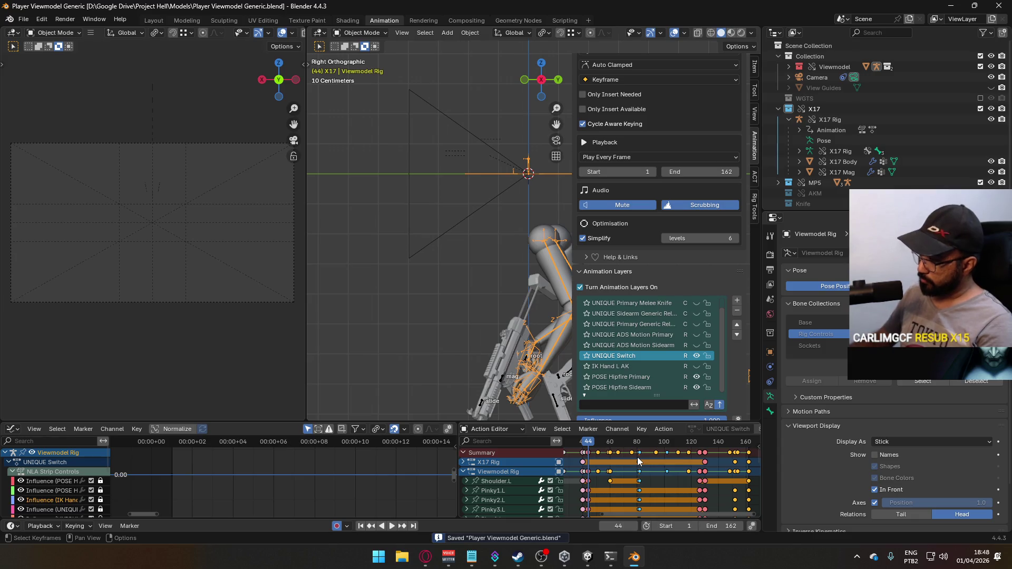
{"action": "left_click_drag", "start_coordinate": [643, 462], "coordinate": [587, 454]}
{"action": "scroll", "coordinate": [645, 466], "scroll_direction": "up", "scroll_amount": 3}
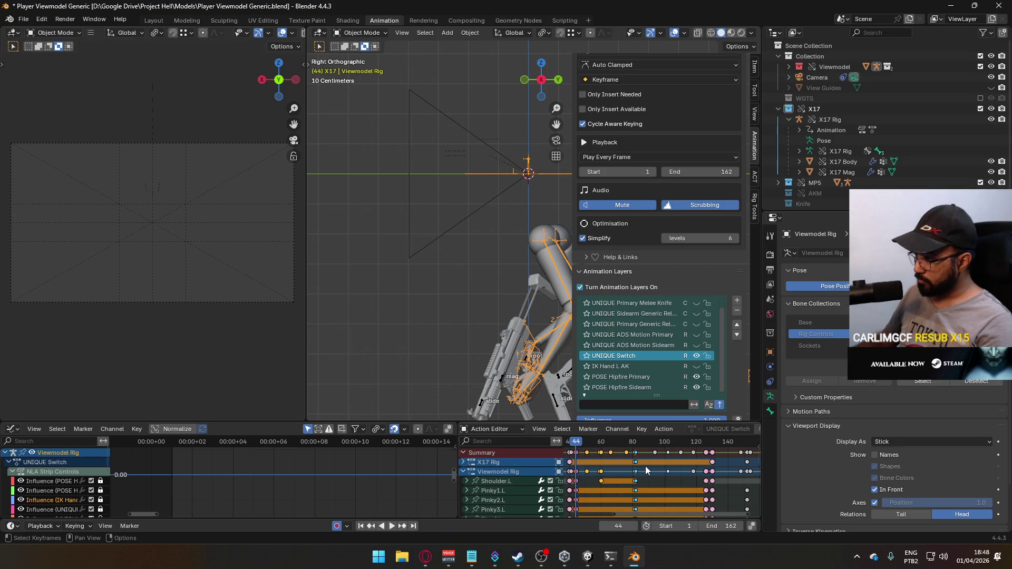
Step: Check the poses at frames 82 and 94, then return to frame 44
{"action": "left_click", "coordinate": [627, 442]}
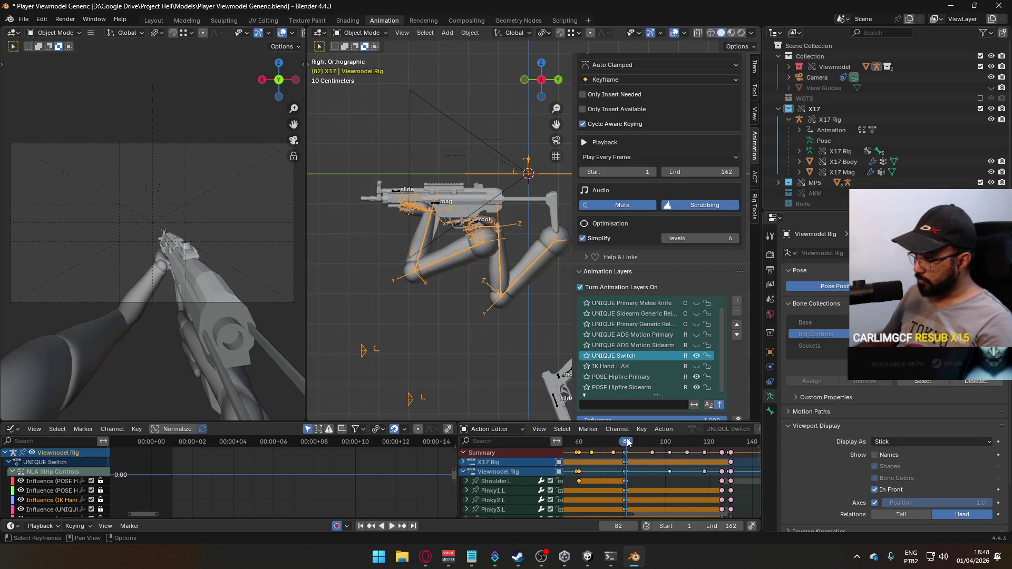
{"action": "left_click_drag", "start_coordinate": [630, 446], "coordinate": [654, 445]}
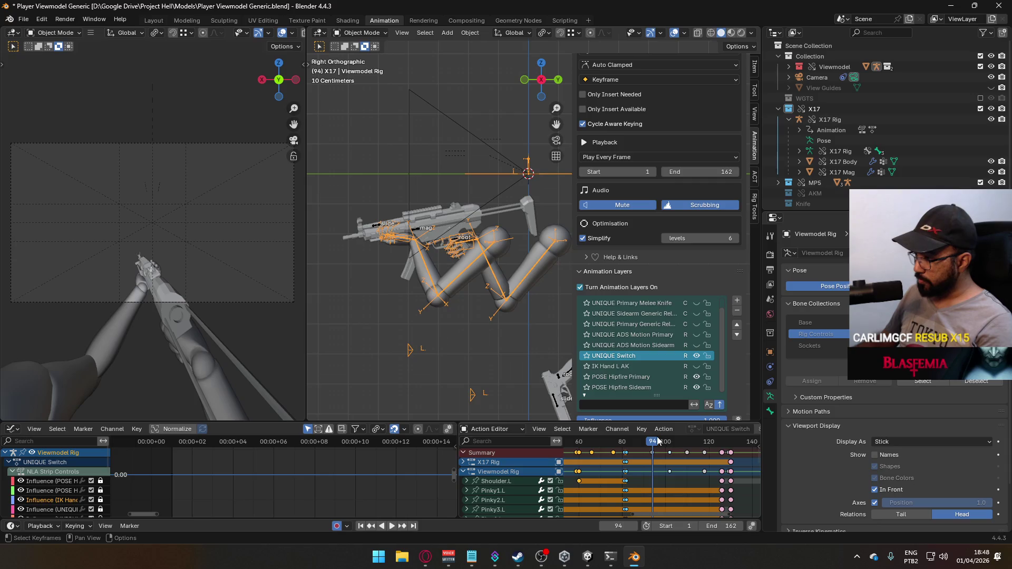
{"action": "key", "text": "ctrl+z"}
{"action": "scroll", "coordinate": [631, 457], "scroll_direction": "down", "scroll_amount": 3}
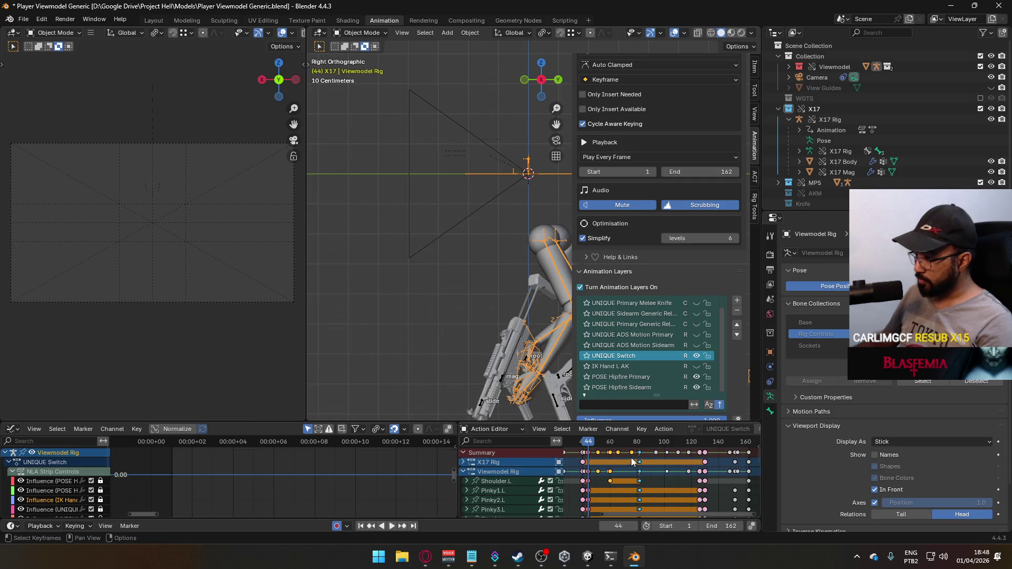
{"action": "scroll", "coordinate": [648, 458], "scroll_direction": "up", "scroll_amount": 2}
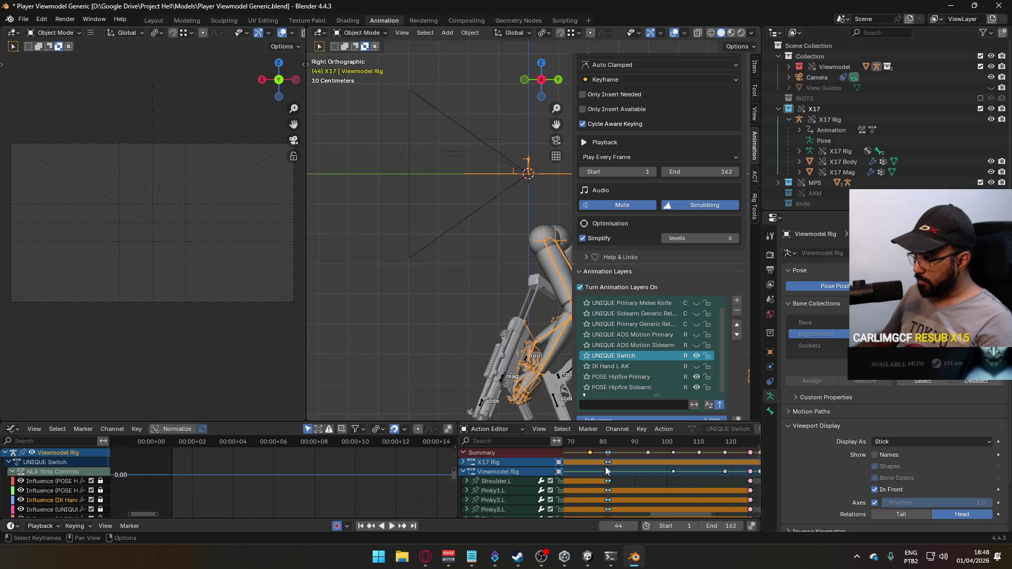
{"action": "scroll", "coordinate": [637, 465], "scroll_direction": "down", "scroll_amount": 2}
Step: Scale the keys by 0.8, select the keys around frames 93–117, then undo the scale
{"action": "type", "text": "s"}
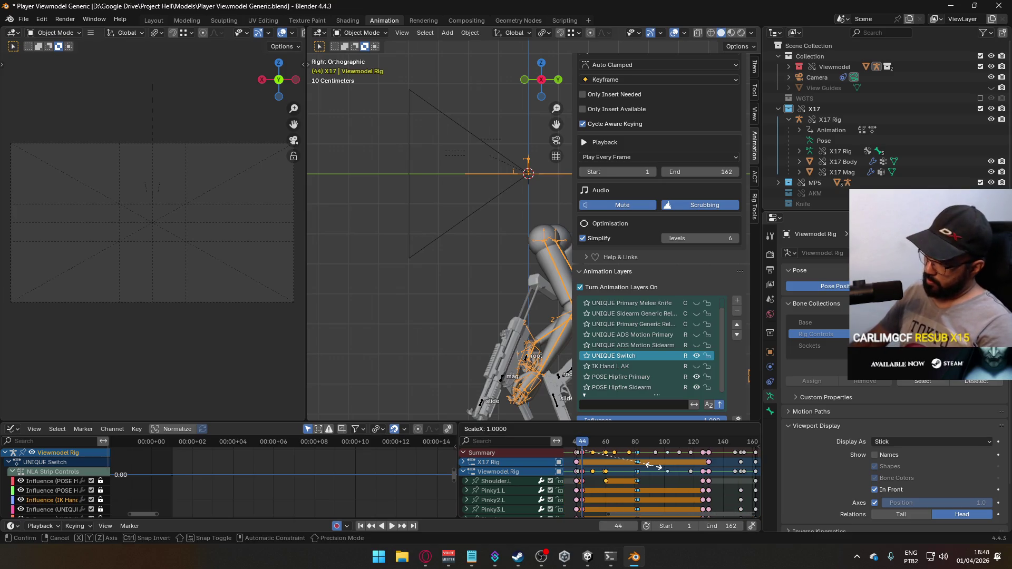
{"action": "type", "text": ".8"}
{"action": "key", "text": "Return"}
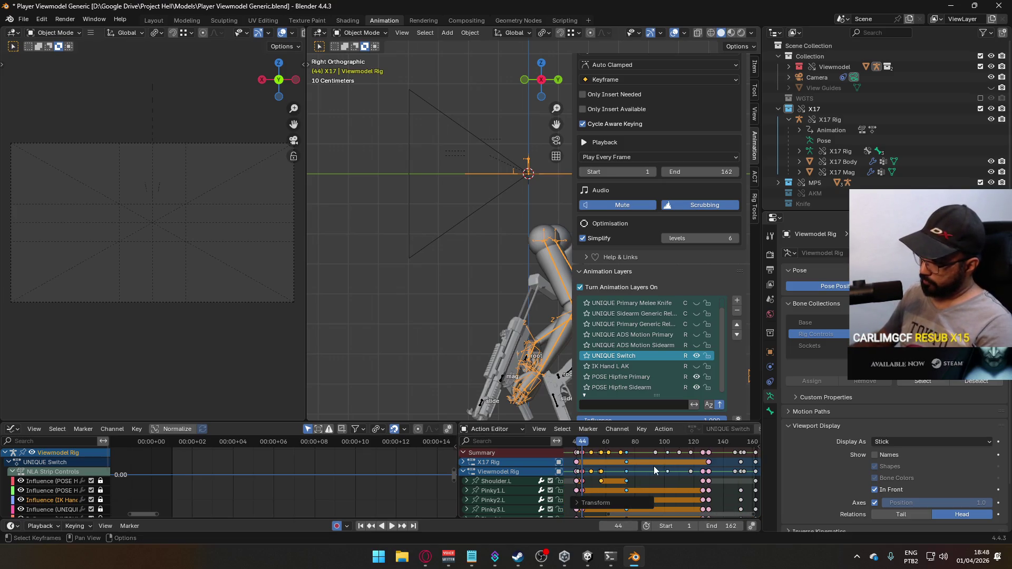
{"action": "scroll", "coordinate": [654, 466], "scroll_direction": "down", "scroll_amount": 3}
{"action": "left_click_drag", "start_coordinate": [687, 445], "coordinate": [653, 474]}
{"action": "scroll", "coordinate": [658, 457], "scroll_direction": "up", "scroll_amount": 3}
{"action": "key", "text": "g"}
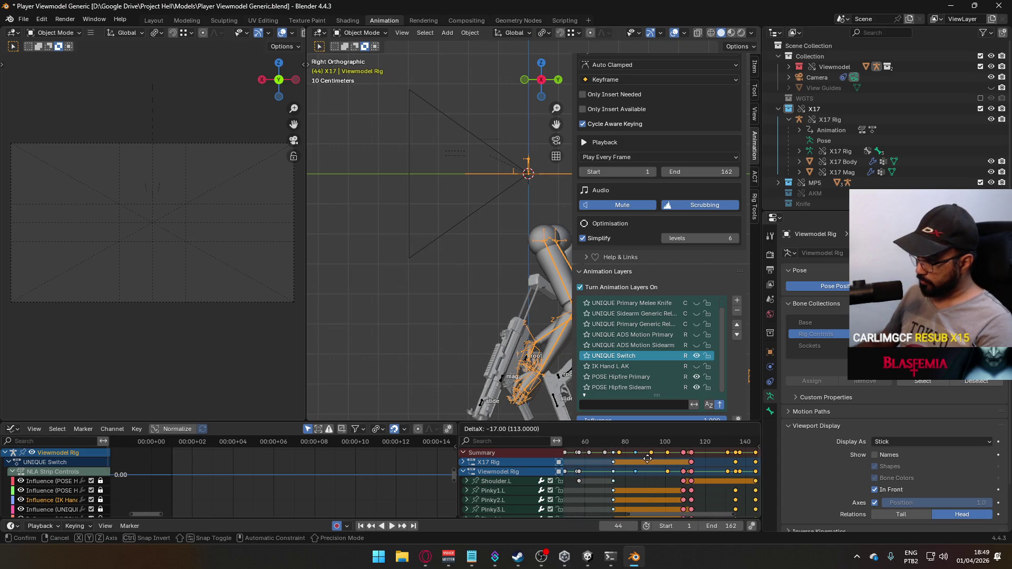
{"action": "key", "text": "Escape"}
{"action": "key", "text": "ctrl+z"}
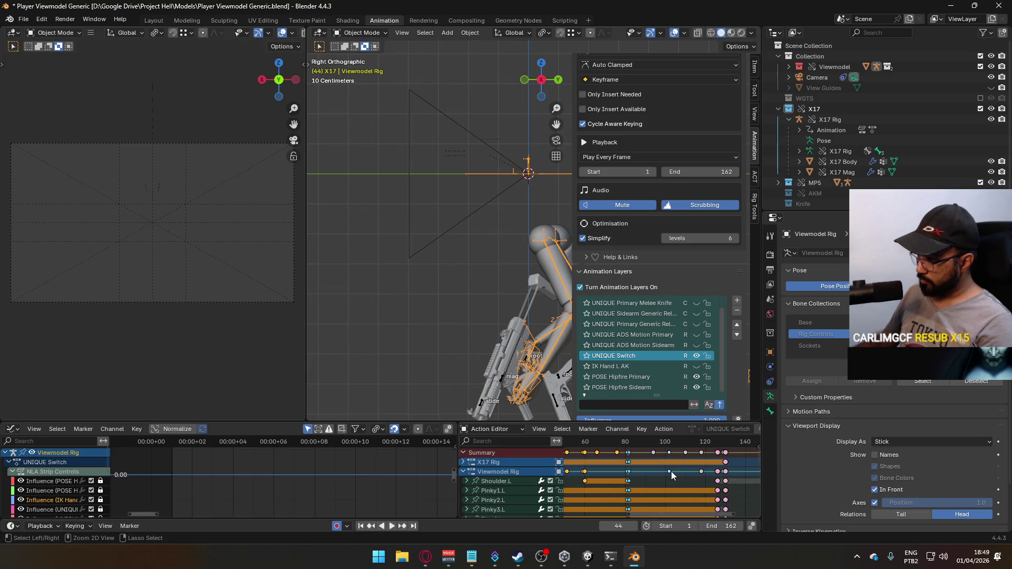
Step: Retry the 0.8 key scale toward frame 44 and undo it again
{"action": "scroll", "coordinate": [642, 468], "scroll_direction": "down", "scroll_amount": 2}
{"action": "type", "text": "s0.8"}
{"action": "key", "text": "Return"}
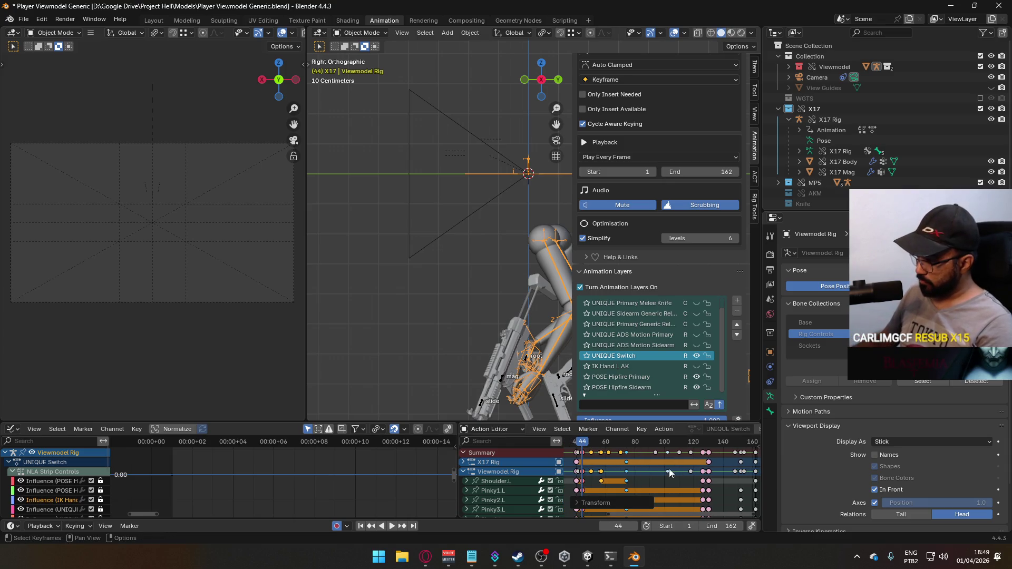
{"action": "key", "text": "ctrl+z"}
{"action": "key", "text": "ctrl+z"}
Step: Shift the selected keys about 16 frames earlier, refine leftward, then settle about 8 frames later
{"action": "key", "text": "g"}
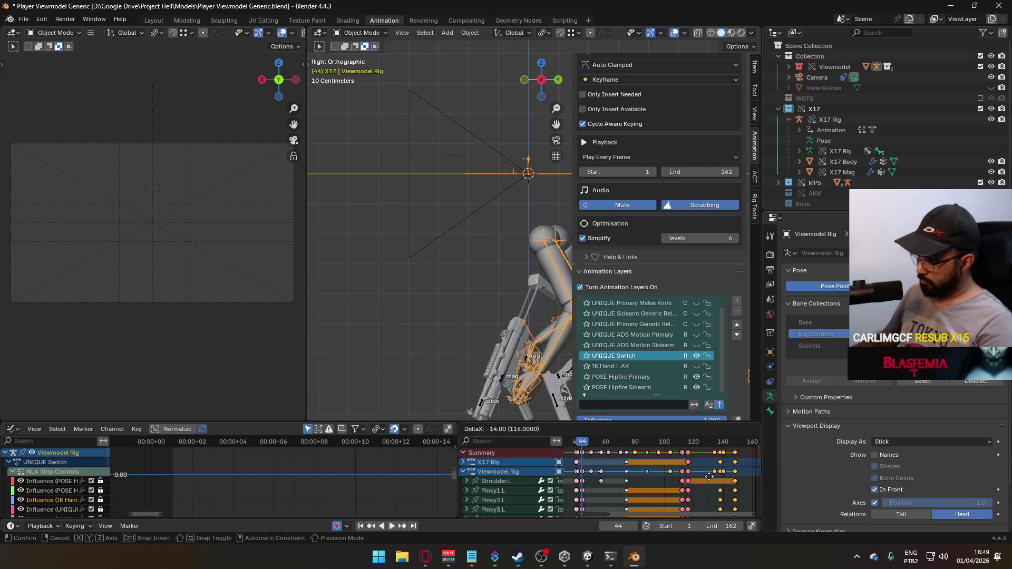
{"action": "left_click", "coordinate": [653, 467]}
{"action": "scroll", "coordinate": [650, 468], "scroll_direction": "up", "scroll_amount": 2}
{"action": "key", "text": "g"}
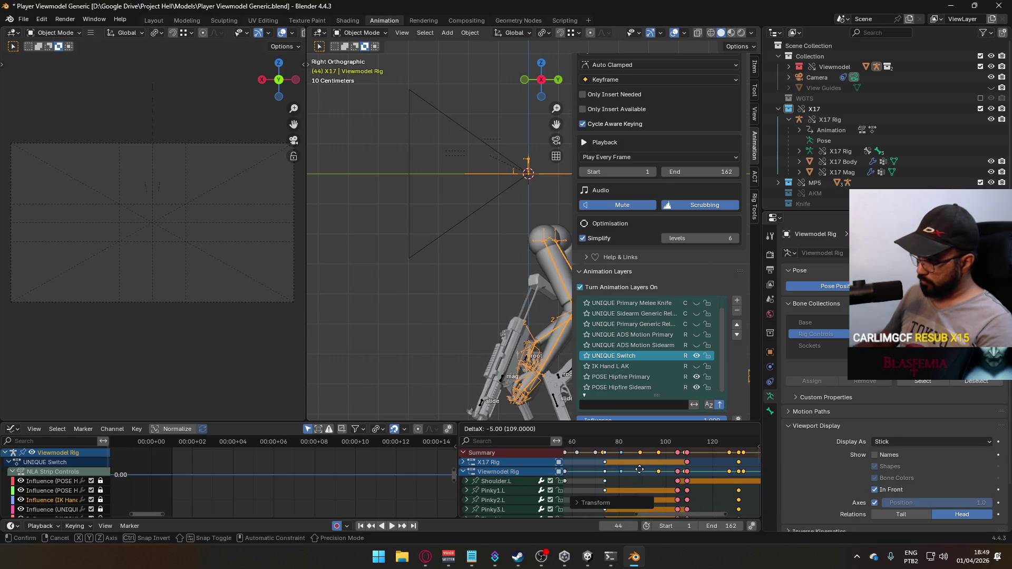
{"action": "left_click", "coordinate": [642, 469]}
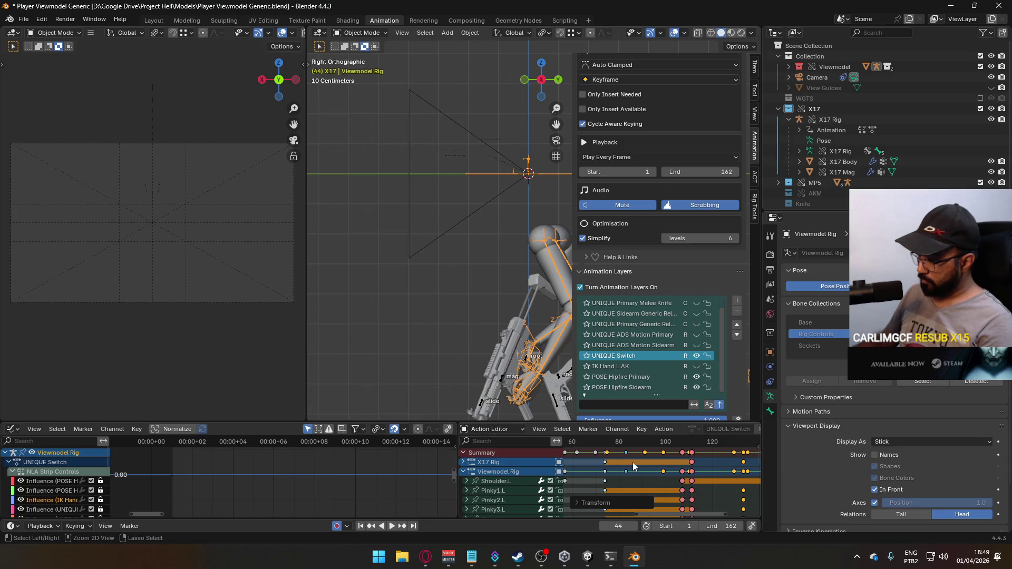
{"action": "key", "text": "g"}
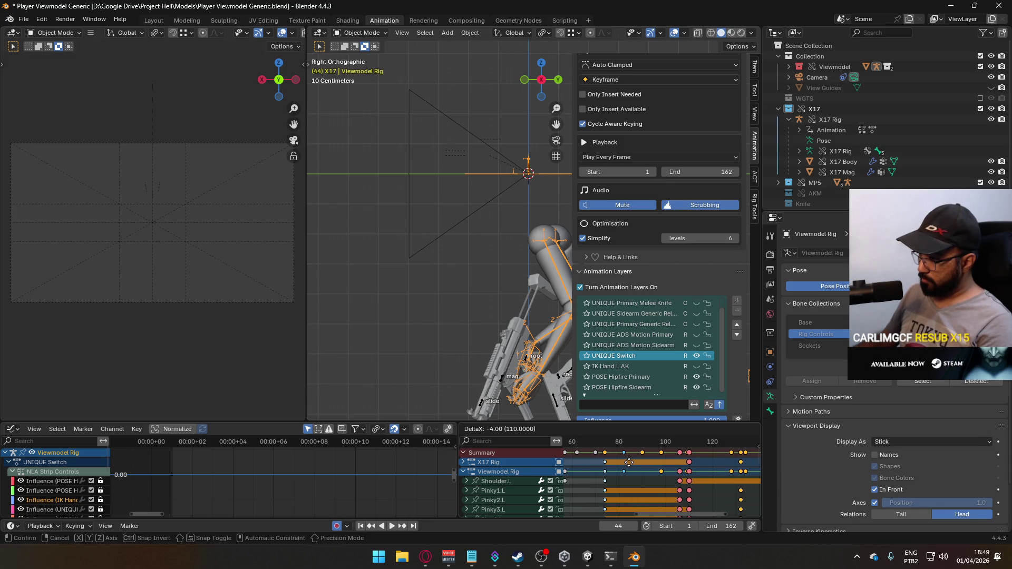
{"action": "left_click", "coordinate": [631, 467]}
{"action": "key", "text": "g"}
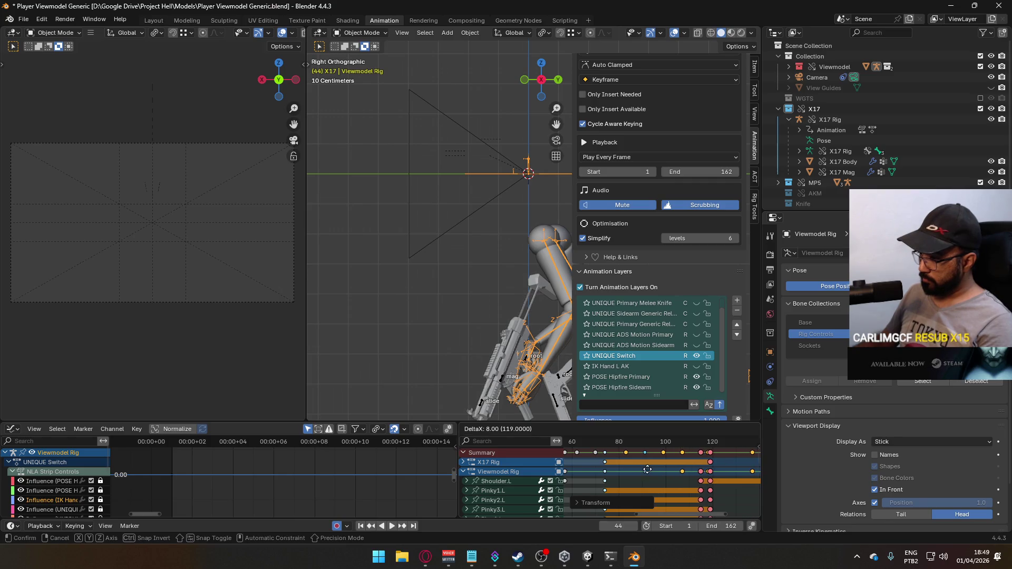
{"action": "left_click", "coordinate": [653, 472]}
Step: Play back the retimed animation and stop around frame 78
{"action": "scroll", "coordinate": [653, 473], "scroll_direction": "down", "scroll_amount": 5}
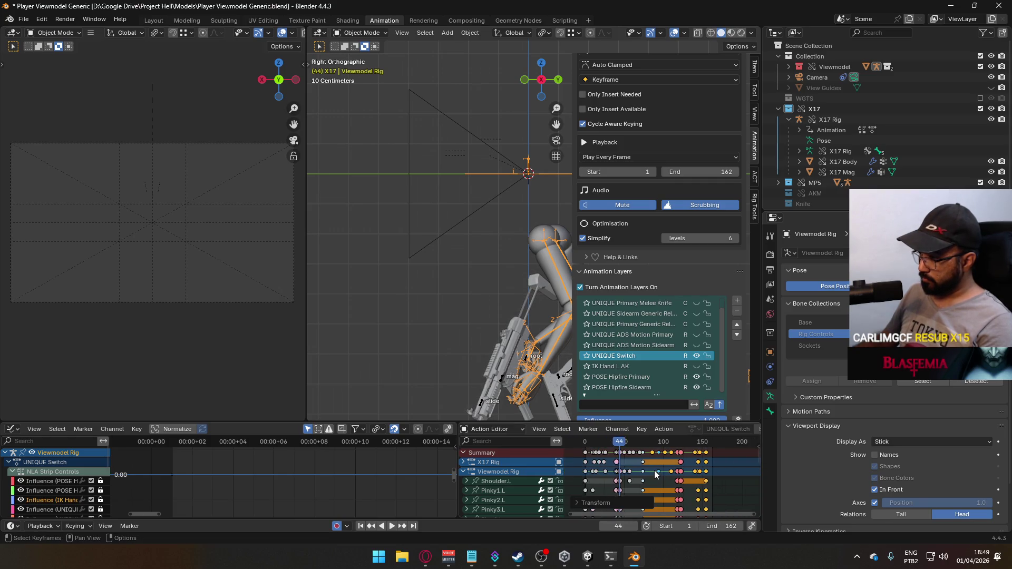
{"action": "scroll", "coordinate": [654, 474], "scroll_direction": "down", "scroll_amount": 2}
{"action": "key", "text": "space"}
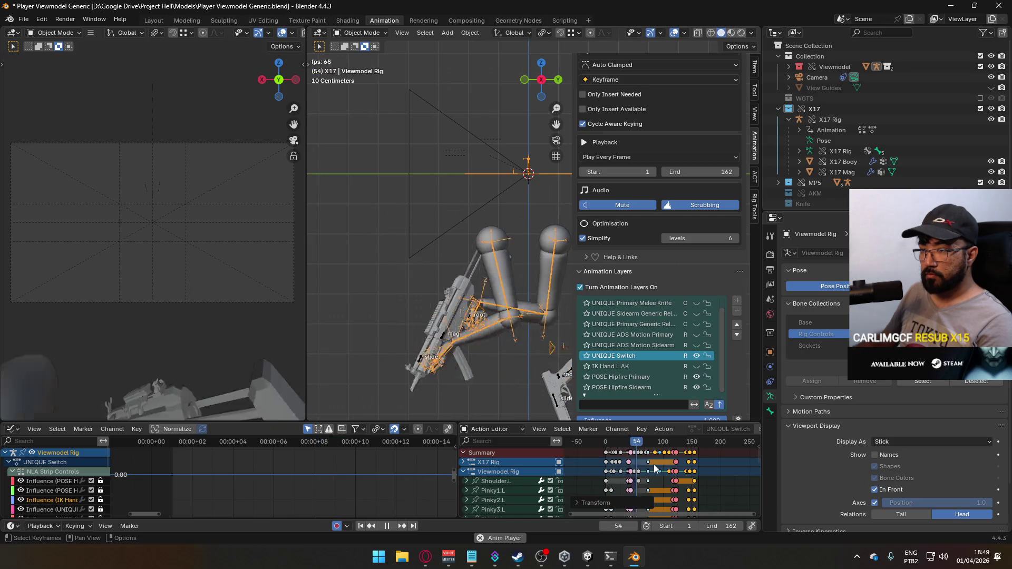
{"action": "mouse_move", "coordinate": [640, 446]}
{"action": "left_mouse_down"}
{"action": "mouse_move", "coordinate": [660, 445]}
{"action": "mouse_move", "coordinate": [647, 447]}
{"action": "left_mouse_up"}
Step: Scrub from frame 74 to 118 to check the motion, then return to frame 74
{"action": "scroll", "coordinate": [682, 475], "scroll_direction": "up", "scroll_amount": 5}
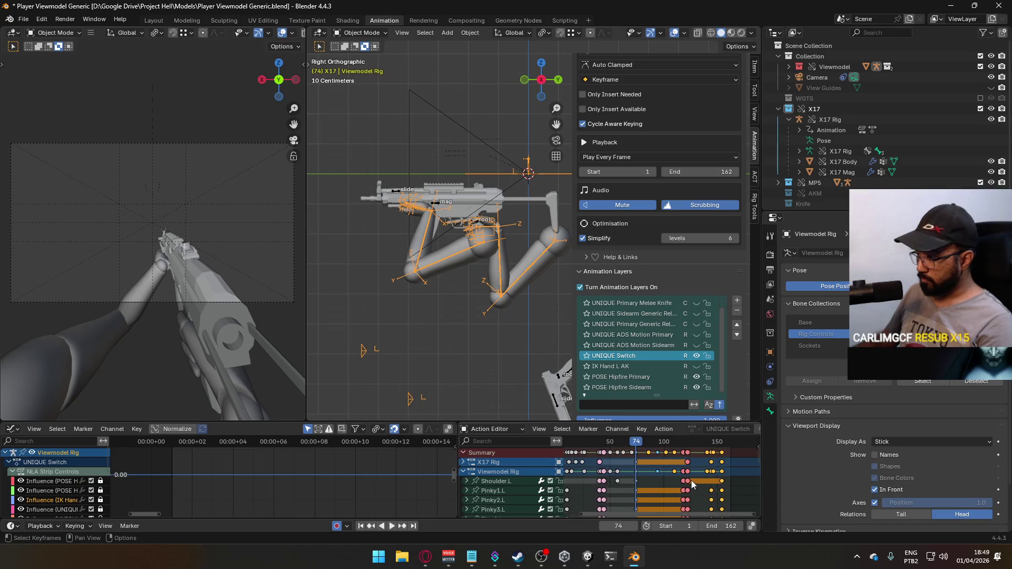
{"action": "scroll", "coordinate": [670, 472], "scroll_direction": "up", "scroll_amount": 2}
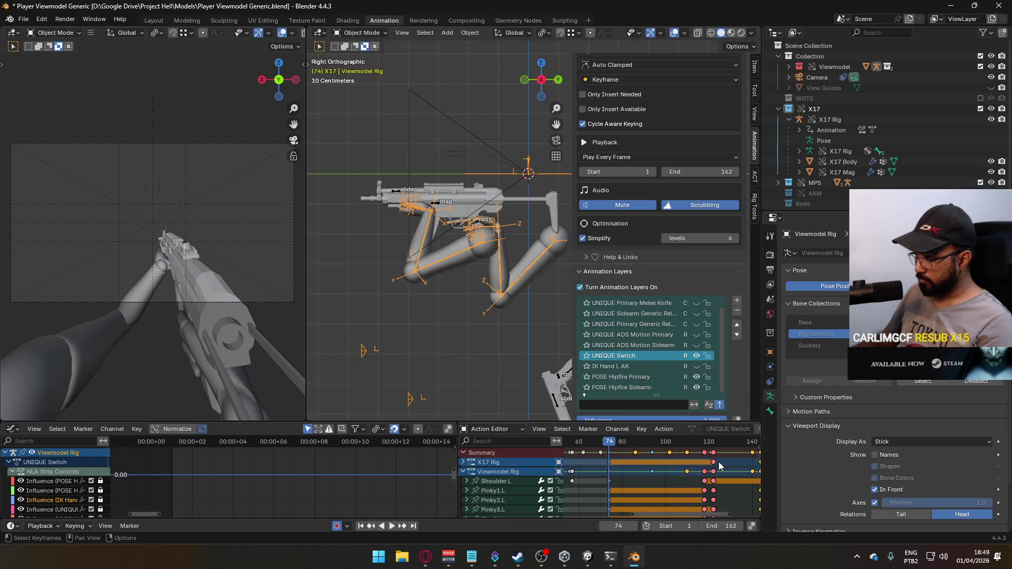
{"action": "left_click_drag", "start_coordinate": [623, 443], "coordinate": [714, 450]}
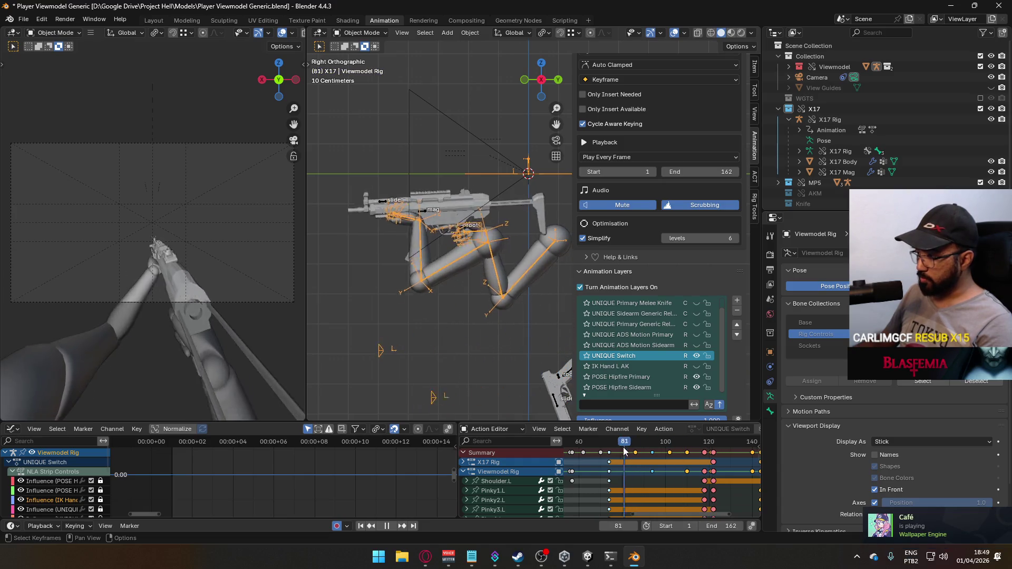
{"action": "key", "text": "Escape"}
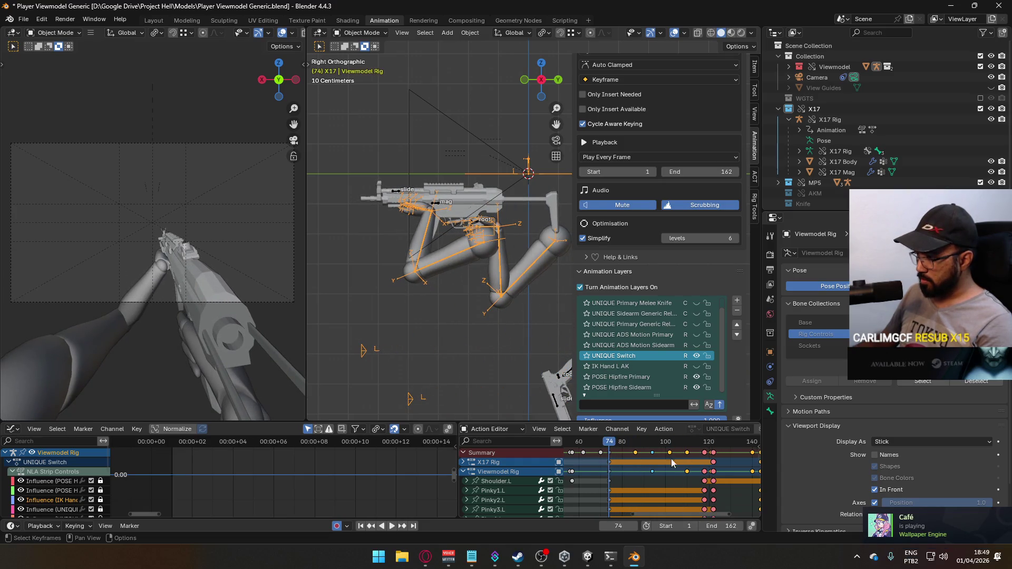
Step: Box-select only the Summary keyframes between frames 74 and 110
{"action": "left_click_drag", "start_coordinate": [605, 455], "coordinate": [720, 461]}
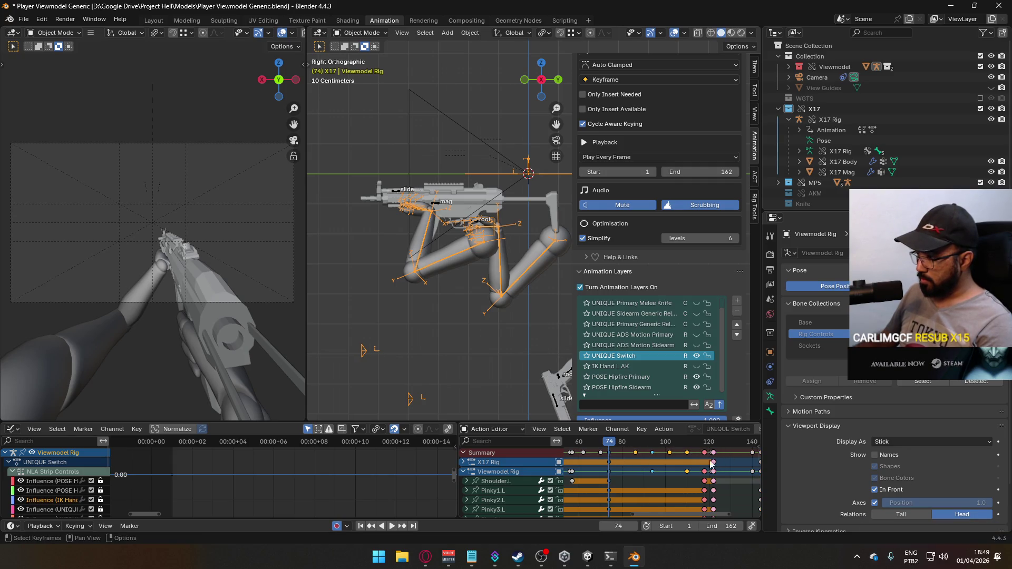
{"action": "left_click", "coordinate": [606, 458]}
{"action": "left_click_drag", "start_coordinate": [605, 455], "coordinate": [704, 450]}
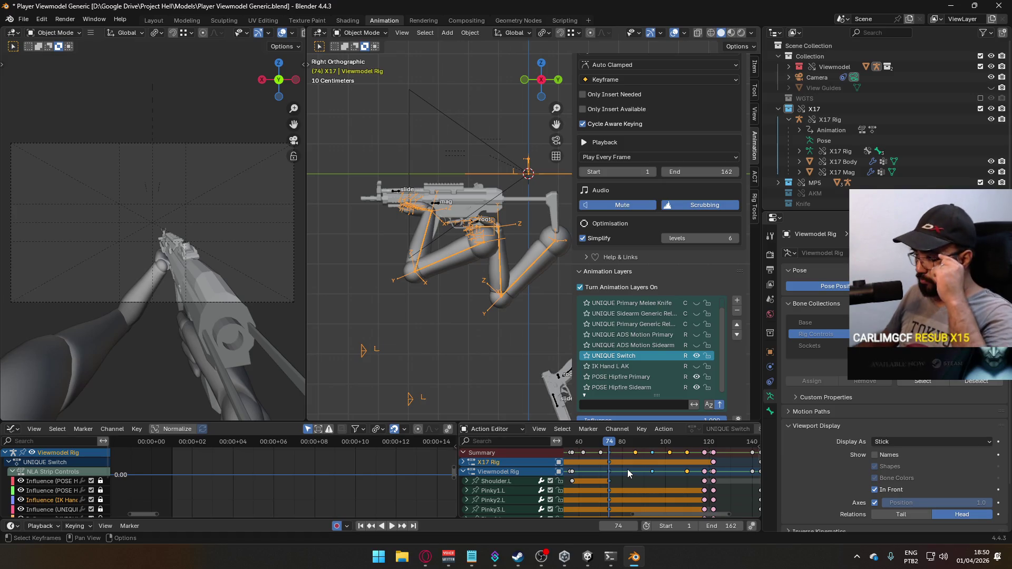
{"action": "scroll", "coordinate": [648, 471], "scroll_direction": "up", "scroll_amount": 1}
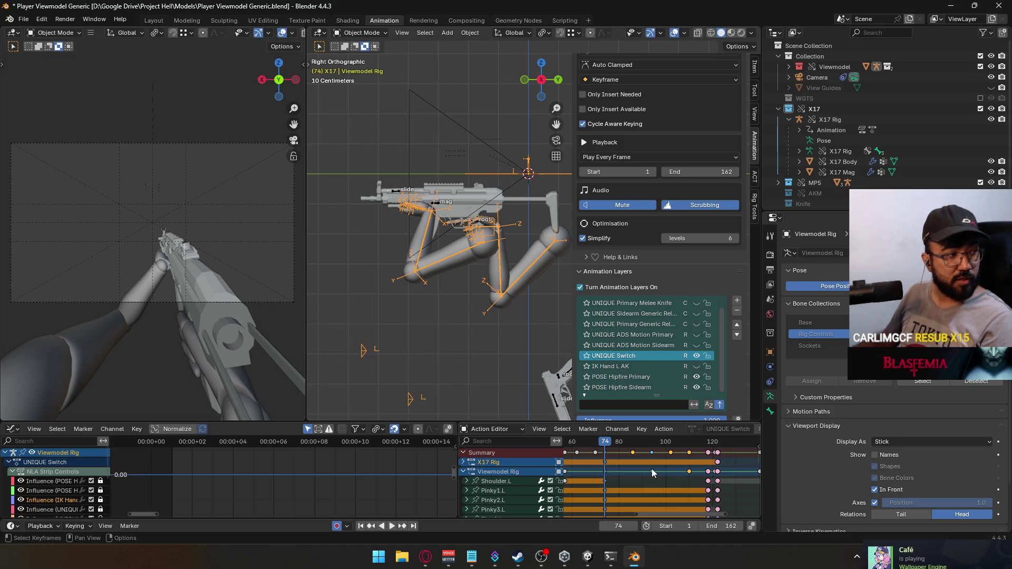
{"action": "scroll", "coordinate": [675, 472], "scroll_direction": "down", "scroll_amount": 3}
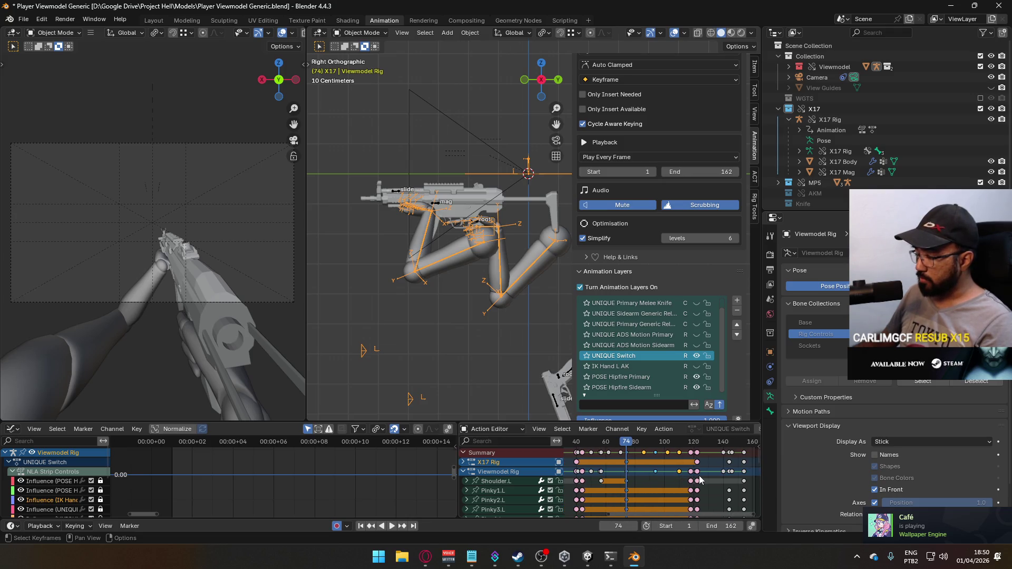
{"action": "scroll", "coordinate": [699, 475], "scroll_direction": "down", "scroll_amount": 1}
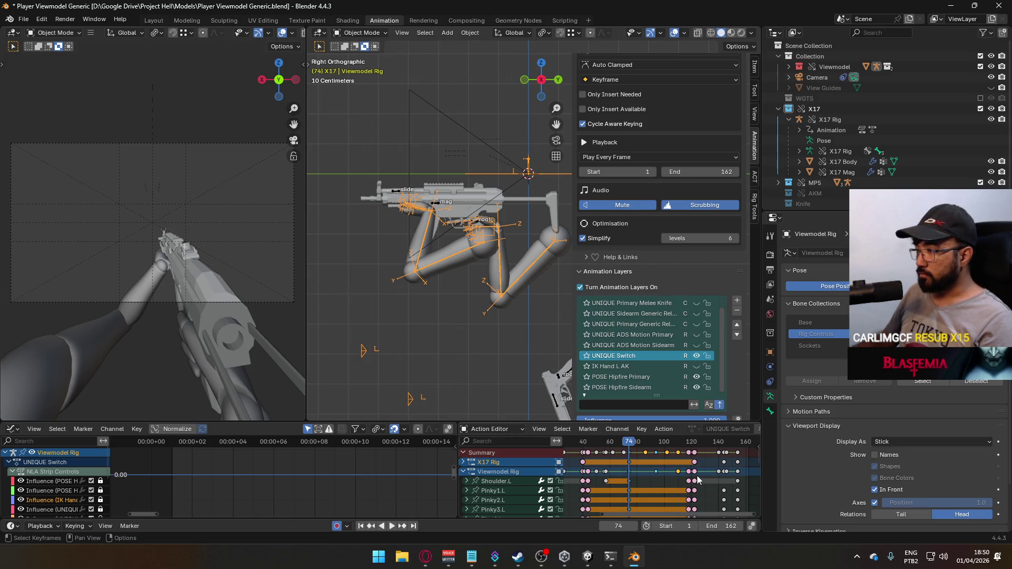
{"action": "scroll", "coordinate": [703, 476], "scroll_direction": "down", "scroll_amount": 2}
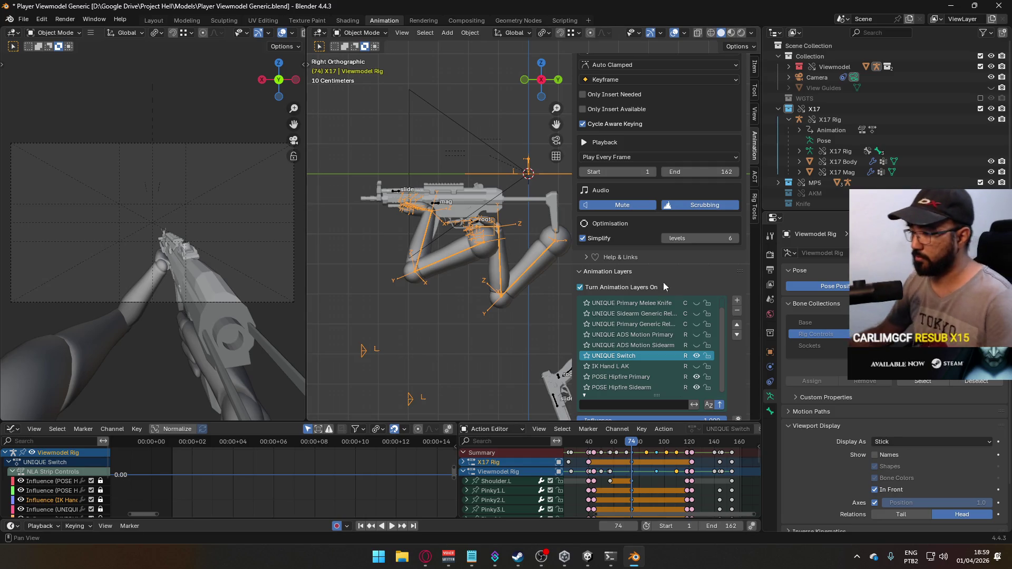
Step: Switch to the browser and resume the MW2 soundtrack video
{"action": "key", "text": "alt+Tab"}
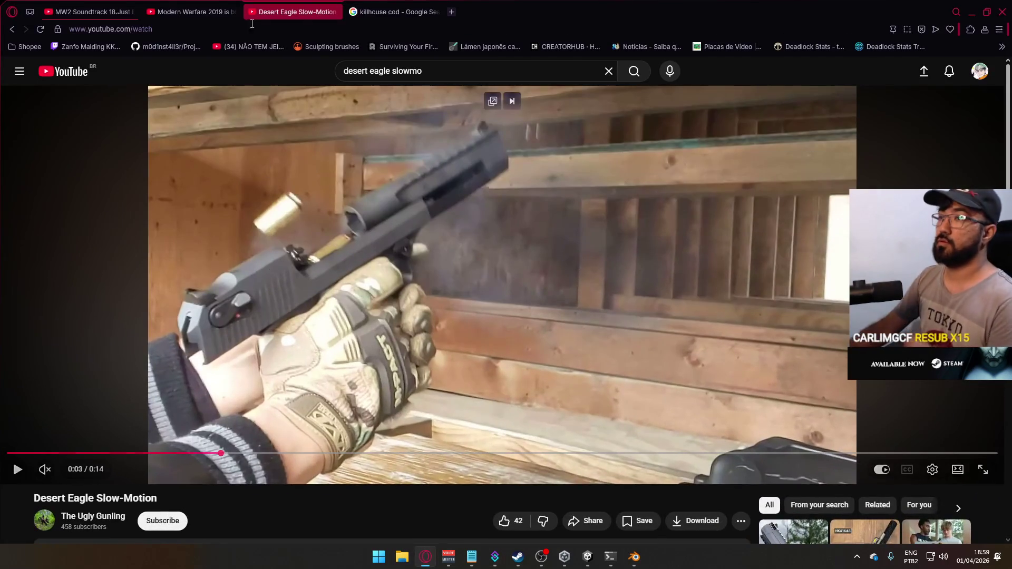
{"action": "left_click", "coordinate": [90, 11]}
{"action": "left_click", "coordinate": [361, 245]}
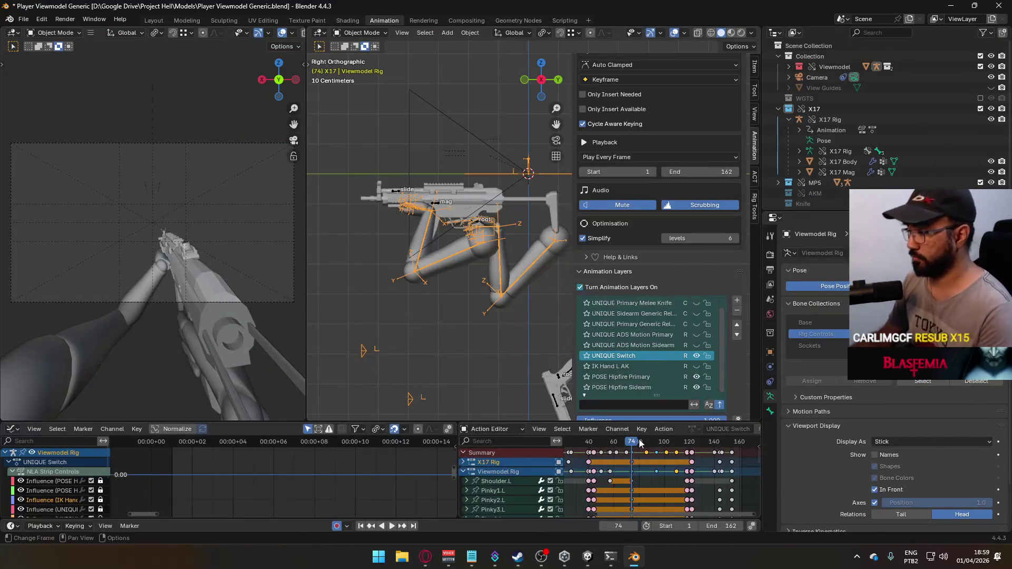
Step: Play the weapon-switch animation, stop near frame 75, and step back to frame 74
{"action": "key", "text": "space"}
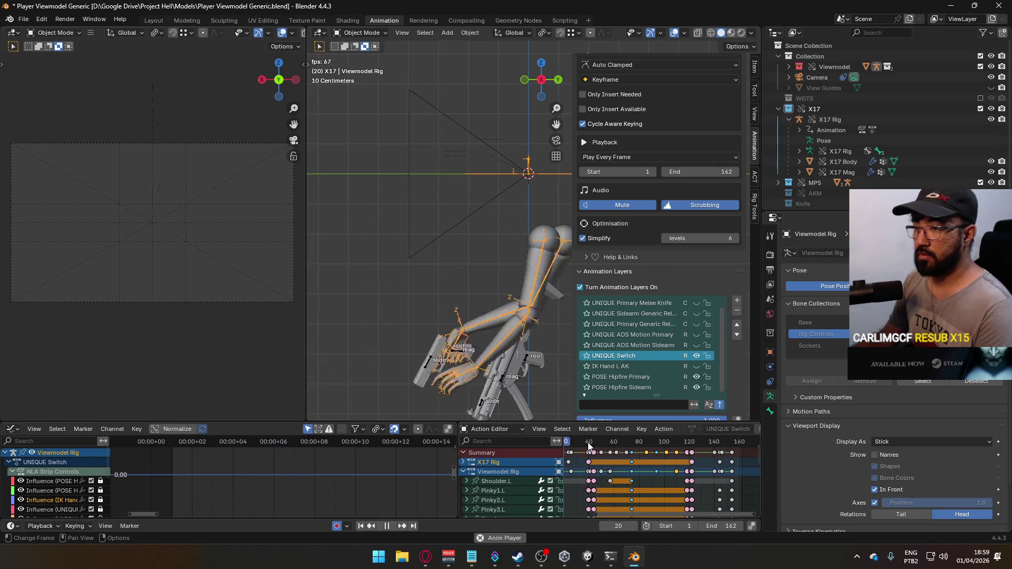
{"action": "left_click", "coordinate": [634, 445]}
{"action": "key", "text": "Left"}
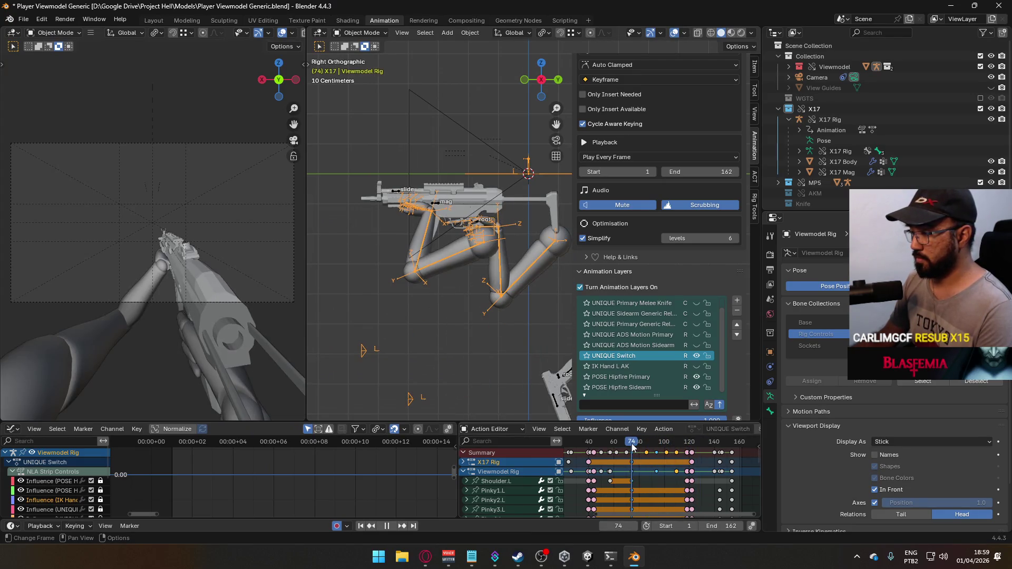
{"action": "scroll", "coordinate": [635, 453], "scroll_direction": "up", "scroll_amount": 5}
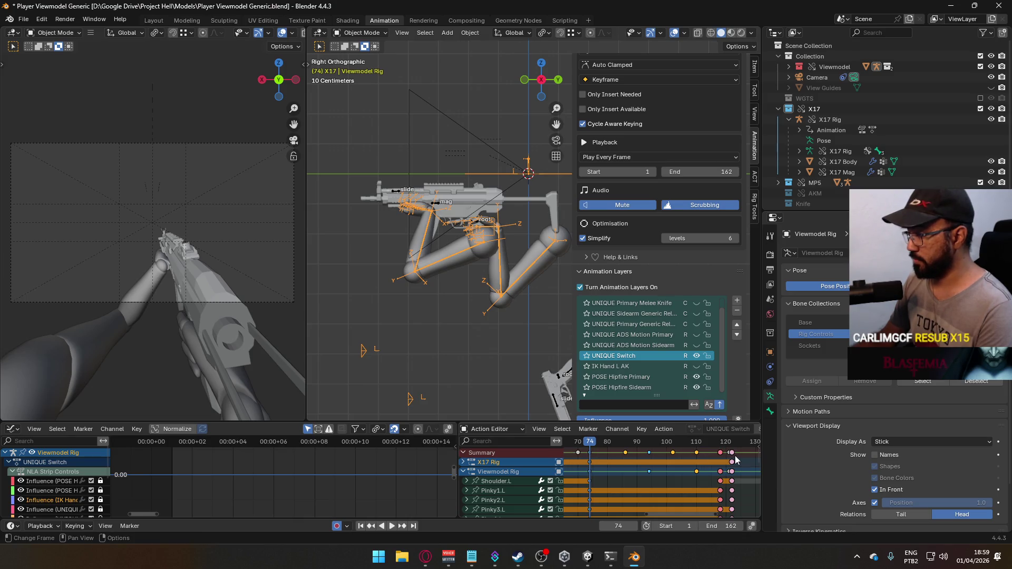
Step: Cancel a trial scale, check the poses at frames 118 and 122, then return to frame 74
{"action": "scroll", "coordinate": [704, 468], "scroll_direction": "down", "scroll_amount": 3}
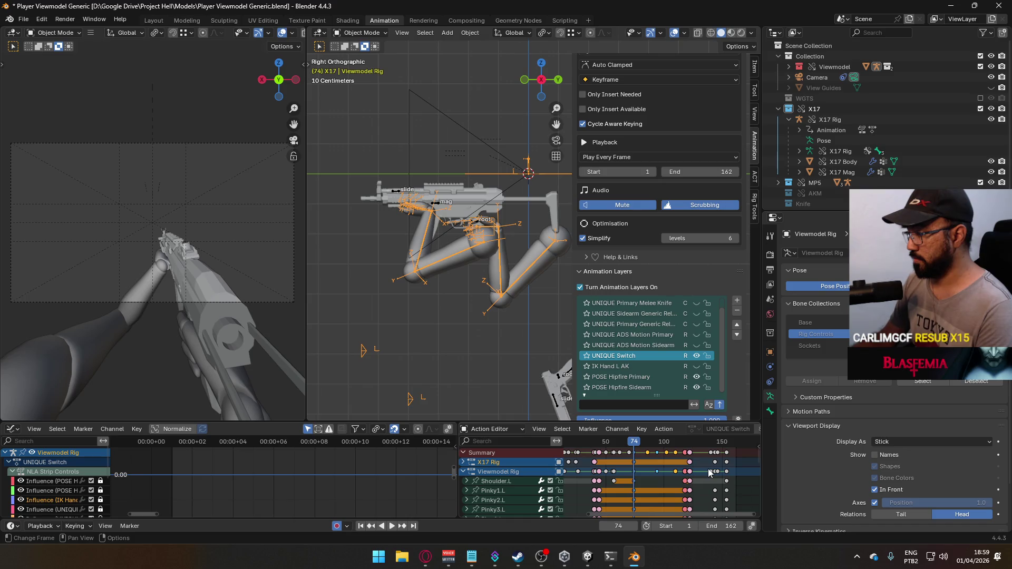
{"action": "key", "text": "s"}
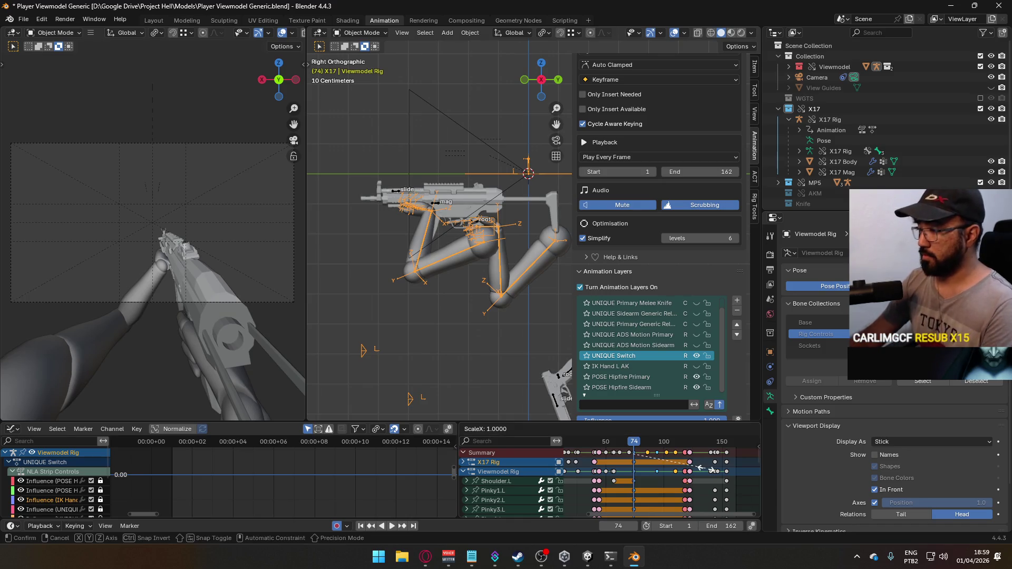
{"action": "key", "text": "Escape"}
{"action": "scroll", "coordinate": [720, 461], "scroll_direction": "up", "scroll_amount": 2}
{"action": "left_click", "coordinate": [716, 445]}
{"action": "key", "text": "space"}
{"action": "left_click_drag", "start_coordinate": [716, 445], "coordinate": [726, 447]}
{"action": "scroll", "coordinate": [684, 457], "scroll_direction": "down", "scroll_amount": 2}
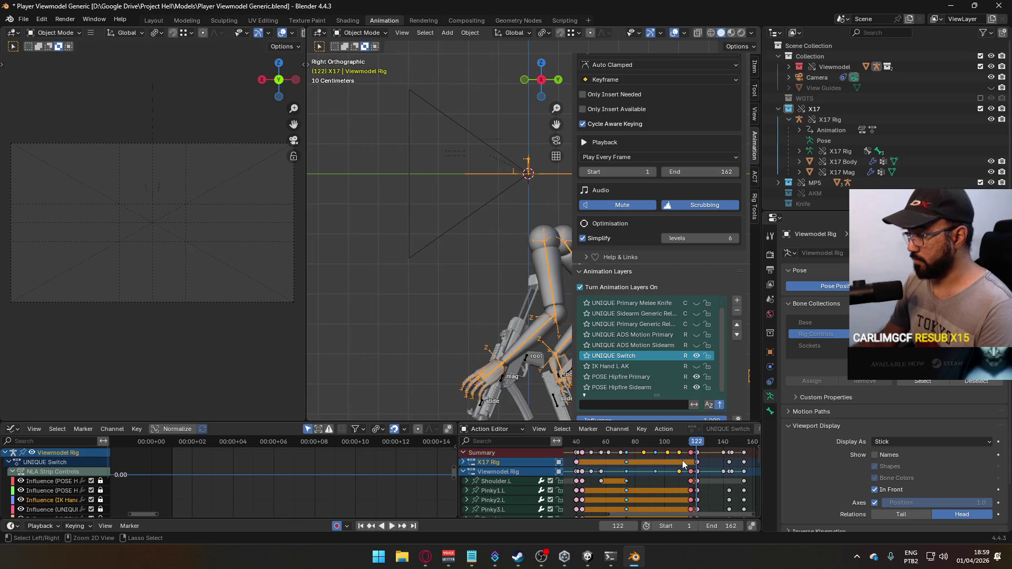
{"action": "key", "text": "ctrl+z"}
Step: Scale the selected keys to 0.8 around frame 74, then slide the trailing keys 9 frames earlier
{"action": "key", "text": "s"}
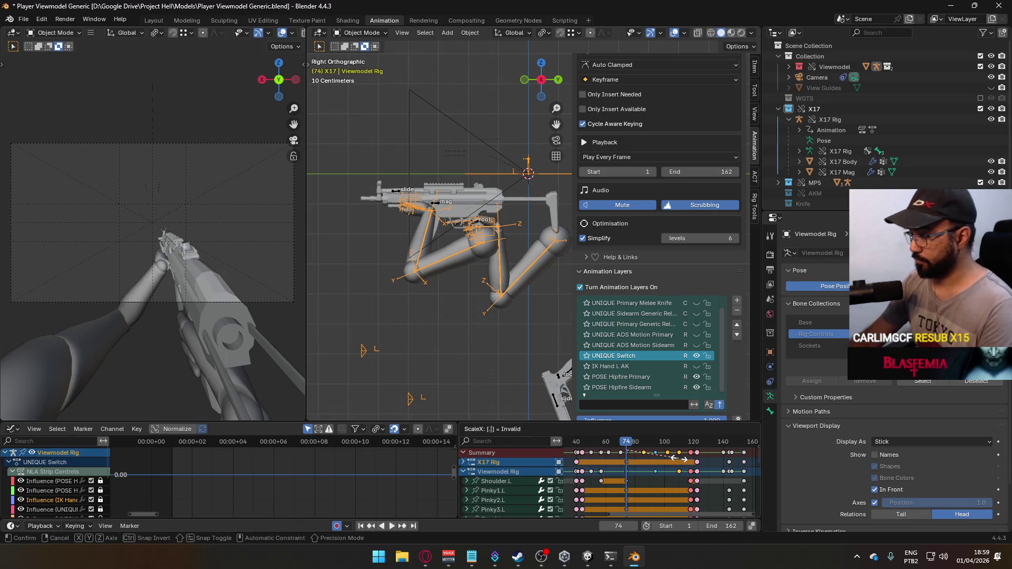
{"action": "key", "text": "Return"}
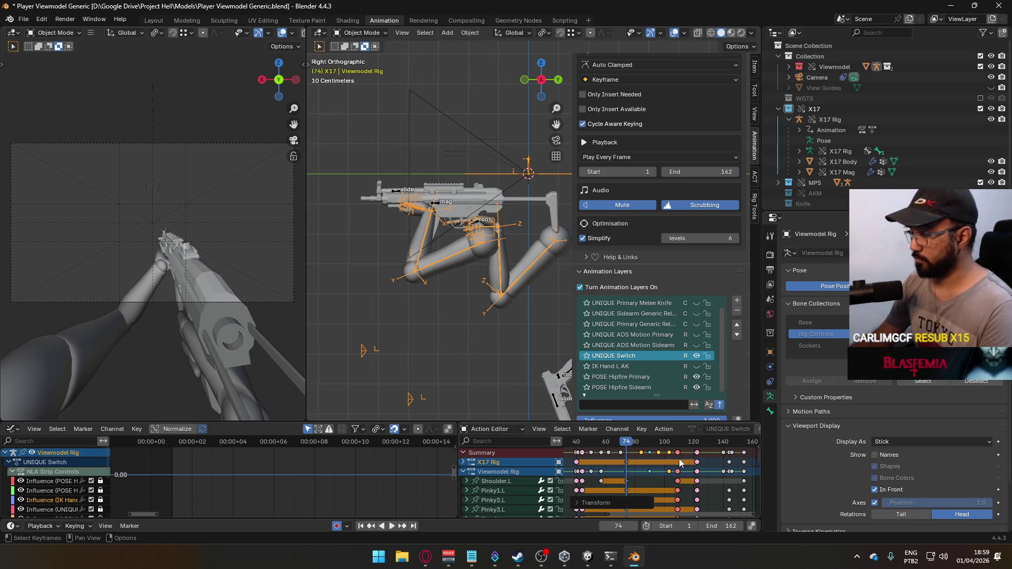
{"action": "left_click_drag", "start_coordinate": [727, 452], "coordinate": [726, 452]}
{"action": "scroll", "coordinate": [706, 473], "scroll_direction": "up", "scroll_amount": 2}
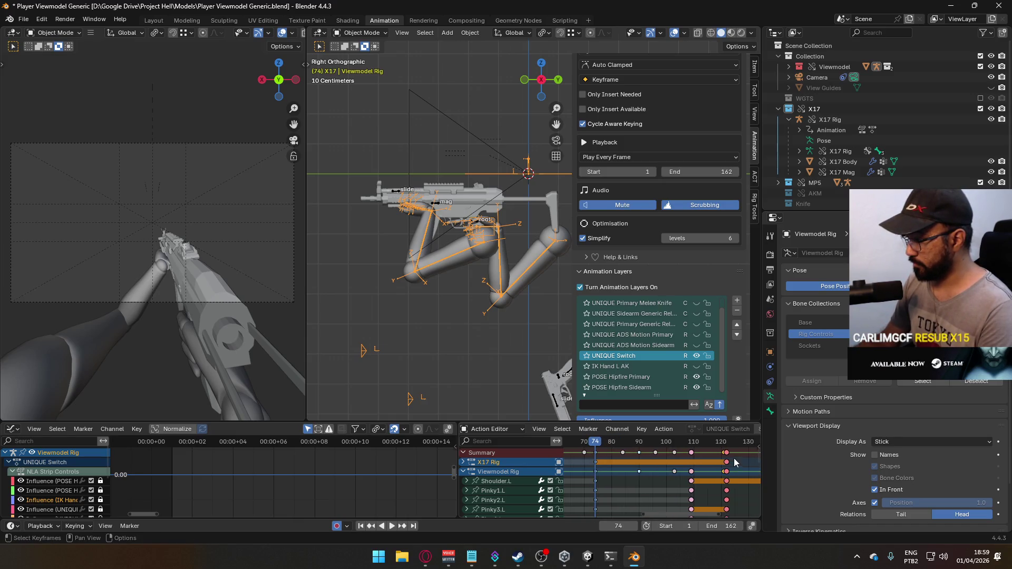
{"action": "key", "text": "g"}
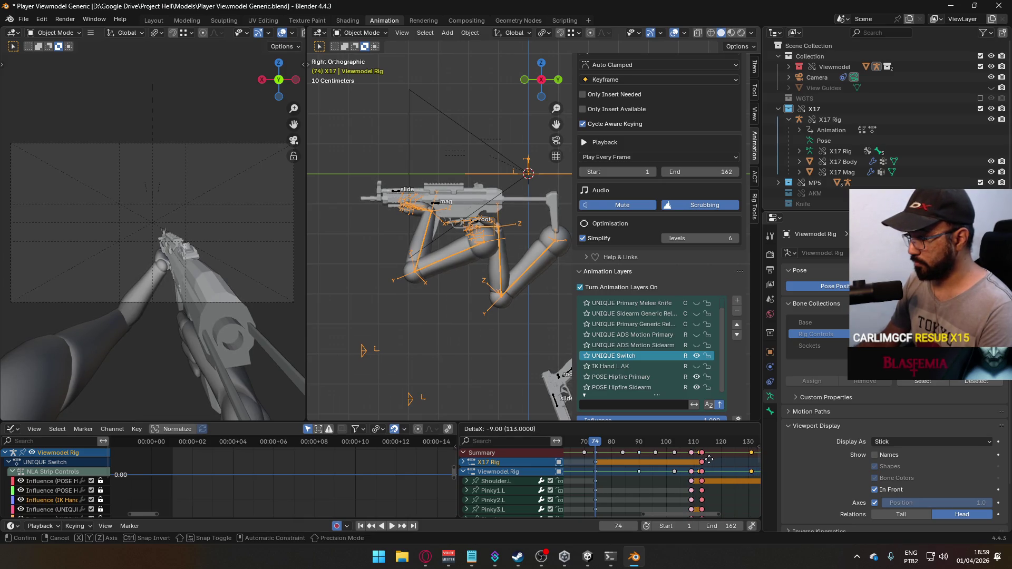
{"action": "left_click", "coordinate": [709, 459]}
{"action": "scroll", "coordinate": [691, 472], "scroll_direction": "down", "scroll_amount": 6}
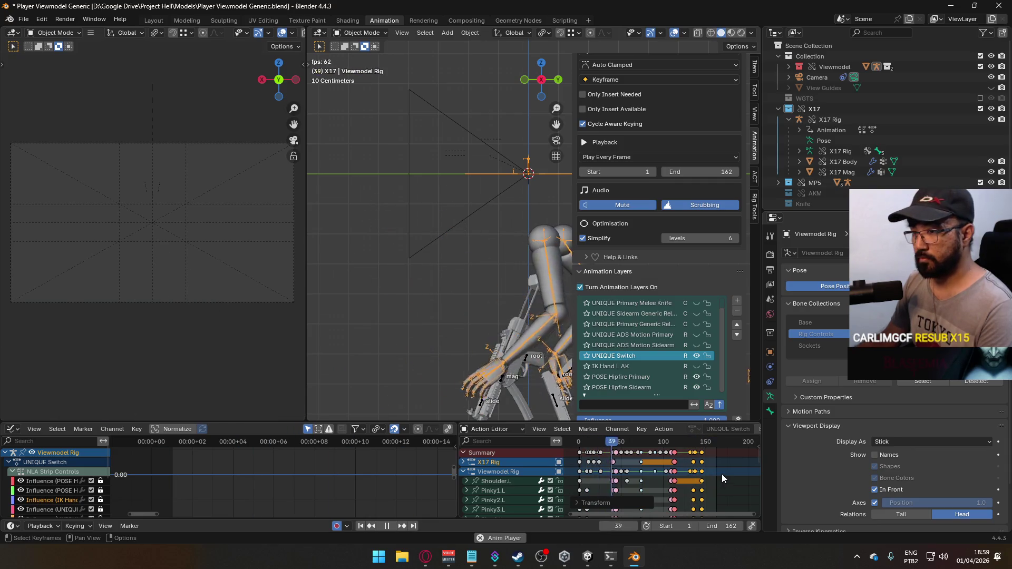
Step: Stop playback and scale the keys after frame 113 to 0.8× spacing
{"action": "key", "text": "space"}
{"action": "left_click", "coordinate": [675, 444]}
{"action": "scroll", "coordinate": [705, 468], "scroll_direction": "up", "scroll_amount": 5}
{"action": "scroll", "coordinate": [653, 473], "scroll_direction": "down", "scroll_amount": 4, "text": "ctrl"}
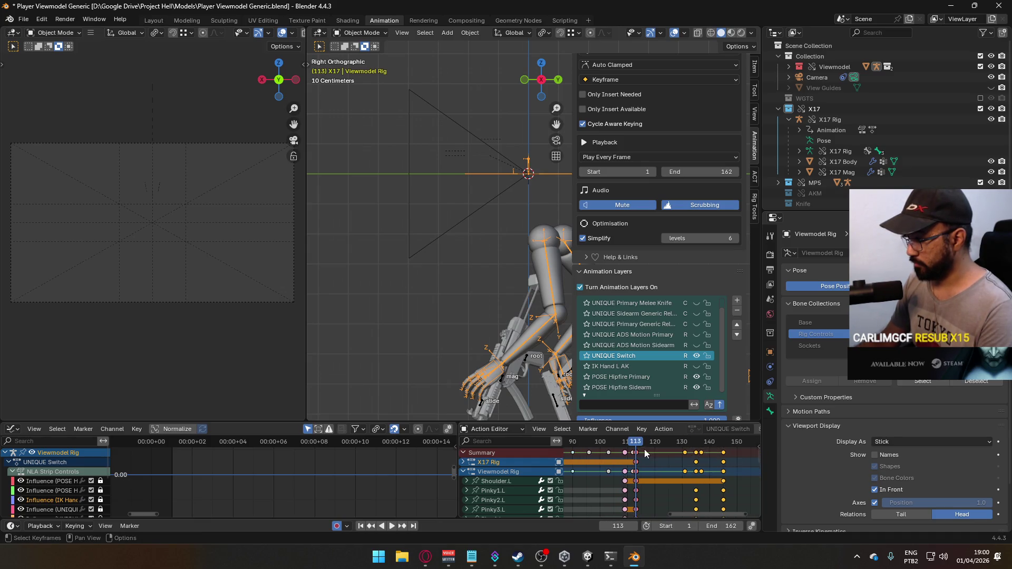
{"action": "key", "text": "s"}
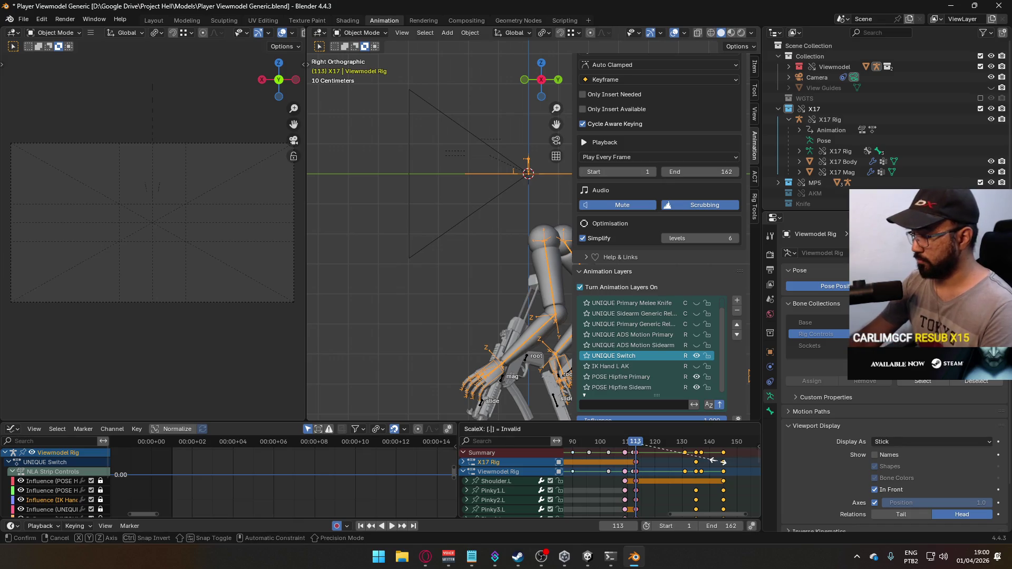
{"action": "type", "text": ".8"}
{"action": "key", "text": "Return"}
Step: Play the retimed animation, then restart it from the beginning
{"action": "key", "text": "space"}
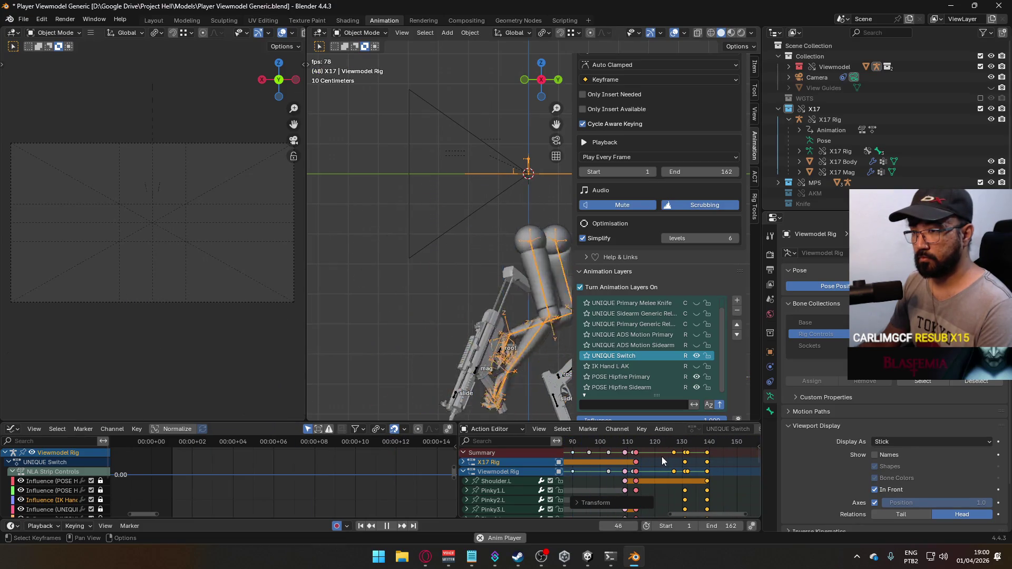
{"action": "scroll", "coordinate": [653, 457], "scroll_direction": "down", "scroll_amount": 3}
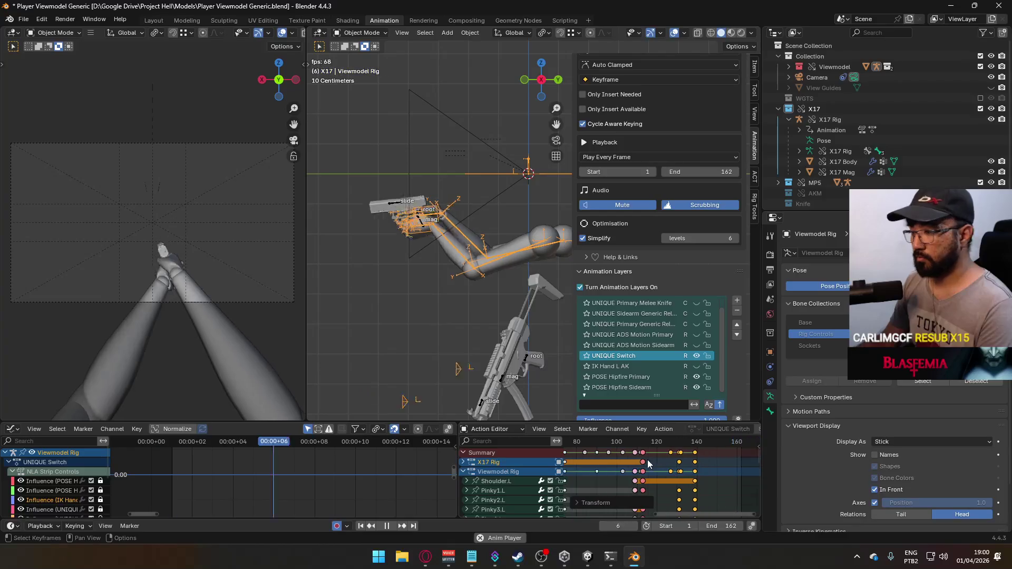
{"action": "scroll", "coordinate": [635, 457], "scroll_direction": "down", "scroll_amount": 3}
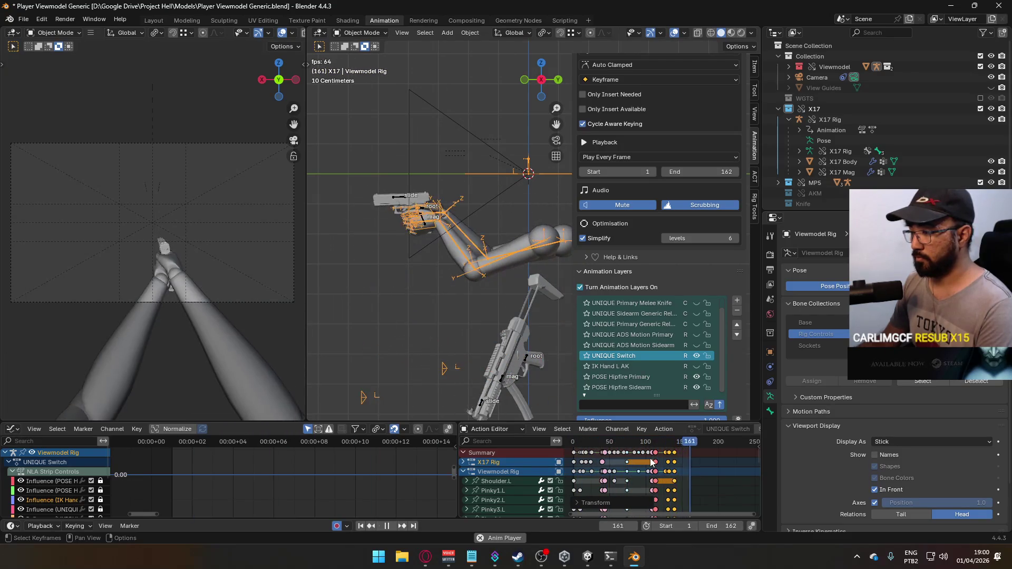
{"action": "middle_click_drag", "start_coordinate": [657, 462], "coordinate": [681, 462]}
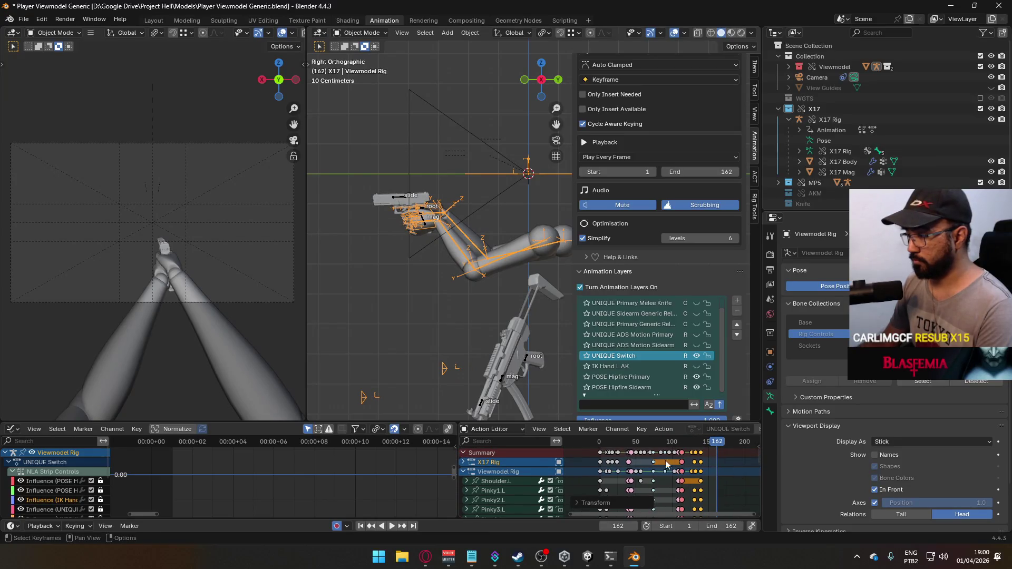
{"action": "left_click", "coordinate": [601, 446]}
{"action": "key", "text": "space"}
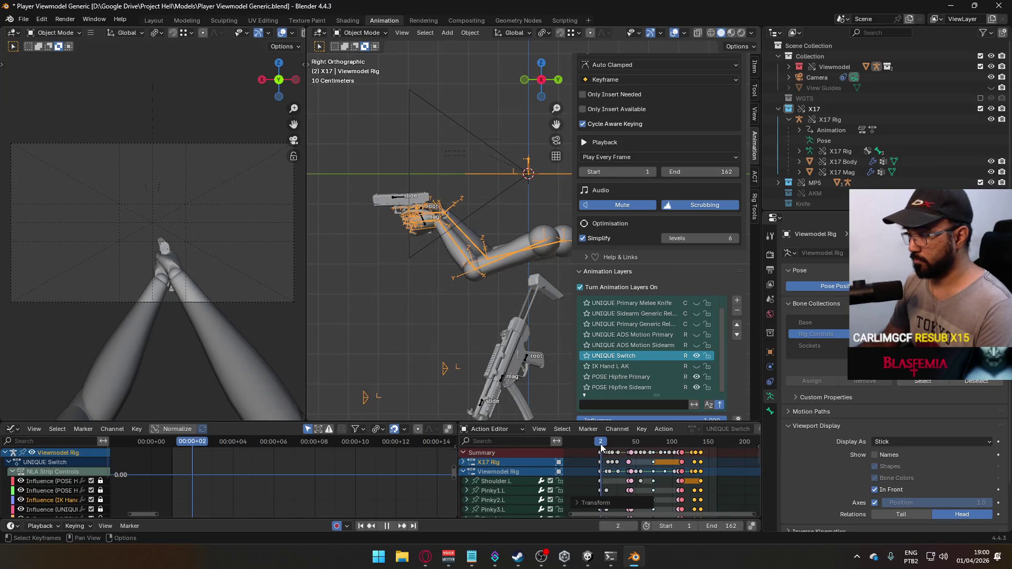
{"action": "key", "text": "space"}
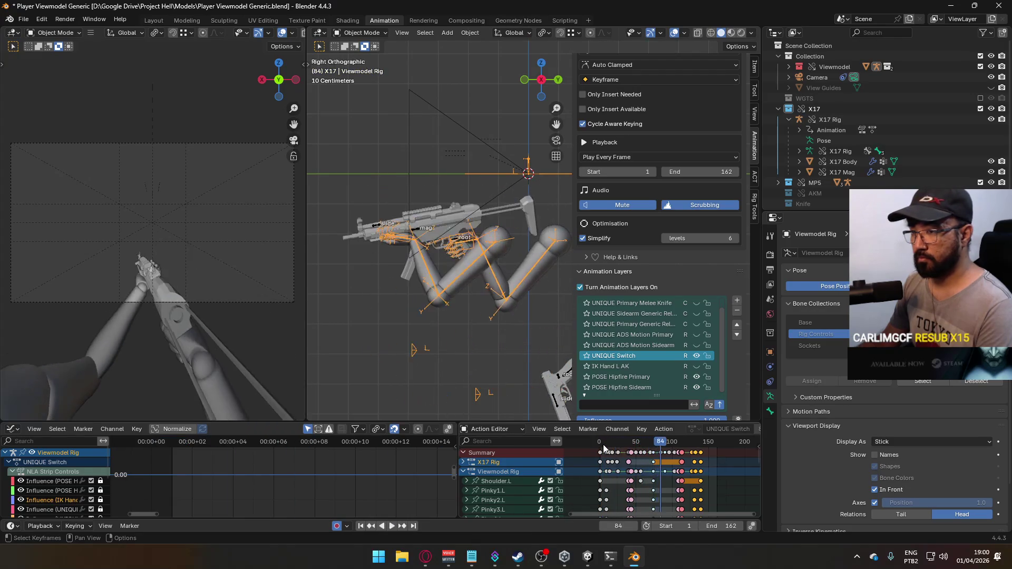
{"action": "left_click", "coordinate": [601, 447]}
{"action": "key", "text": "space"}
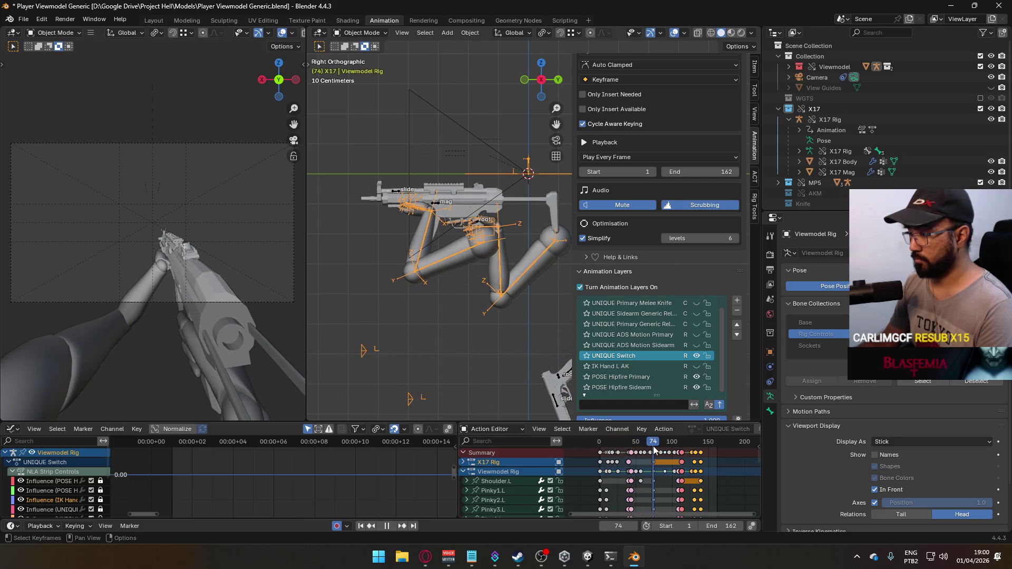
Step: Zoom the timeline to the first 120 frames, replay from the start, and inspect frame 10
{"action": "middle_click_drag", "start_coordinate": [651, 460], "coordinate": [677, 472], "text": "ctrl"}
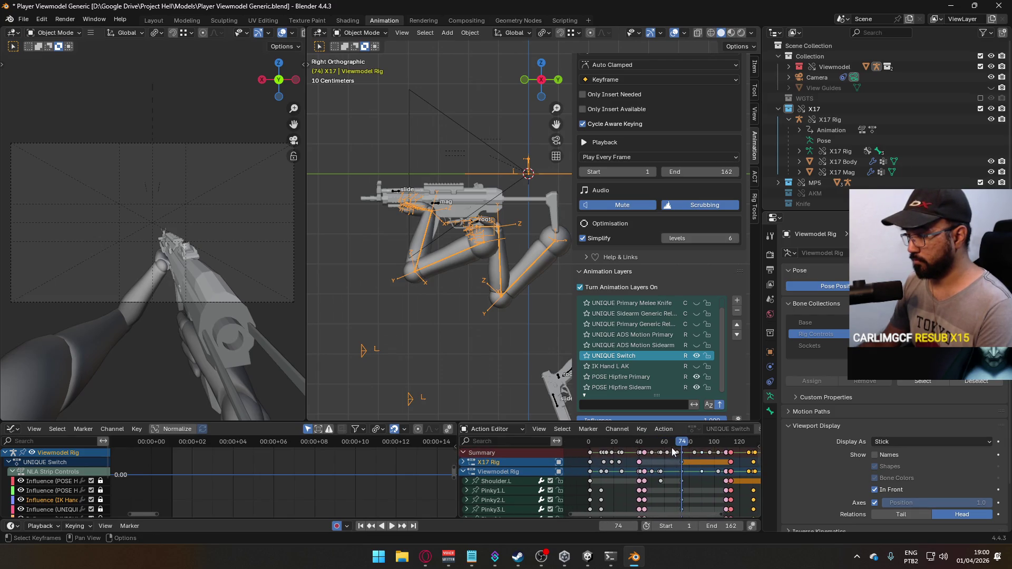
{"action": "left_click", "coordinate": [587, 442]}
{"action": "key", "text": "space"}
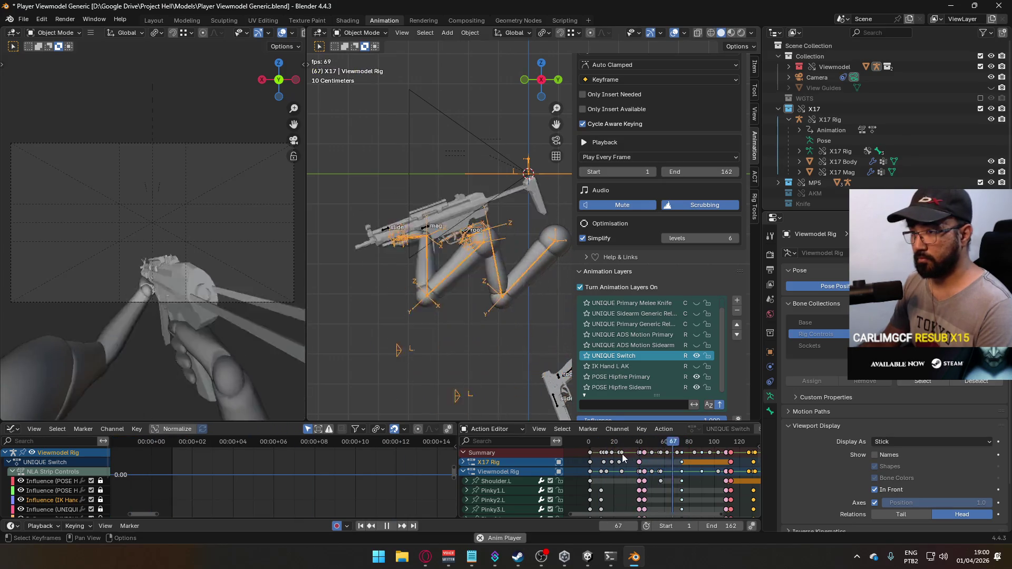
{"action": "mouse_move", "coordinate": [616, 446]}
{"action": "left_mouse_down"}
{"action": "mouse_move", "coordinate": [591, 444]}
{"action": "mouse_move", "coordinate": [631, 449]}
{"action": "left_mouse_up"}
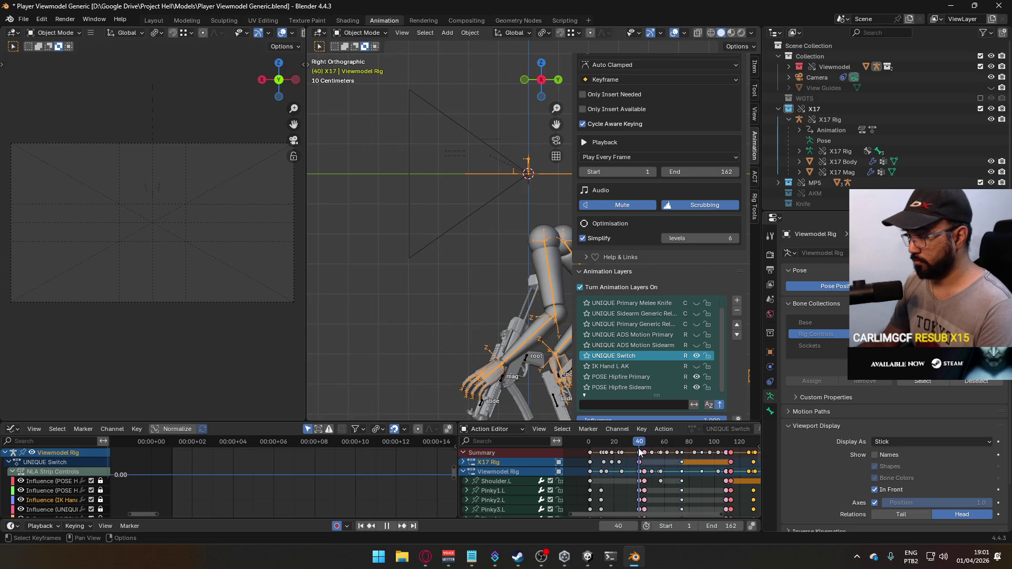
Step: Stop at frame 40, select the keys around it, and compare poses at frames 26 and 40
{"action": "key", "text": "space"}
{"action": "scroll", "coordinate": [639, 451], "scroll_direction": "down", "scroll_amount": 2}
{"action": "scroll", "coordinate": [643, 460], "scroll_direction": "up", "scroll_amount": 1}
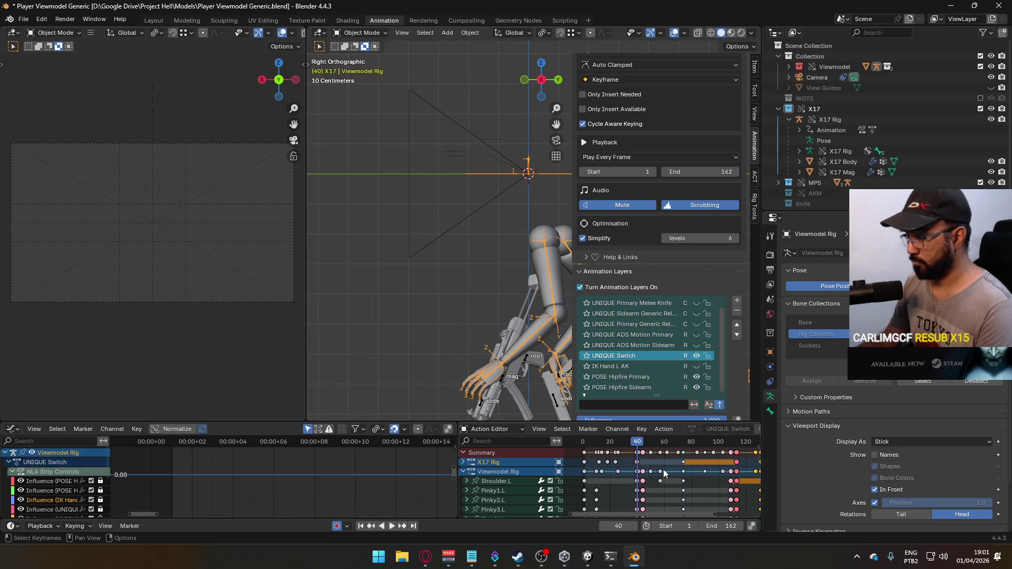
{"action": "scroll", "coordinate": [676, 472], "scroll_direction": "down", "scroll_amount": 1}
{"action": "left_click_drag", "start_coordinate": [654, 451], "coordinate": [653, 450]}
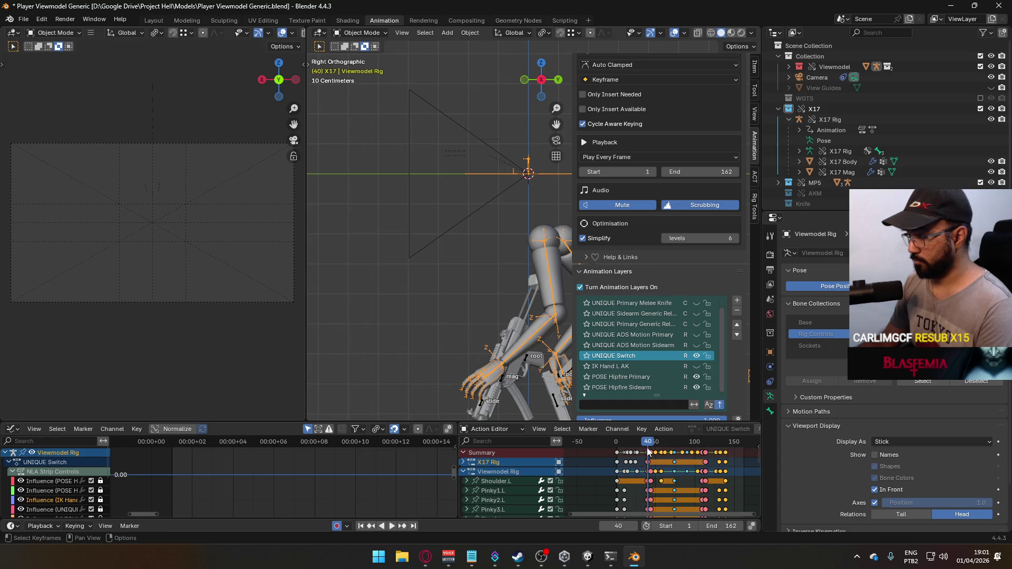
{"action": "scroll", "coordinate": [691, 463], "scroll_direction": "up", "scroll_amount": 6}
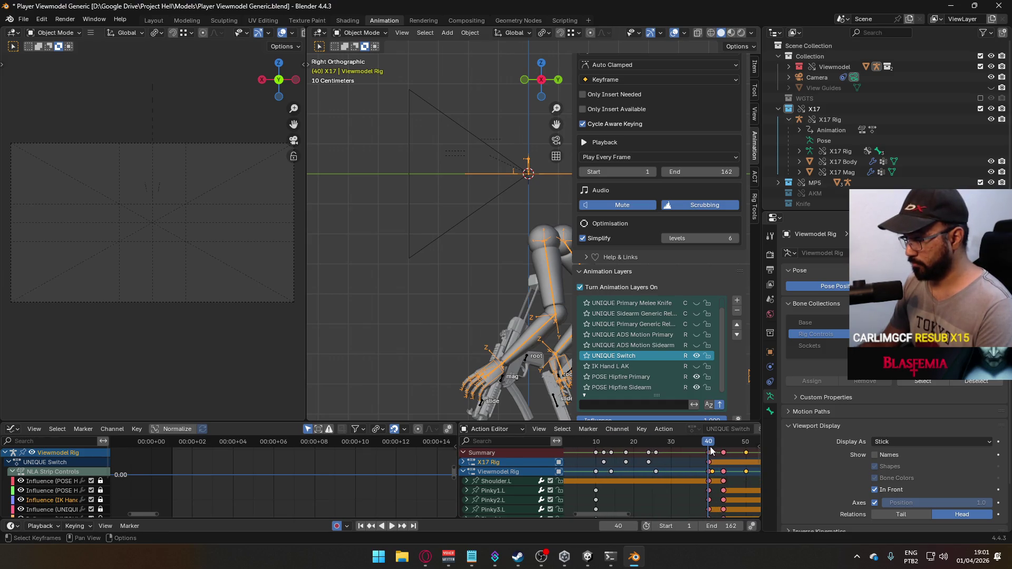
{"action": "left_click_drag", "start_coordinate": [708, 444], "coordinate": [656, 447]}
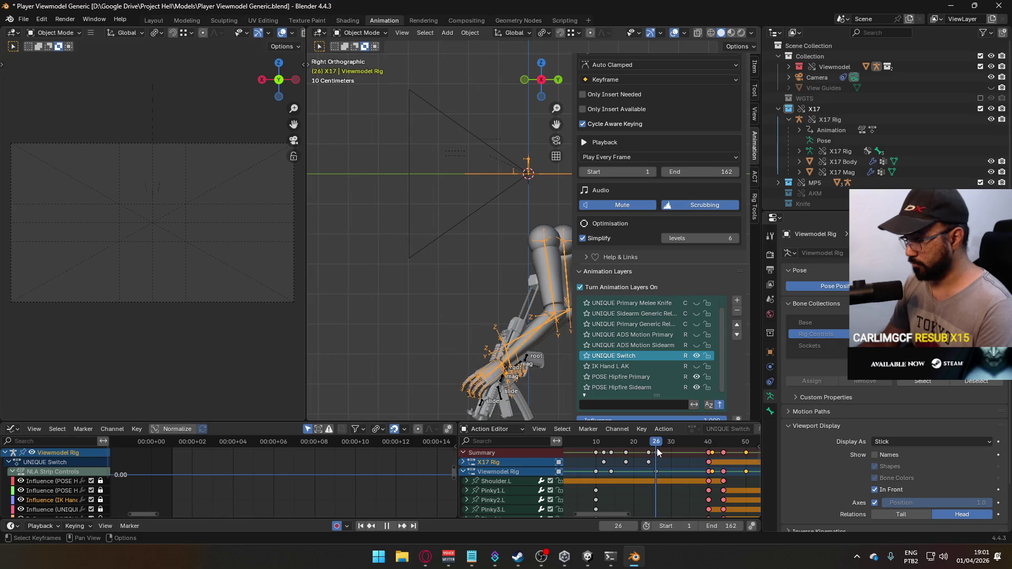
{"action": "left_click_drag", "start_coordinate": [657, 448], "coordinate": [708, 456]}
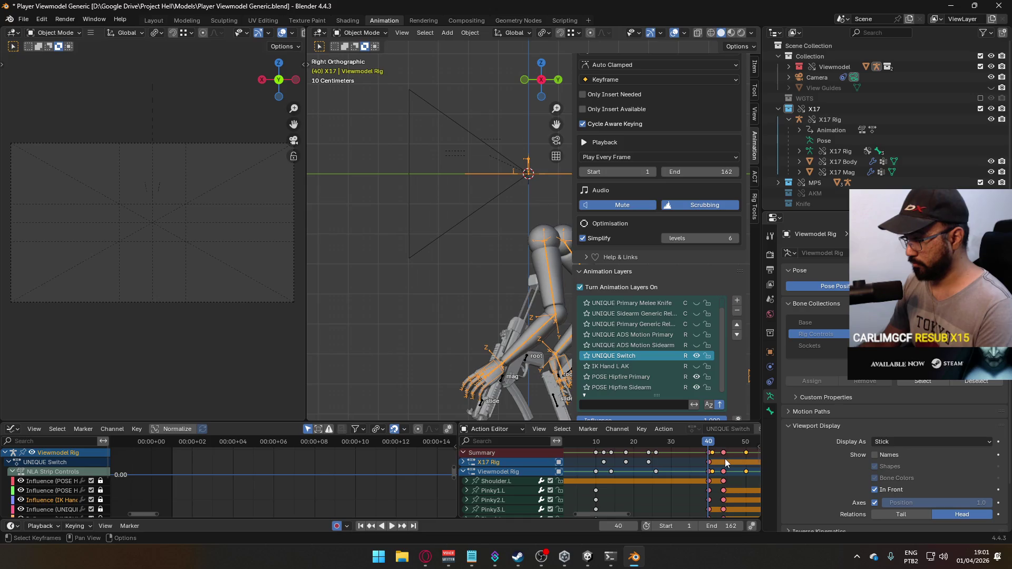
Step: Move the selected keys five frames earlier, play back, and inspect frames 37 to 51
{"action": "key", "text": "g"}
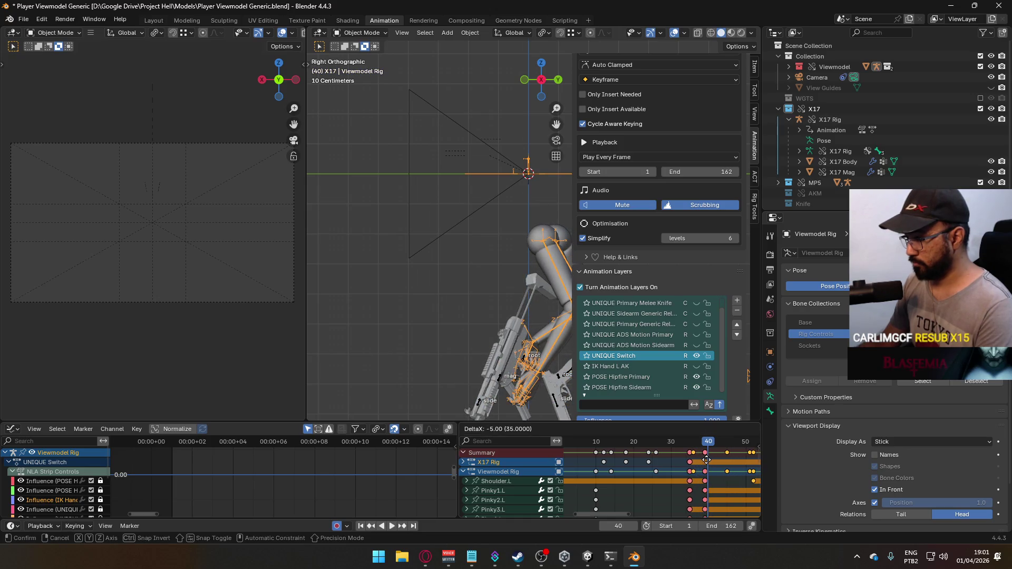
{"action": "left_click", "coordinate": [688, 456]}
{"action": "scroll", "coordinate": [685, 457], "scroll_direction": "down", "scroll_amount": 4}
{"action": "key", "text": "space"}
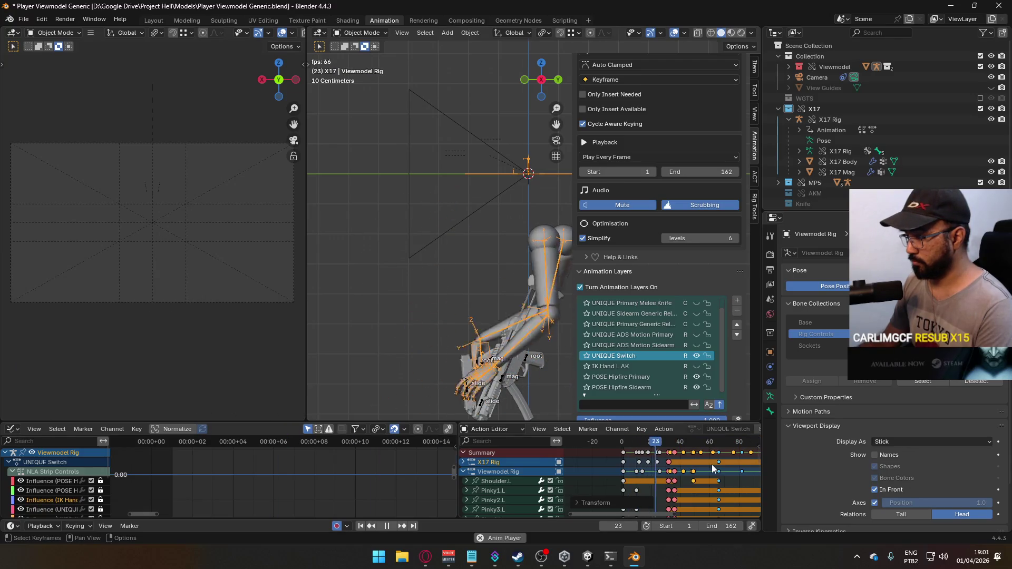
{"action": "left_click", "coordinate": [675, 444]}
{"action": "left_click_drag", "start_coordinate": [675, 444], "coordinate": [694, 448]}
{"action": "scroll", "coordinate": [692, 466], "scroll_direction": "up", "scroll_amount": 3}
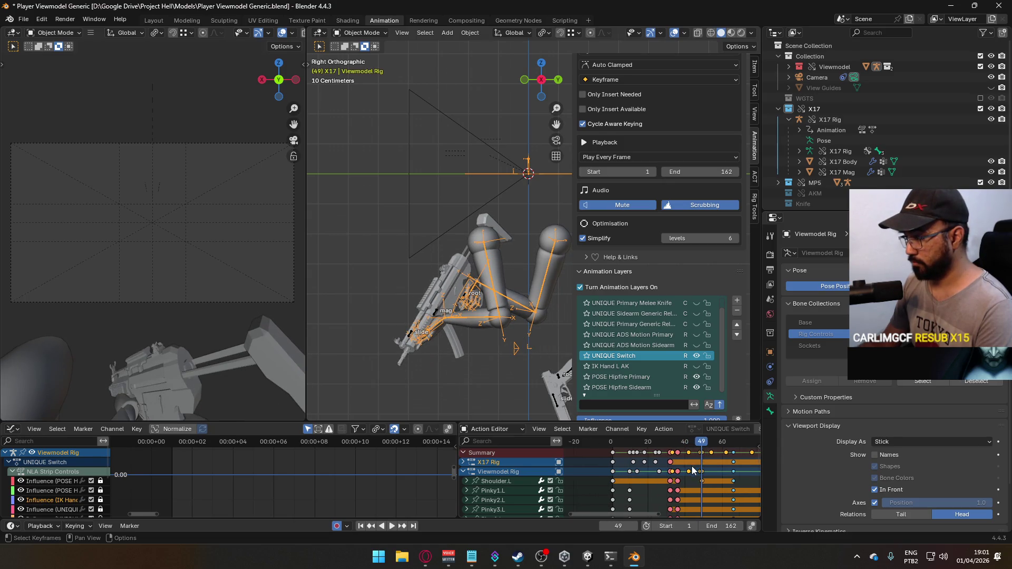
Step: Shift the selected keys around frame 49 two frames earlier, then one more frame
{"action": "scroll", "coordinate": [694, 467], "scroll_direction": "up", "scroll_amount": 1}
{"action": "middle_click_drag", "start_coordinate": [714, 473], "coordinate": [633, 482]}
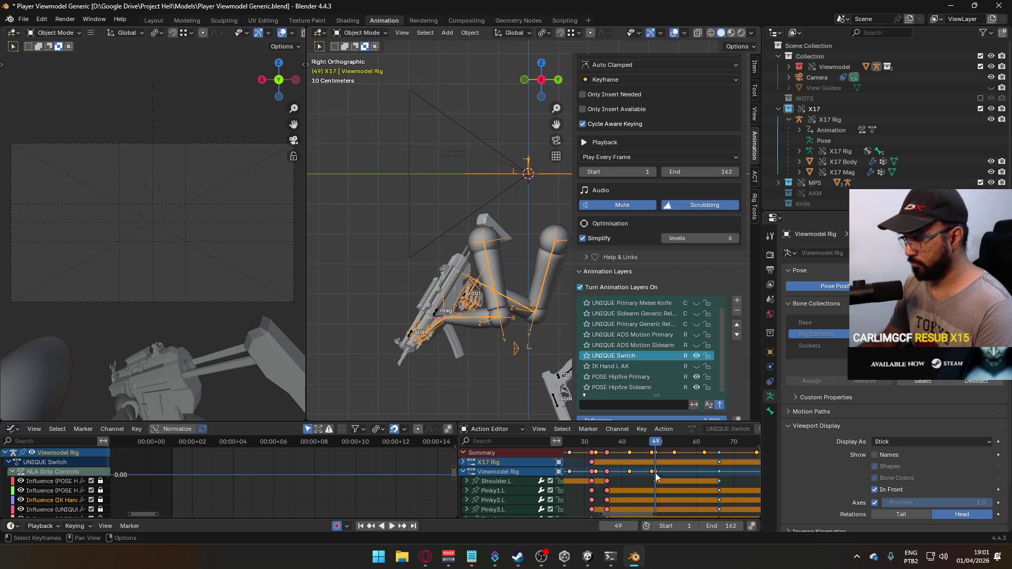
{"action": "scroll", "coordinate": [670, 468], "scroll_direction": "down", "scroll_amount": 6}
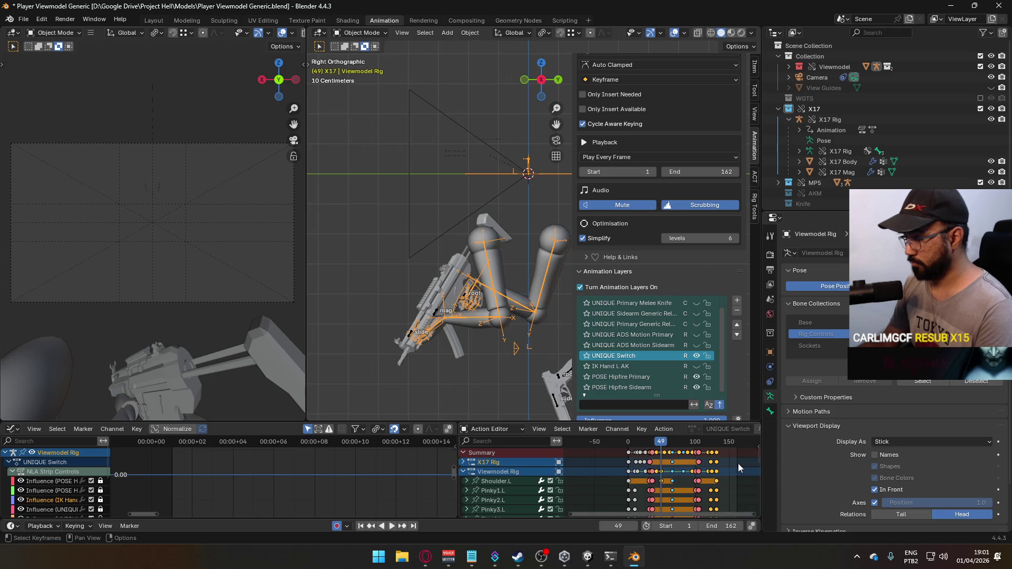
{"action": "scroll", "coordinate": [664, 470], "scroll_direction": "up", "scroll_amount": 1}
{"action": "scroll", "coordinate": [665, 470], "scroll_direction": "up", "scroll_amount": 8}
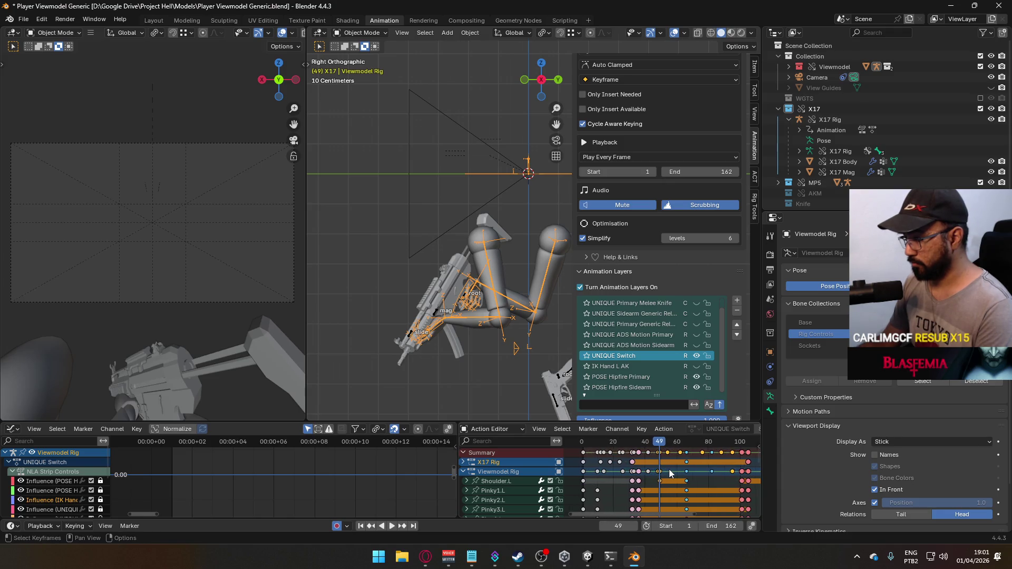
{"action": "key", "text": "g"}
{"action": "left_click", "coordinate": [709, 475]}
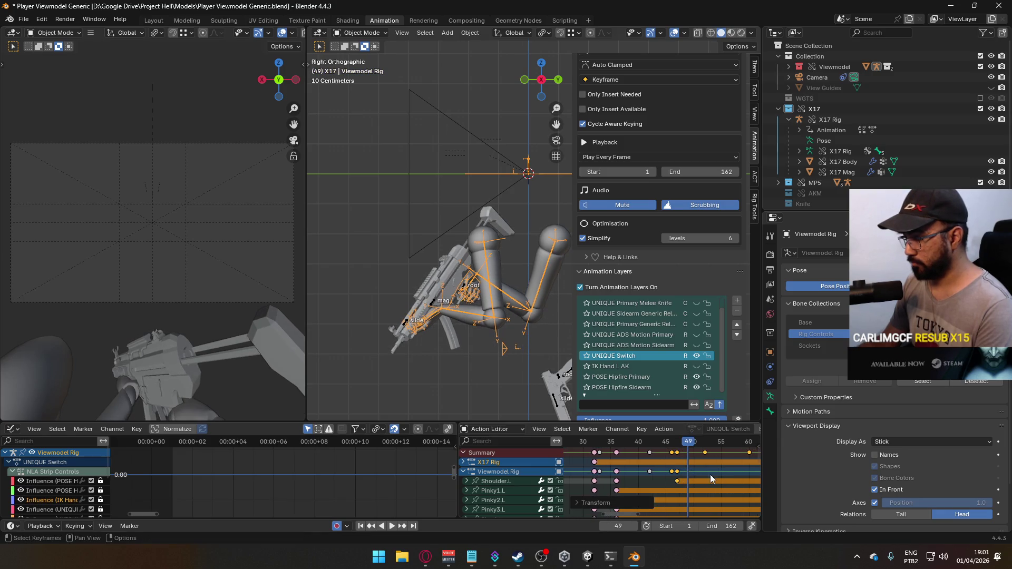
{"action": "key", "text": "g"}
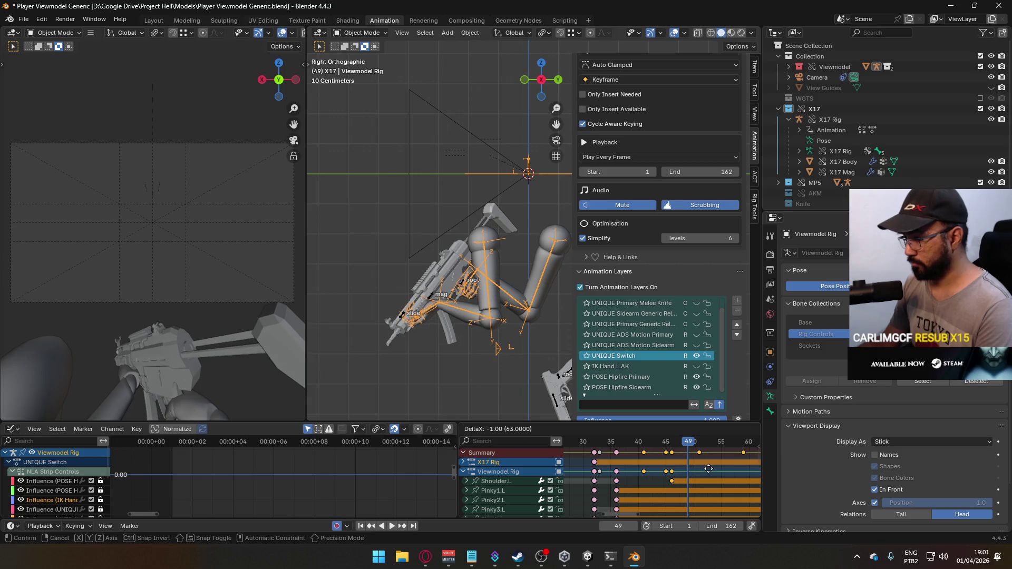
{"action": "left_click", "coordinate": [705, 468]}
Step: Play the animation back and scrub to frame 32 to check the pose
{"action": "key", "text": "space"}
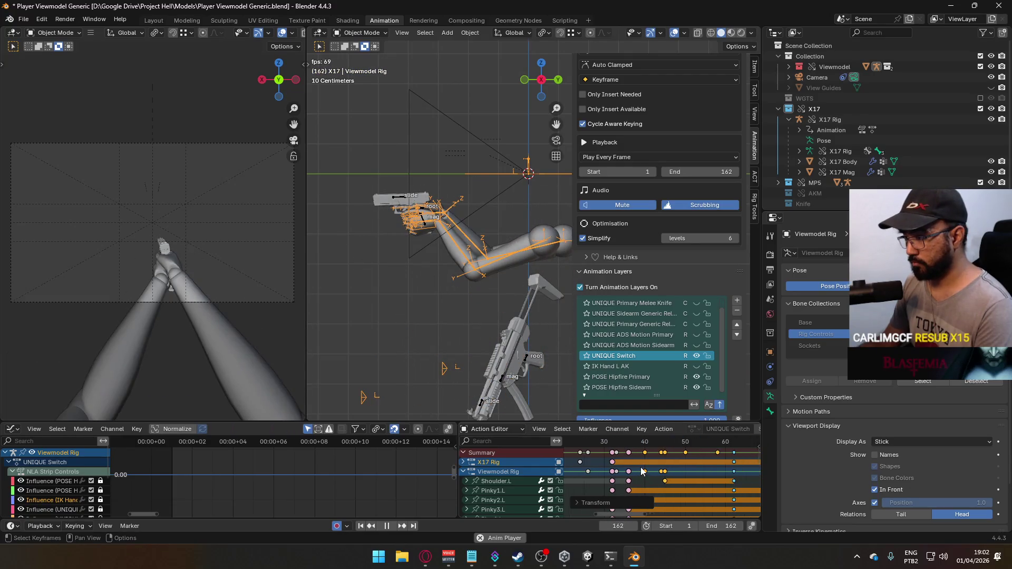
{"action": "scroll", "coordinate": [642, 471], "scroll_direction": "down", "scroll_amount": 2}
{"action": "mouse_move", "coordinate": [637, 446]}
{"action": "left_mouse_down"}
{"action": "mouse_move", "coordinate": [626, 446]}
{"action": "mouse_move", "coordinate": [637, 451]}
{"action": "left_mouse_up"}
Step: Move the first selected group of Summary and X17 Rig keys two frames earlier
{"action": "scroll", "coordinate": [647, 457], "scroll_direction": "down", "scroll_amount": 6}
{"action": "scroll", "coordinate": [722, 474], "scroll_direction": "down", "scroll_amount": 1}
{"action": "left_click_drag", "start_coordinate": [742, 465], "coordinate": [694, 457]}
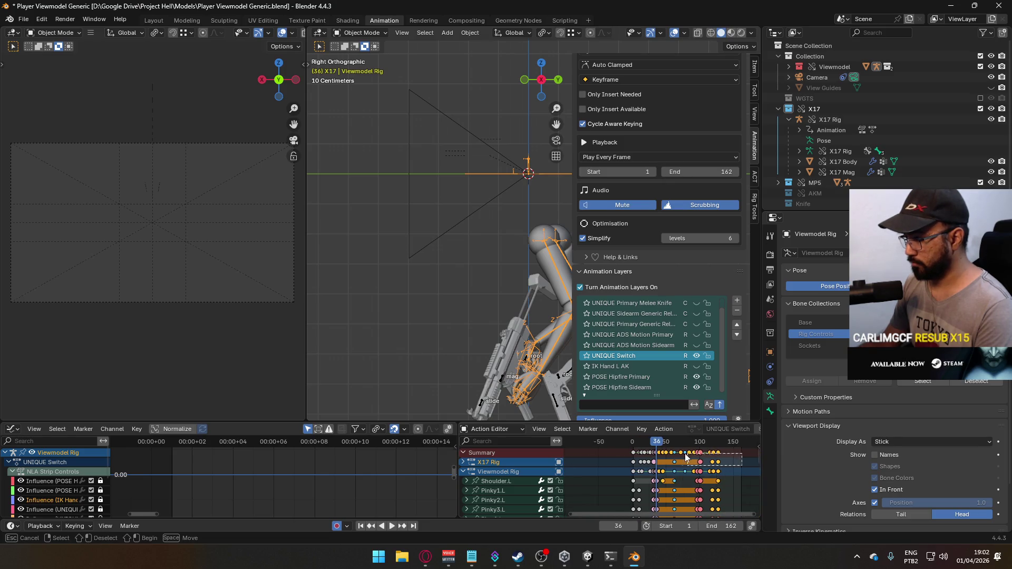
{"action": "scroll", "coordinate": [674, 459], "scroll_direction": "up", "scroll_amount": 7}
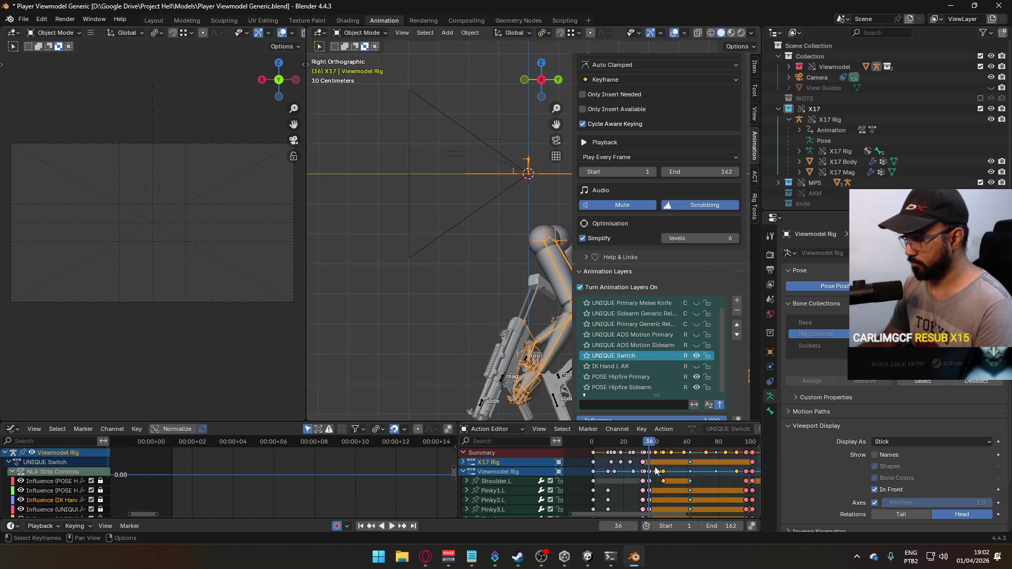
{"action": "scroll", "coordinate": [639, 453], "scroll_direction": "up", "scroll_amount": 4}
{"action": "mouse_move", "coordinate": [609, 445]}
{"action": "left_mouse_down"}
{"action": "mouse_move", "coordinate": [587, 452]}
{"action": "mouse_move", "coordinate": [602, 457]}
{"action": "left_mouse_up"}
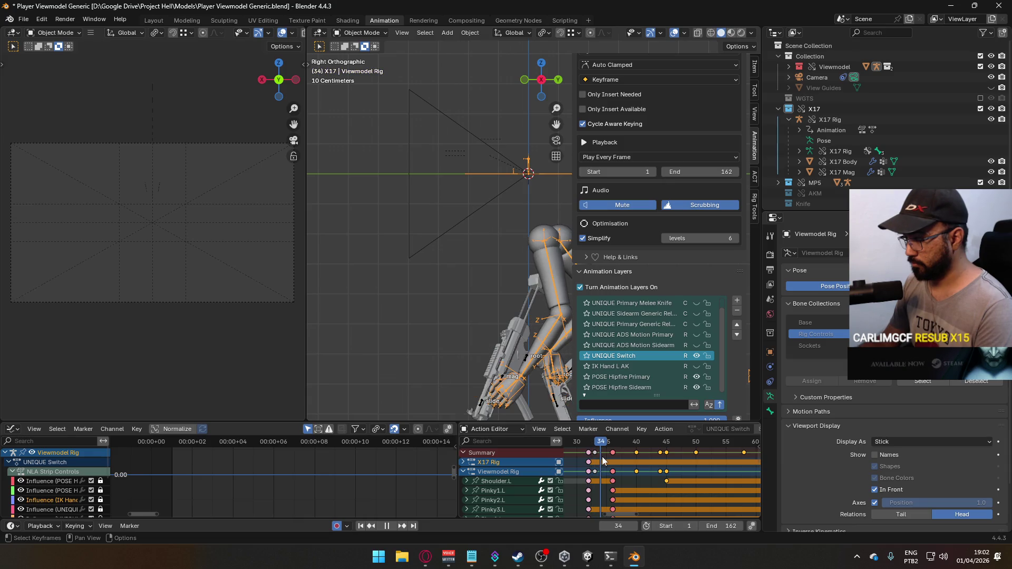
{"action": "key", "text": "g"}
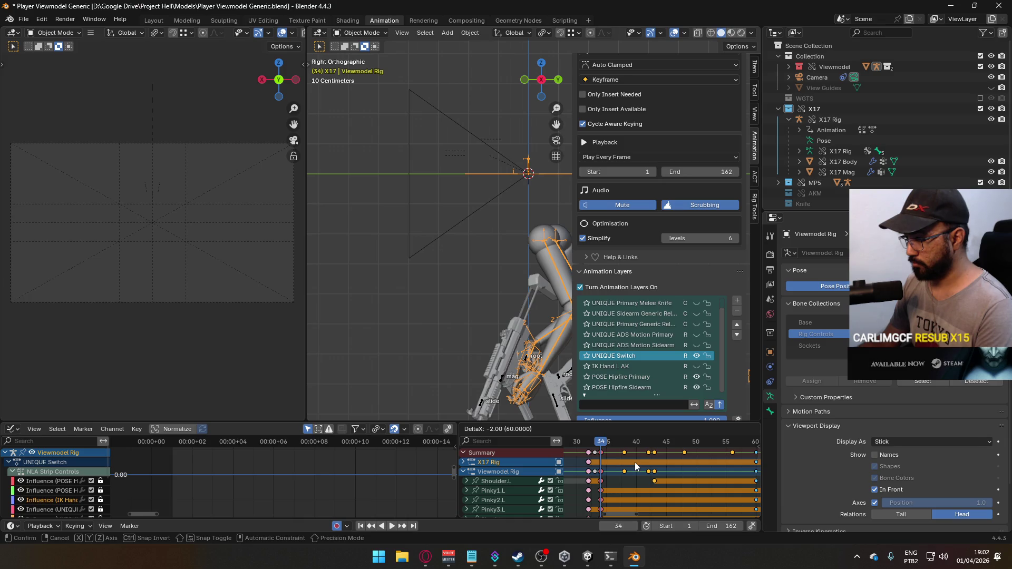
{"action": "left_click", "coordinate": [634, 462]}
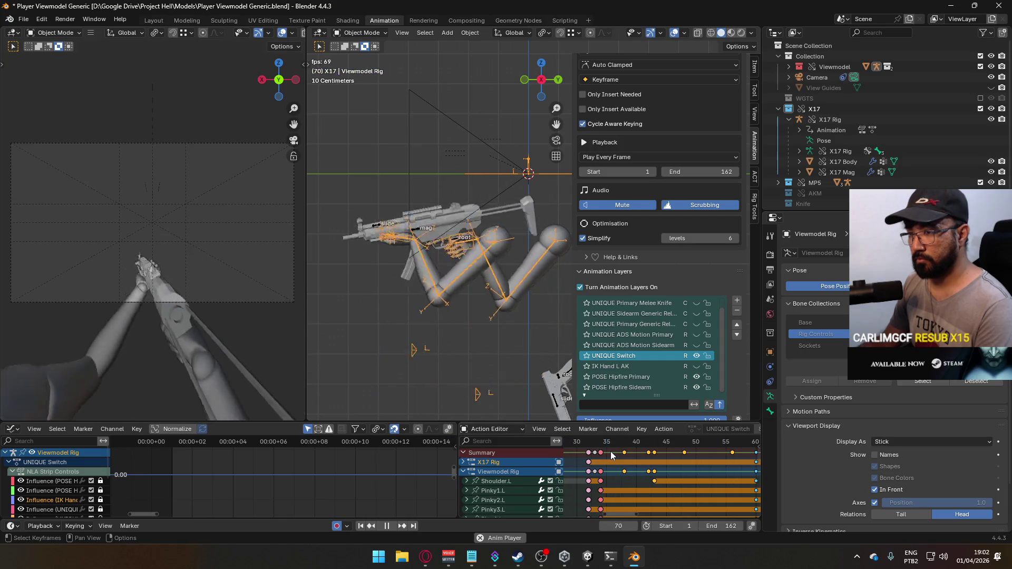
Step: Scrub from frame 13 to 25 to check the weapon switch pose
{"action": "scroll", "coordinate": [618, 462], "scroll_direction": "down", "scroll_amount": 3}
{"action": "scroll", "coordinate": [618, 463], "scroll_direction": "down", "scroll_amount": 3}
{"action": "left_click", "coordinate": [621, 446]}
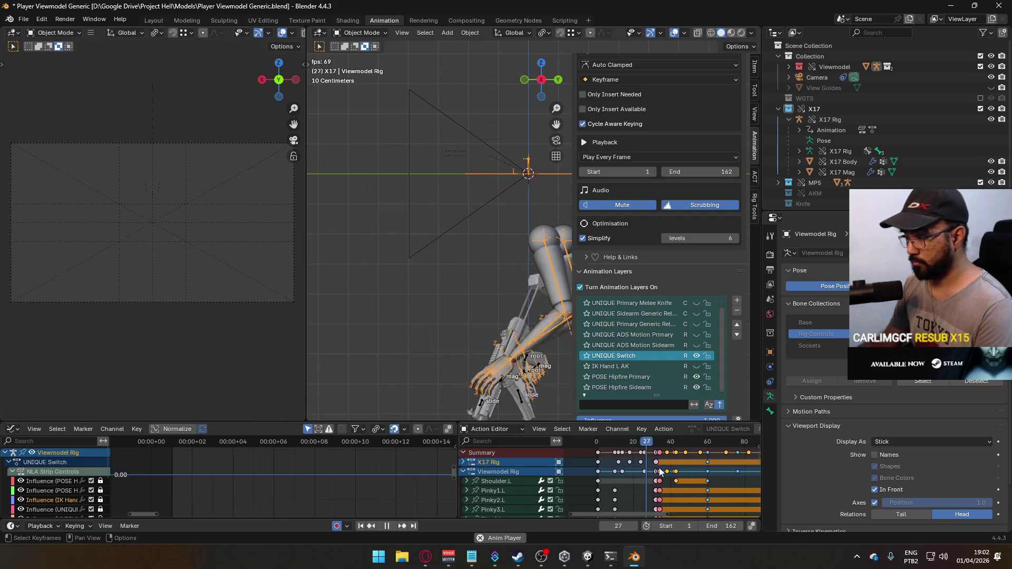
{"action": "mouse_move", "coordinate": [621, 445]}
{"action": "left_mouse_down"}
{"action": "mouse_move", "coordinate": [655, 454]}
{"action": "mouse_move", "coordinate": [614, 458]}
{"action": "mouse_move", "coordinate": [632, 462]}
{"action": "left_mouse_up"}
Step: Shift a second group of Summary and X17 Rig keys two frames earlier
{"action": "scroll", "coordinate": [670, 470], "scroll_direction": "down", "scroll_amount": 3}
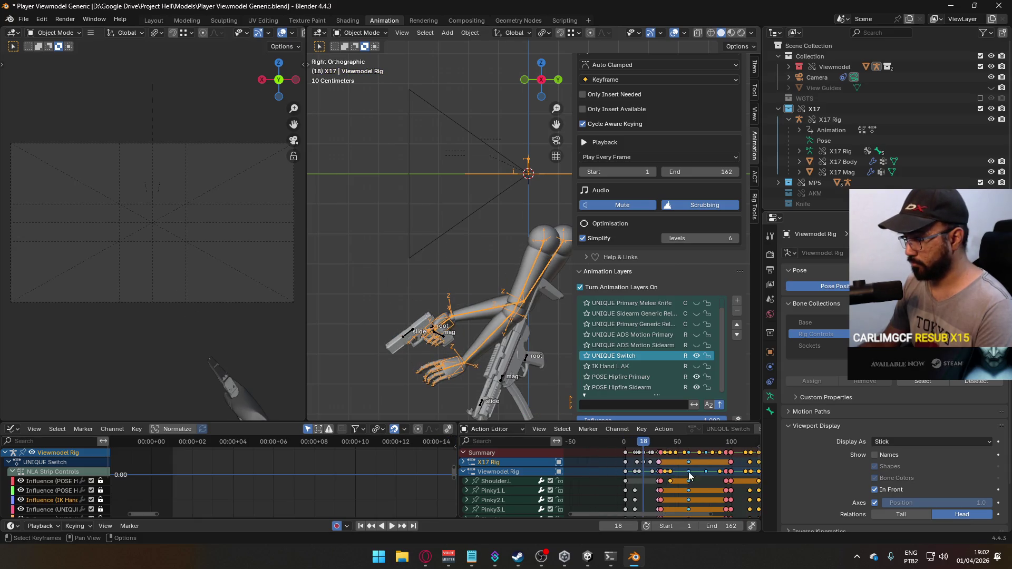
{"action": "scroll", "coordinate": [680, 469], "scroll_direction": "down", "scroll_amount": 2}
{"action": "left_click_drag", "start_coordinate": [722, 463], "coordinate": [603, 455]}
{"action": "scroll", "coordinate": [615, 470], "scroll_direction": "up", "scroll_amount": 7}
{"action": "scroll", "coordinate": [629, 467], "scroll_direction": "up", "scroll_amount": 1}
{"action": "scroll", "coordinate": [629, 467], "scroll_direction": "up", "scroll_amount": 2, "text": "ctrl"}
{"action": "left_click_drag", "start_coordinate": [696, 478], "coordinate": [688, 478]}
Step: Shift another group of Summary row keys two frames earlier and play the animation
{"action": "scroll", "coordinate": [689, 478], "scroll_direction": "down", "scroll_amount": 6}
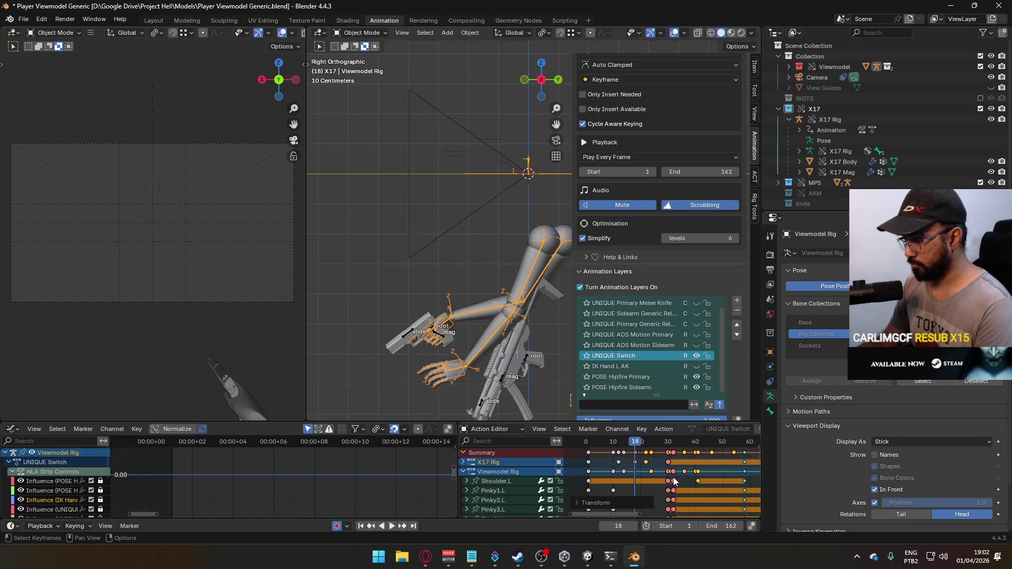
{"action": "scroll", "coordinate": [692, 481], "scroll_direction": "down", "scroll_amount": 1}
{"action": "left_click_drag", "start_coordinate": [748, 451], "coordinate": [625, 457]}
{"action": "scroll", "coordinate": [626, 460], "scroll_direction": "up", "scroll_amount": 6}
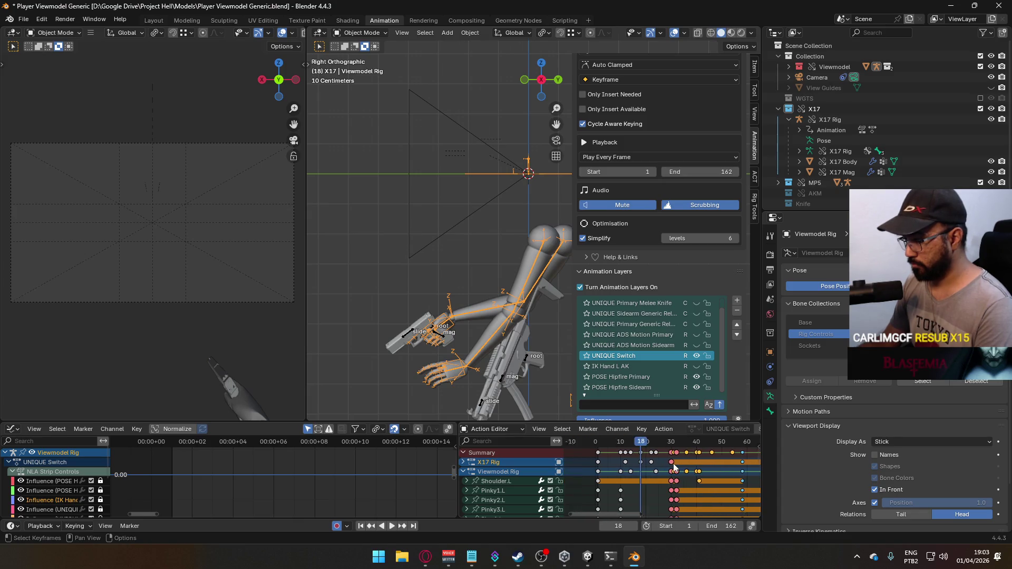
{"action": "left_click_drag", "start_coordinate": [707, 462], "coordinate": [700, 462]}
{"action": "key", "text": "space"}
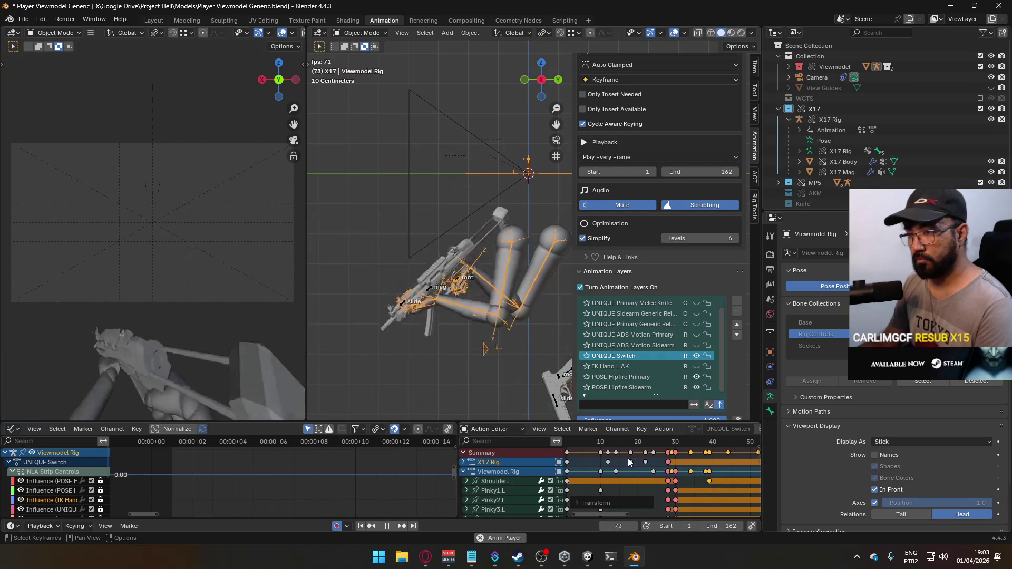
{"action": "scroll", "coordinate": [643, 462], "scroll_direction": "down", "scroll_amount": 3}
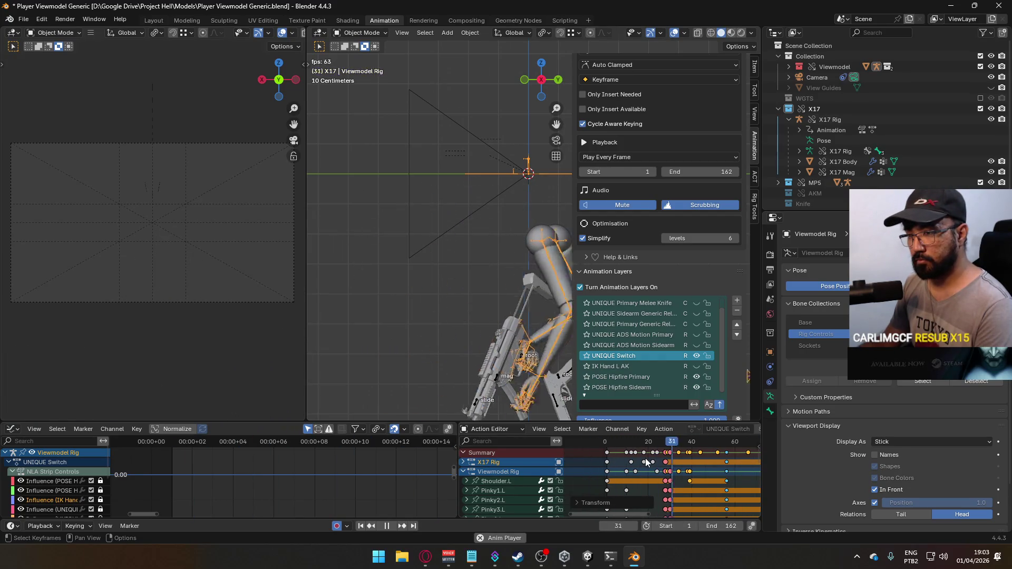
{"action": "key", "text": "space"}
{"action": "left_click_drag", "start_coordinate": [695, 446], "coordinate": [671, 449]}
{"action": "key", "text": "Up"}
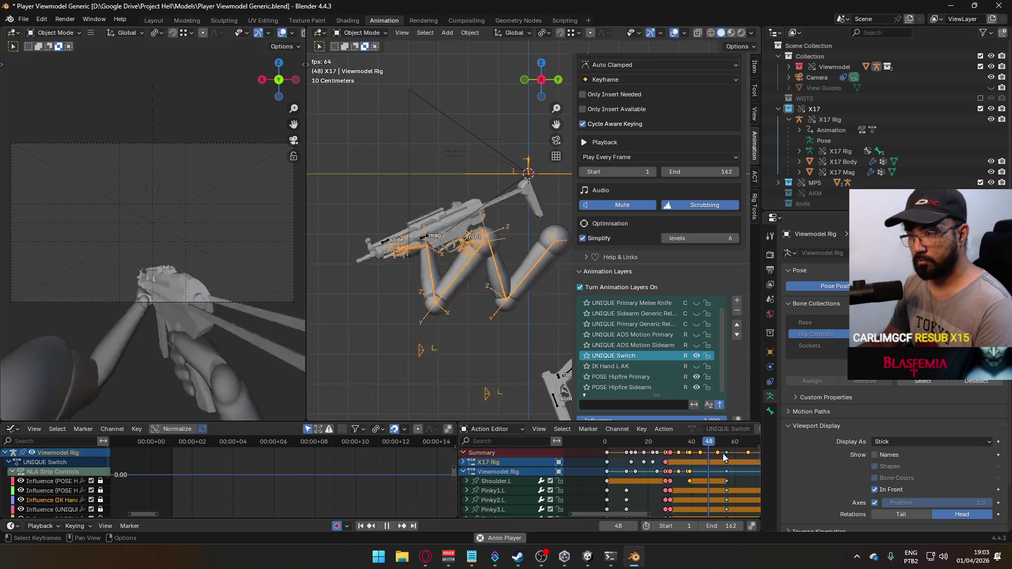
{"action": "mouse_move", "coordinate": [736, 448]}
{"action": "left_mouse_down"}
{"action": "mouse_move", "coordinate": [607, 450]}
{"action": "mouse_move", "coordinate": [726, 456]}
{"action": "mouse_move", "coordinate": [607, 463]}
{"action": "left_mouse_up"}
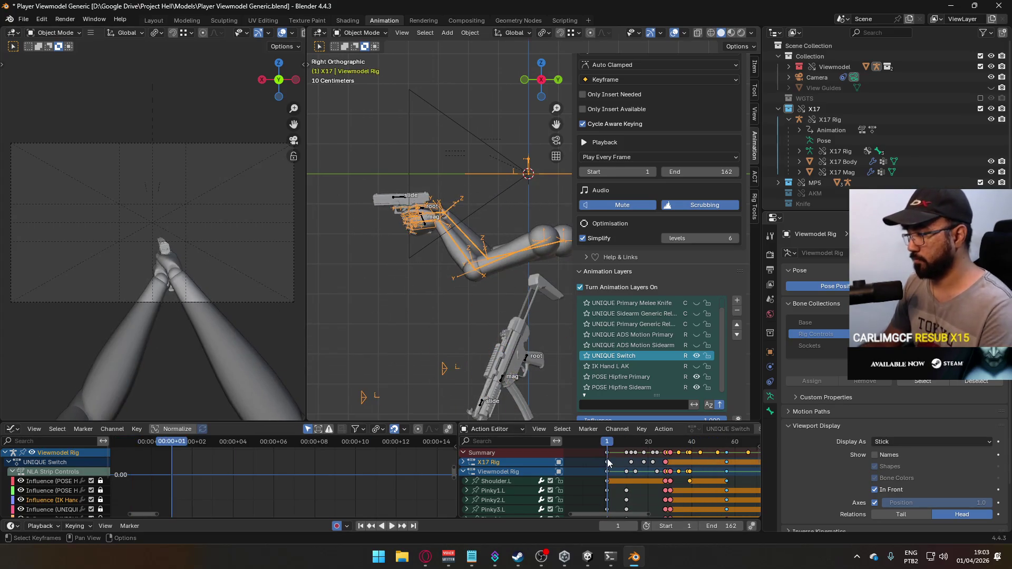
{"action": "key", "text": "space"}
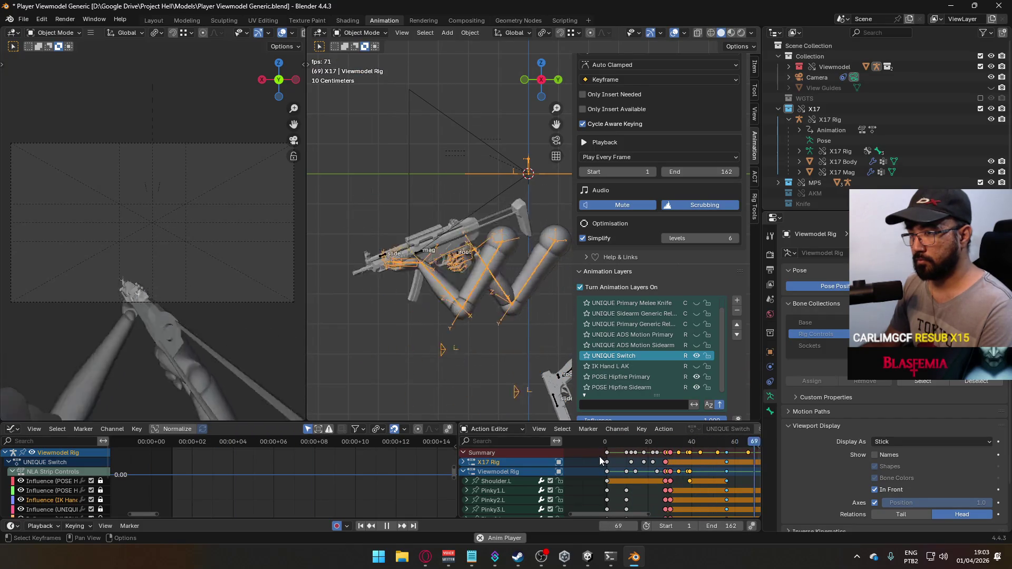
{"action": "scroll", "coordinate": [654, 463], "scroll_direction": "down", "scroll_amount": 2}
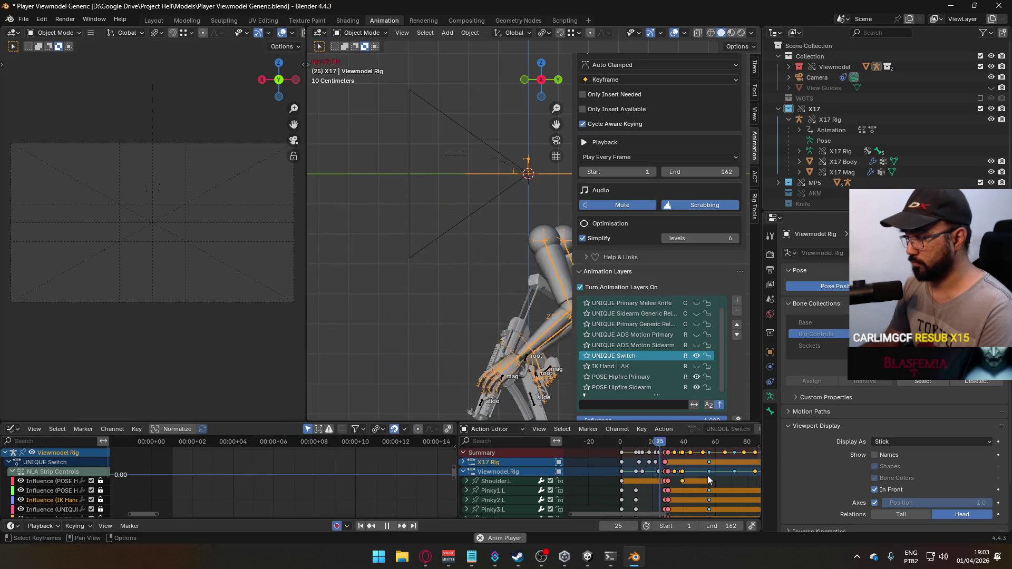
{"action": "scroll", "coordinate": [725, 479], "scroll_direction": "down", "scroll_amount": 1}
{"action": "middle_click_drag", "start_coordinate": [723, 479], "coordinate": [659, 477]}
{"action": "key", "text": "space"}
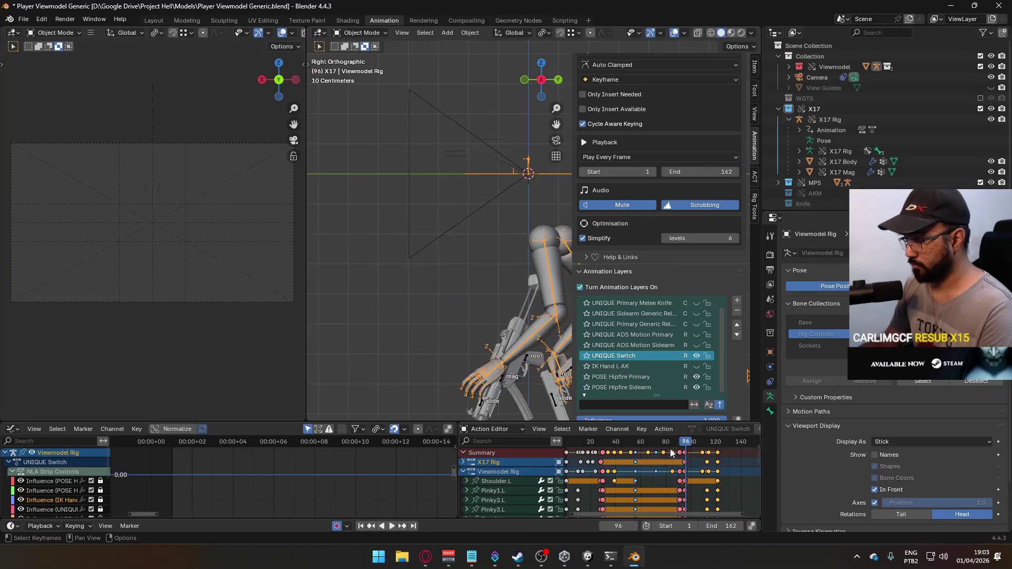
{"action": "left_click_drag", "start_coordinate": [666, 444], "coordinate": [636, 452]}
{"action": "key", "text": "space"}
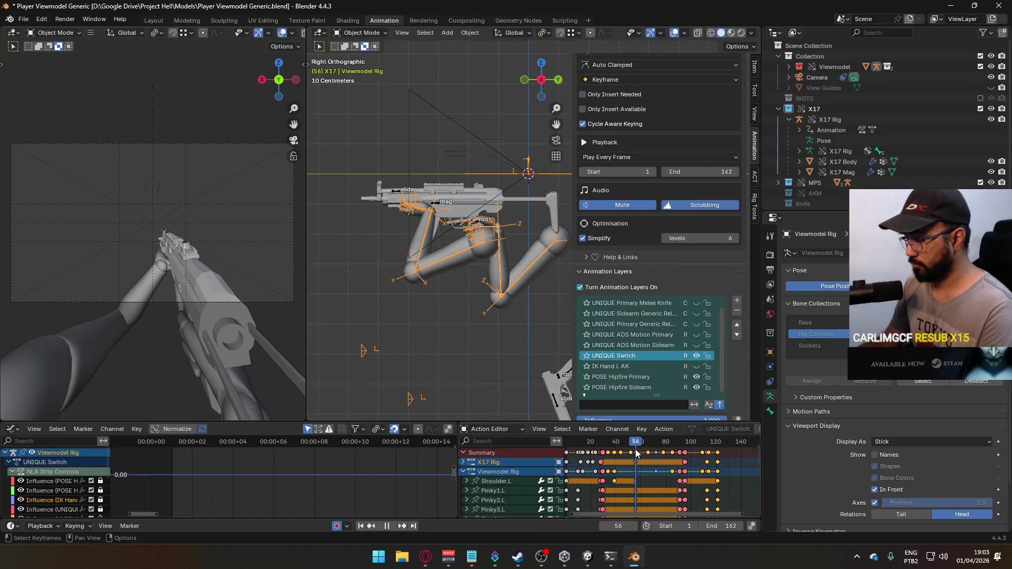
{"action": "key", "text": "space"}
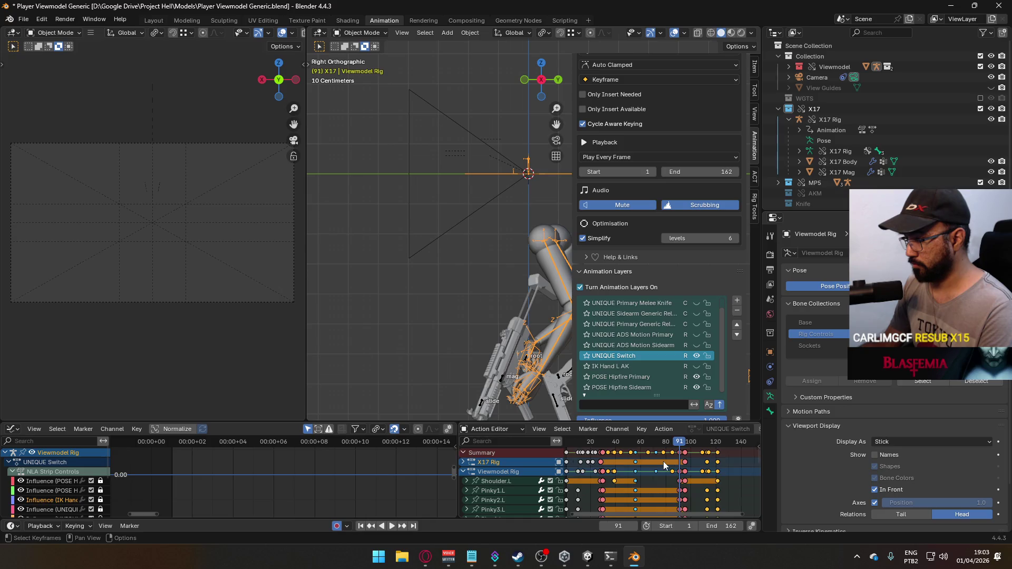
{"action": "scroll", "coordinate": [667, 461], "scroll_direction": "up", "scroll_amount": 3}
{"action": "left_click_drag", "start_coordinate": [668, 444], "coordinate": [612, 456]}
{"action": "key", "text": "space"}
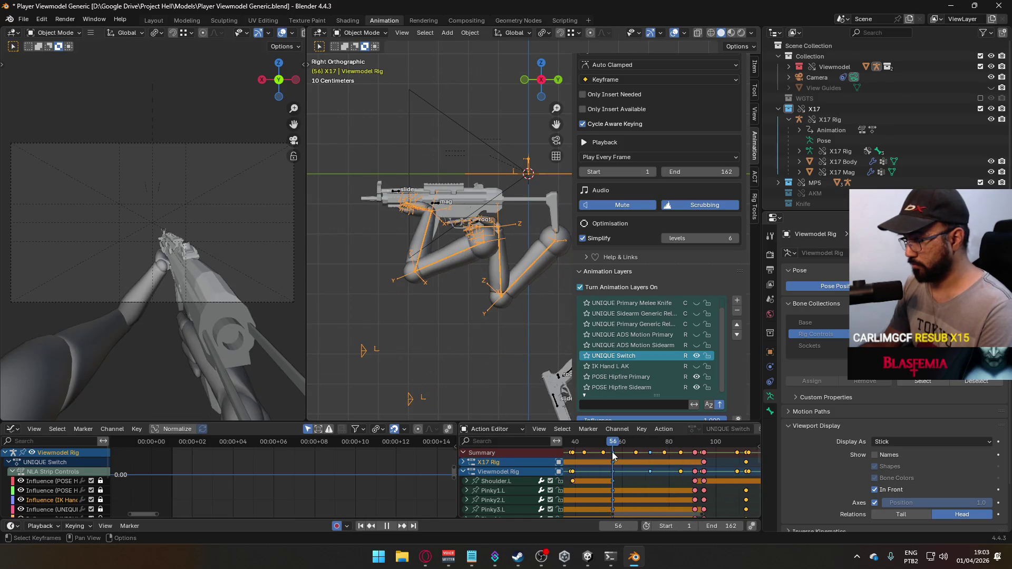
{"action": "scroll", "coordinate": [640, 469], "scroll_direction": "down", "scroll_amount": 4}
{"action": "mouse_move", "coordinate": [641, 469]}
{"action": "middle_mouse_down"}
{"action": "mouse_move", "coordinate": [669, 463]}
{"action": "mouse_move", "coordinate": [647, 470]}
{"action": "middle_mouse_up"}
{"action": "scroll", "coordinate": [647, 470], "scroll_direction": "up", "scroll_amount": 3}
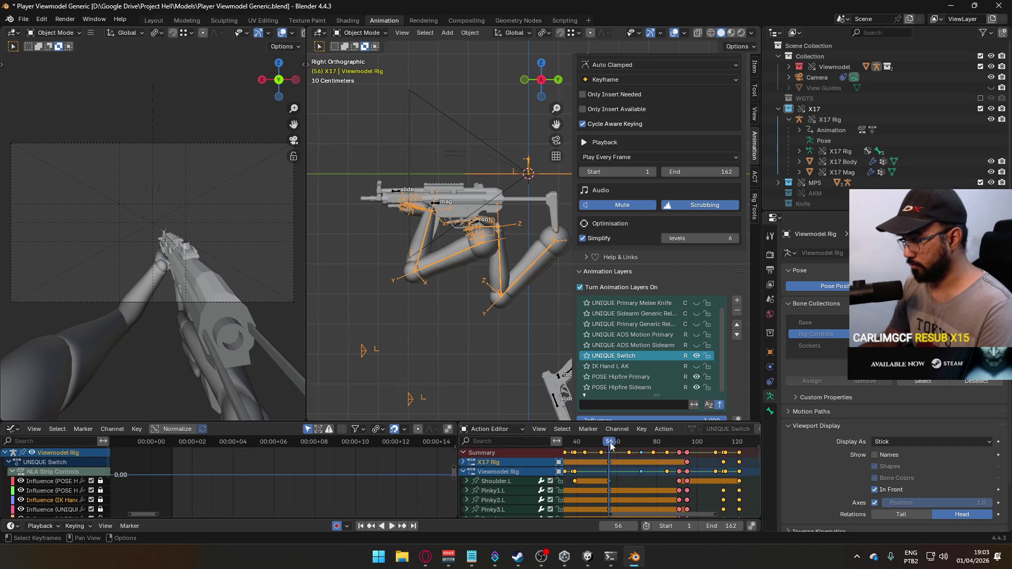
{"action": "key", "text": "space"}
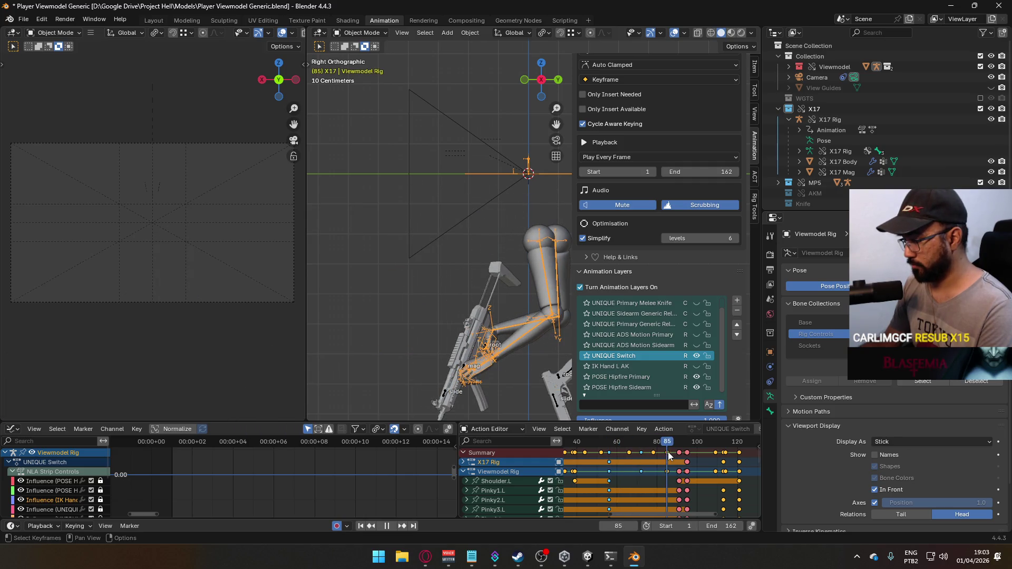
{"action": "left_click_drag", "start_coordinate": [666, 451], "coordinate": [610, 462]}
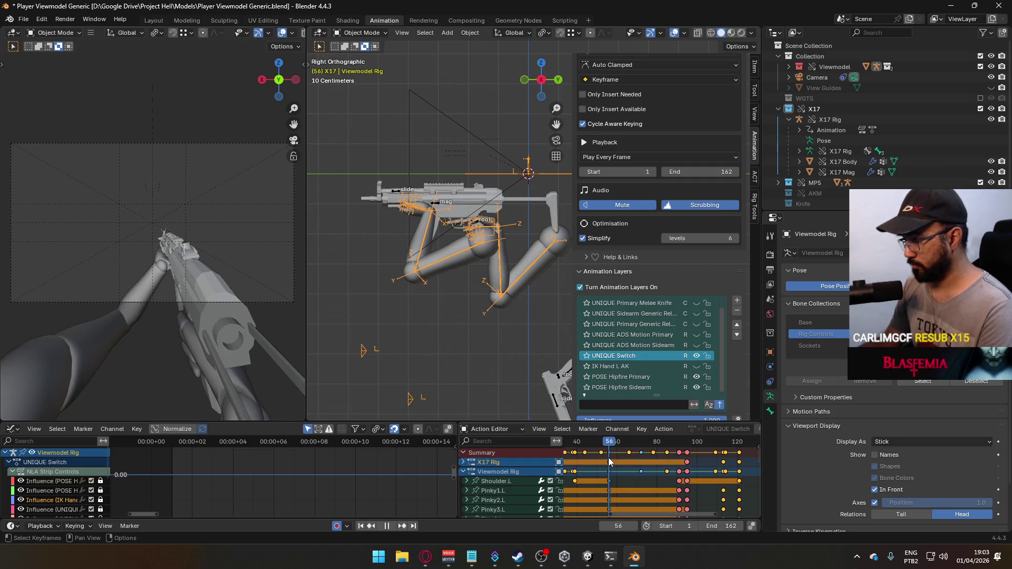
{"action": "left_click", "coordinate": [601, 464]}
{"action": "mouse_move", "coordinate": [602, 463]}
{"action": "left_mouse_down"}
{"action": "mouse_move", "coordinate": [673, 463]}
{"action": "mouse_move", "coordinate": [610, 466]}
{"action": "mouse_move", "coordinate": [680, 473]}
{"action": "left_mouse_up"}
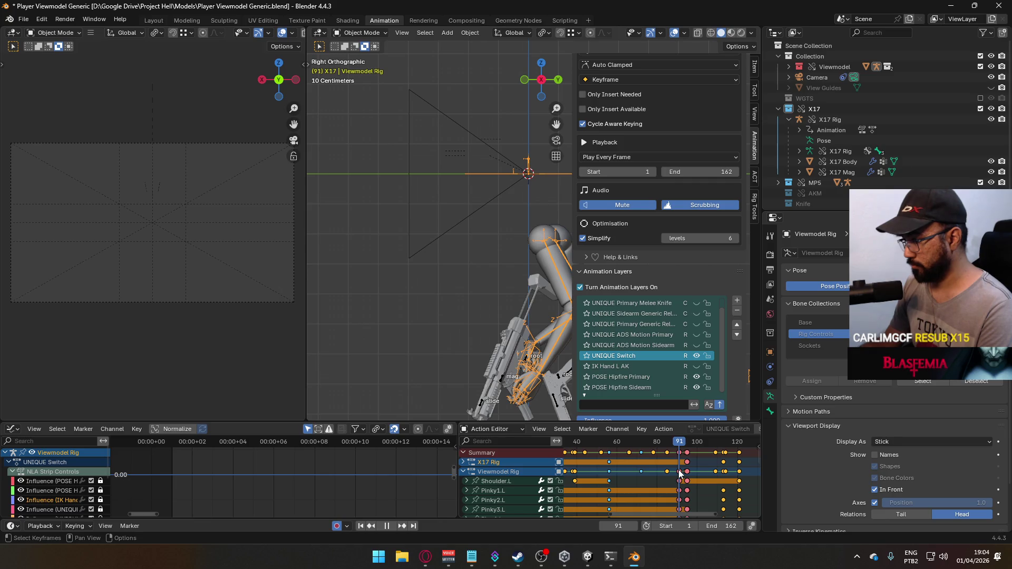
{"action": "scroll", "coordinate": [691, 463], "scroll_direction": "down", "scroll_amount": 1}
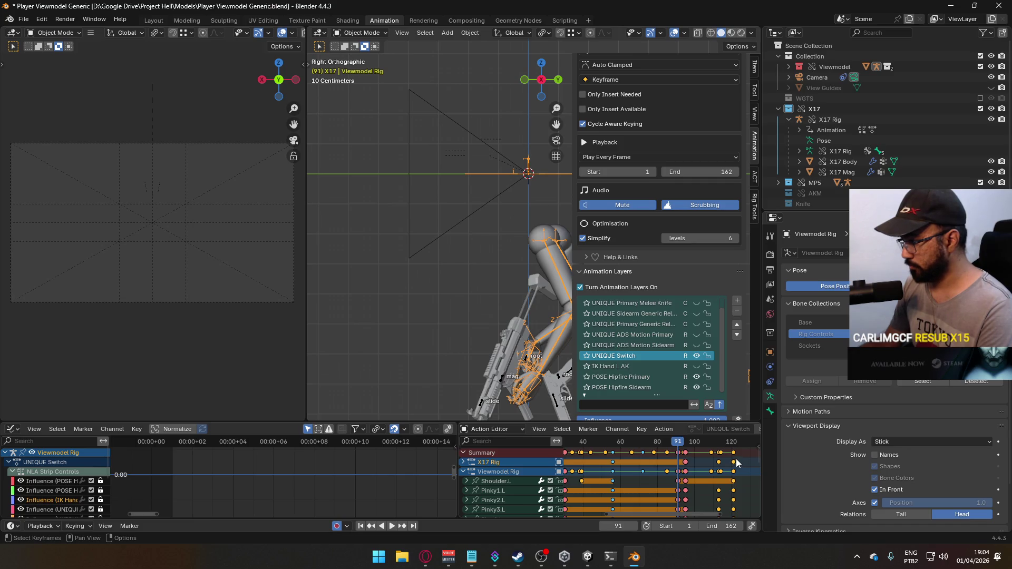
{"action": "scroll", "coordinate": [692, 463], "scroll_direction": "up", "scroll_amount": 1}
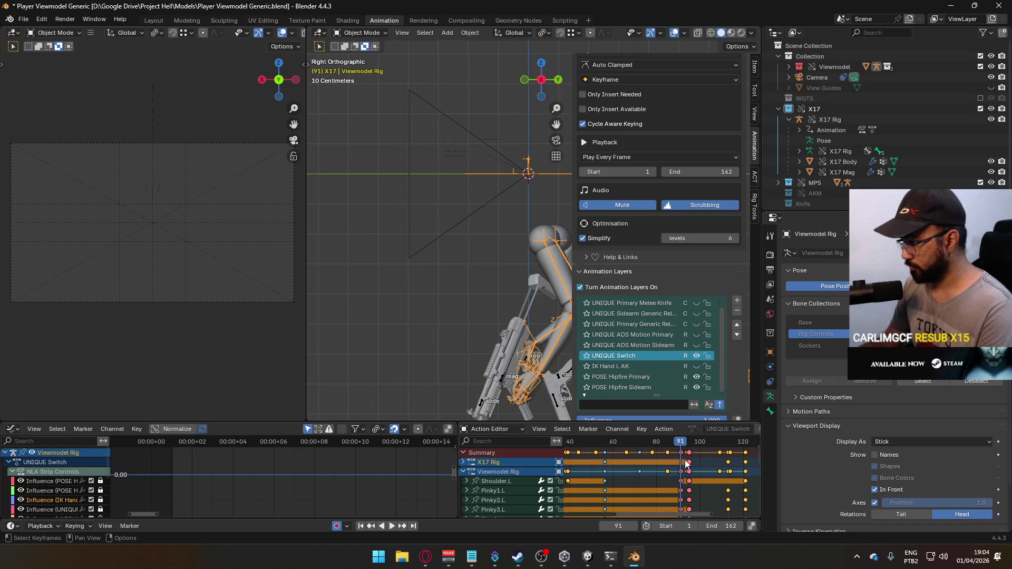
{"action": "left_click", "coordinate": [693, 462]}
Step: Move the keyframes between frames 66 and 85 a few frames earlier
{"action": "scroll", "coordinate": [694, 463], "scroll_direction": "up", "scroll_amount": 1}
{"action": "key", "text": "g"}
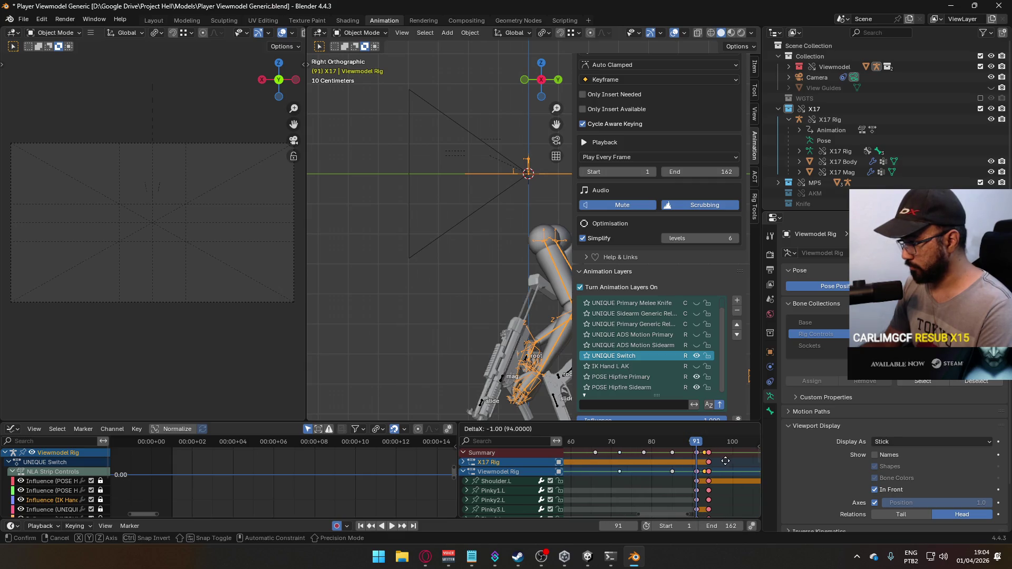
{"action": "left_click", "coordinate": [724, 462]}
{"action": "scroll", "coordinate": [710, 462], "scroll_direction": "down", "scroll_amount": 3}
{"action": "left_click_drag", "start_coordinate": [747, 461], "coordinate": [636, 451]}
{"action": "scroll", "coordinate": [630, 462], "scroll_direction": "up", "scroll_amount": 3}
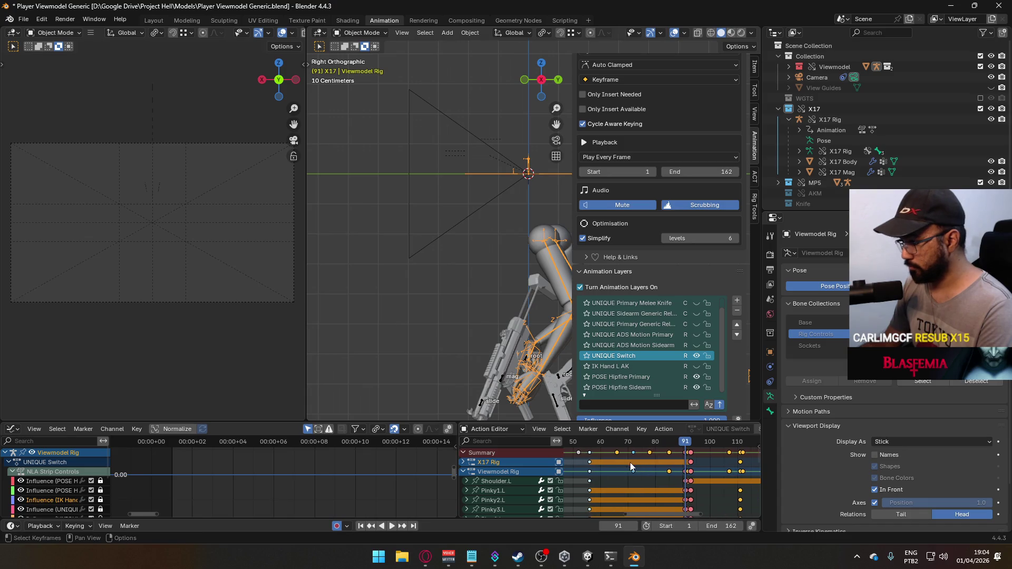
{"action": "key", "text": "g"}
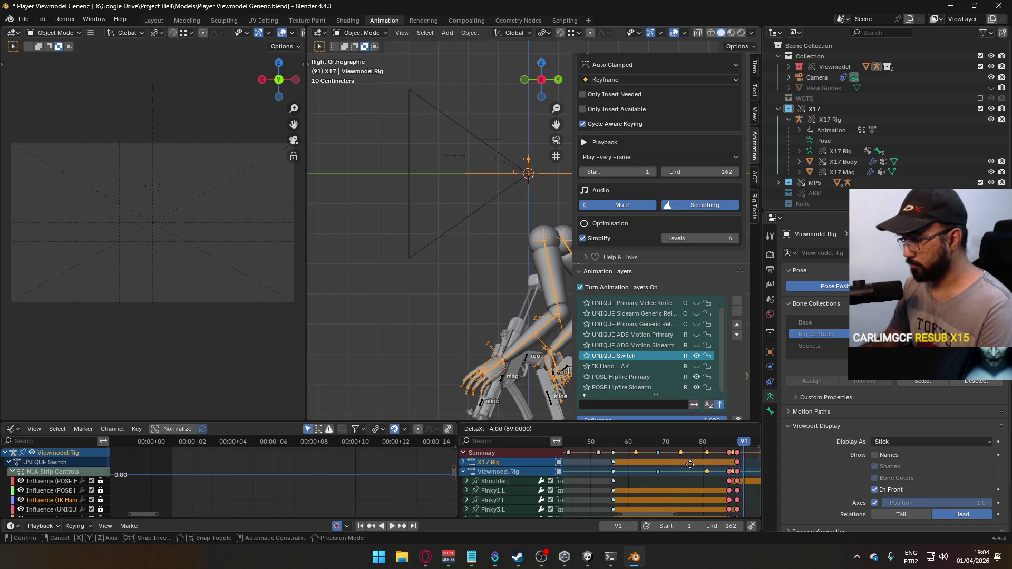
{"action": "left_click", "coordinate": [683, 458]}
Step: Preview the animation from frame 56, then stop playback
{"action": "scroll", "coordinate": [681, 458], "scroll_direction": "down", "scroll_amount": 1}
{"action": "scroll", "coordinate": [681, 458], "scroll_direction": "down", "scroll_amount": 1}
{"action": "left_click_drag", "start_coordinate": [664, 441], "coordinate": [626, 441]}
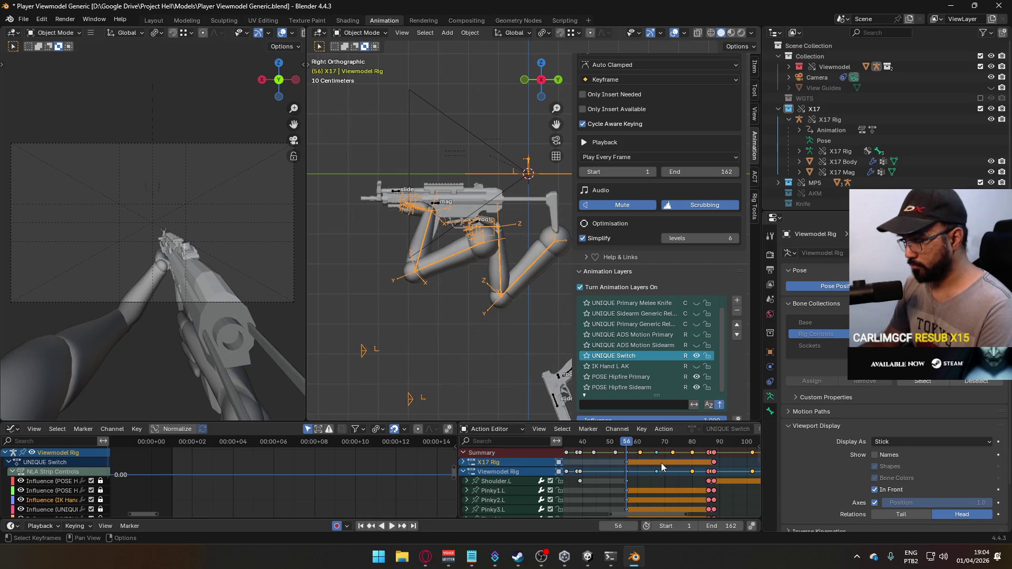
{"action": "key", "text": "space"}
{"action": "key", "text": "Escape"}
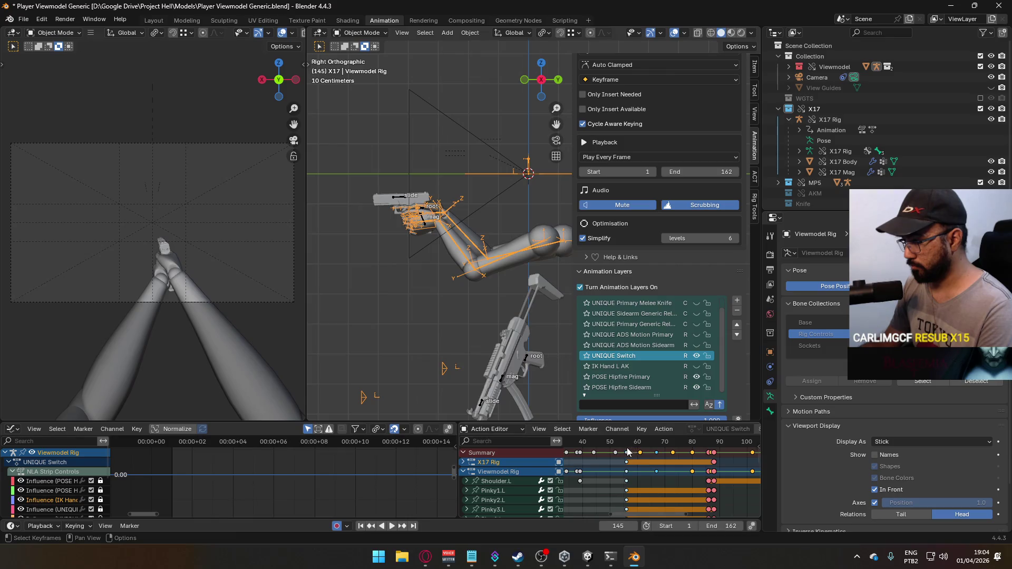
Step: Reselect only the keyframes from frame 56 onward
{"action": "scroll", "coordinate": [678, 472], "scroll_direction": "down", "scroll_amount": 2}
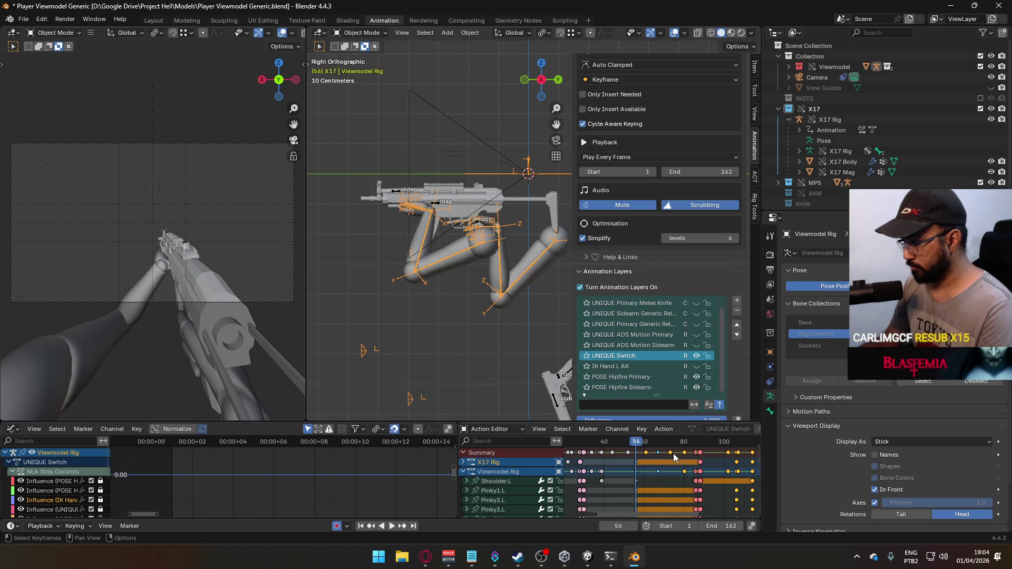
{"action": "left_click", "coordinate": [635, 459], "text": "ctrl"}
{"action": "left_click_drag", "start_coordinate": [636, 451], "coordinate": [696, 460]}
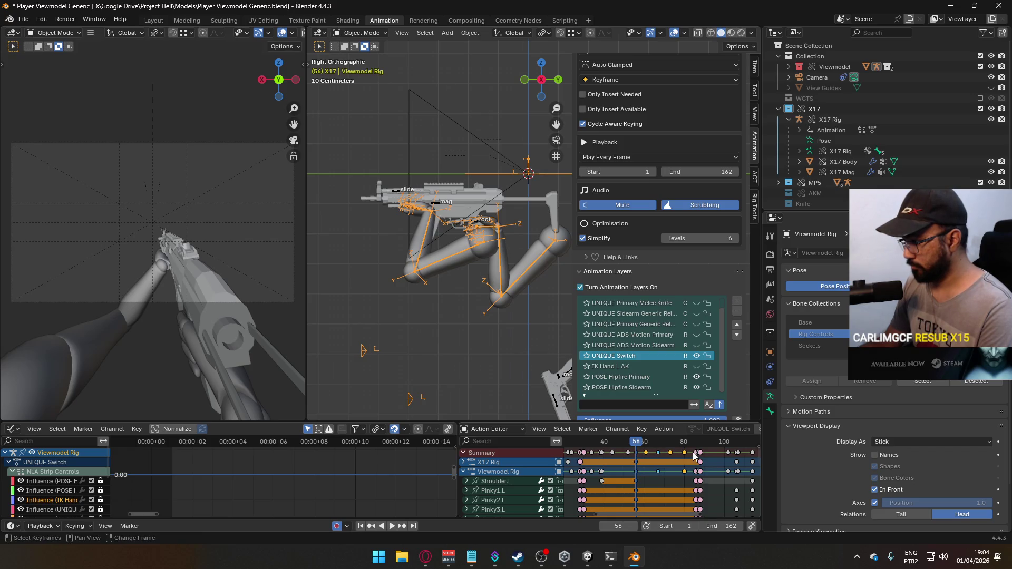
{"action": "scroll", "coordinate": [694, 452], "scroll_direction": "up", "scroll_amount": 2}
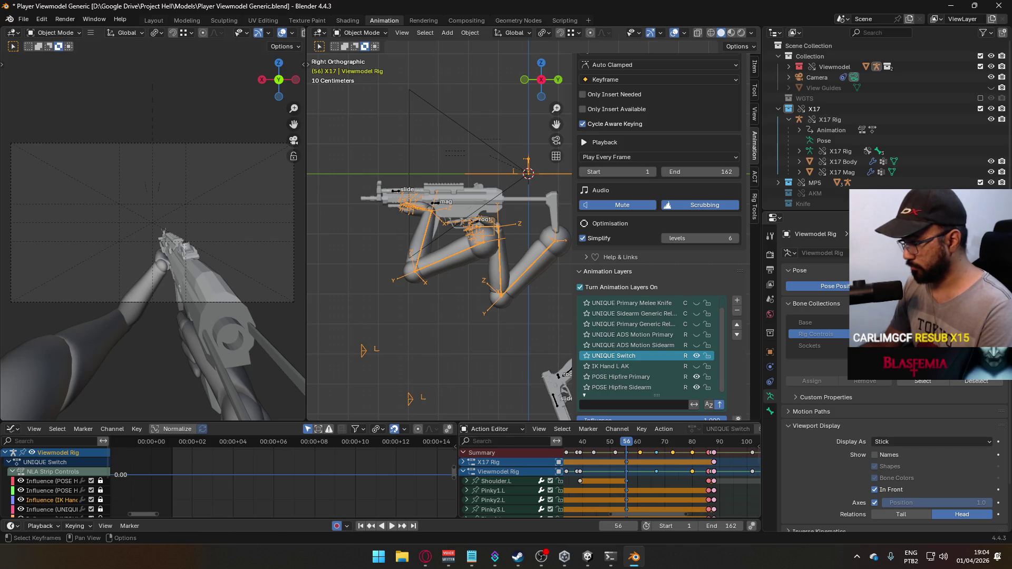
Step: Scale the selected keyframes in time by 0.6
{"action": "key", "text": "s"}
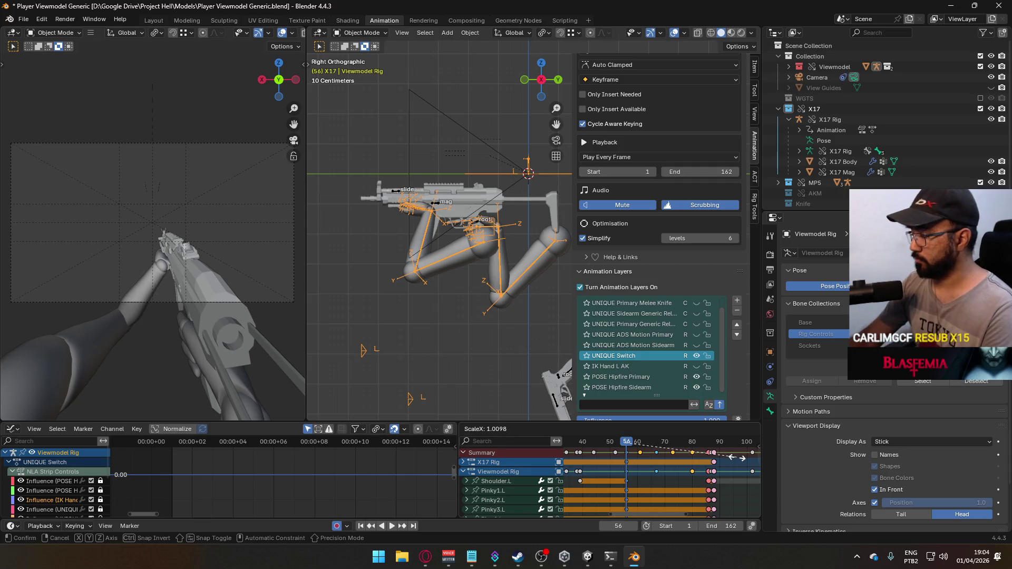
{"action": "type", "text": ".6"}
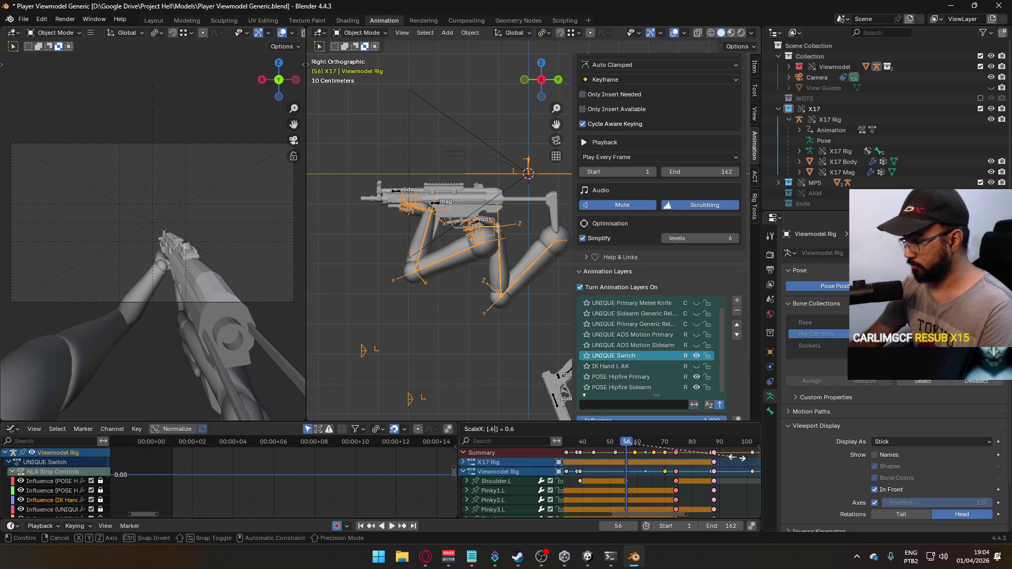
{"action": "key", "text": "Return"}
Step: Shift the scaled keys 6 frames earlier and play back the result
{"action": "scroll", "coordinate": [732, 475], "scroll_direction": "down", "scroll_amount": 3}
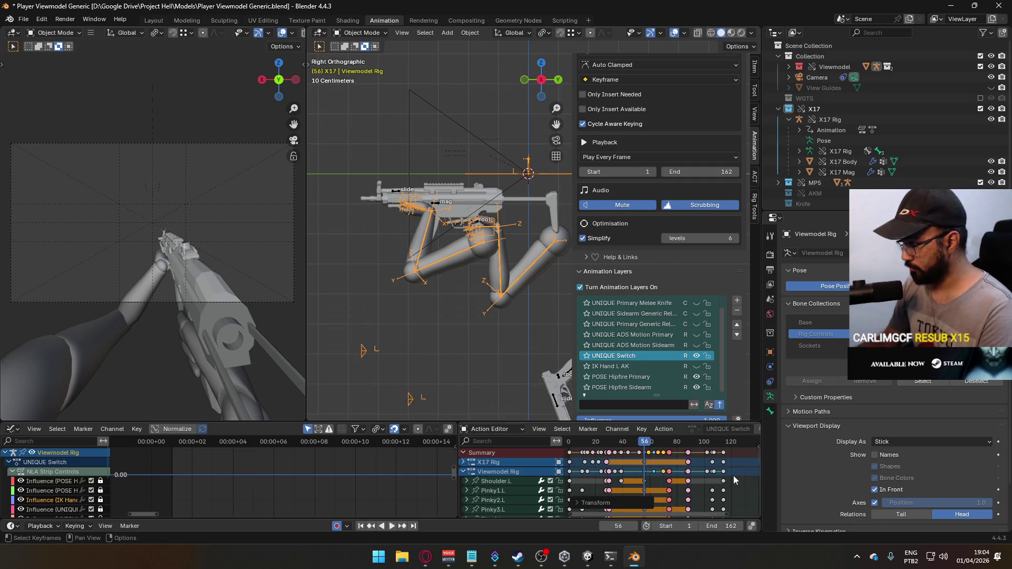
{"action": "scroll", "coordinate": [720, 461], "scroll_direction": "up", "scroll_amount": 3}
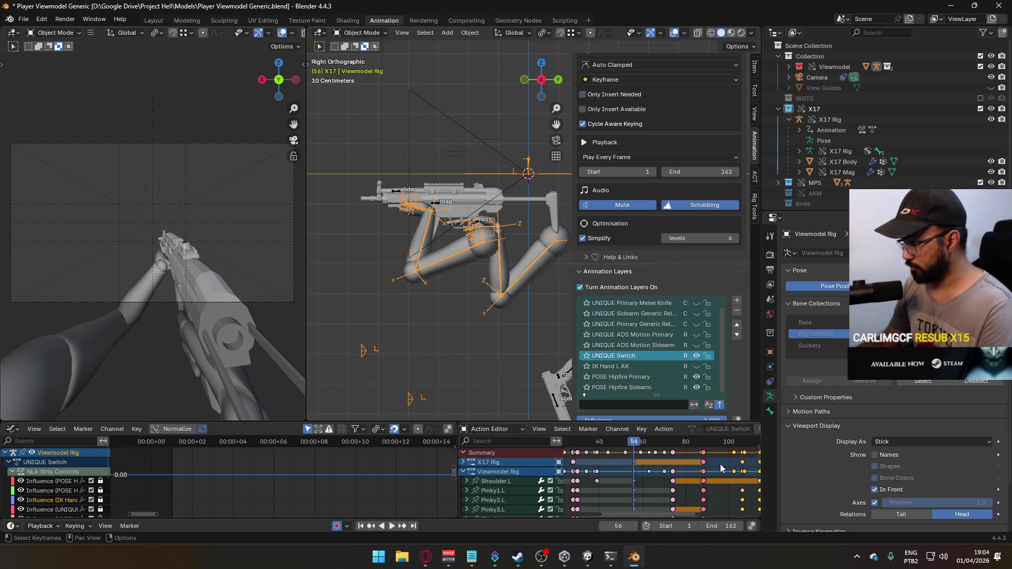
{"action": "key", "text": "g"}
{"action": "left_click", "coordinate": [690, 460]}
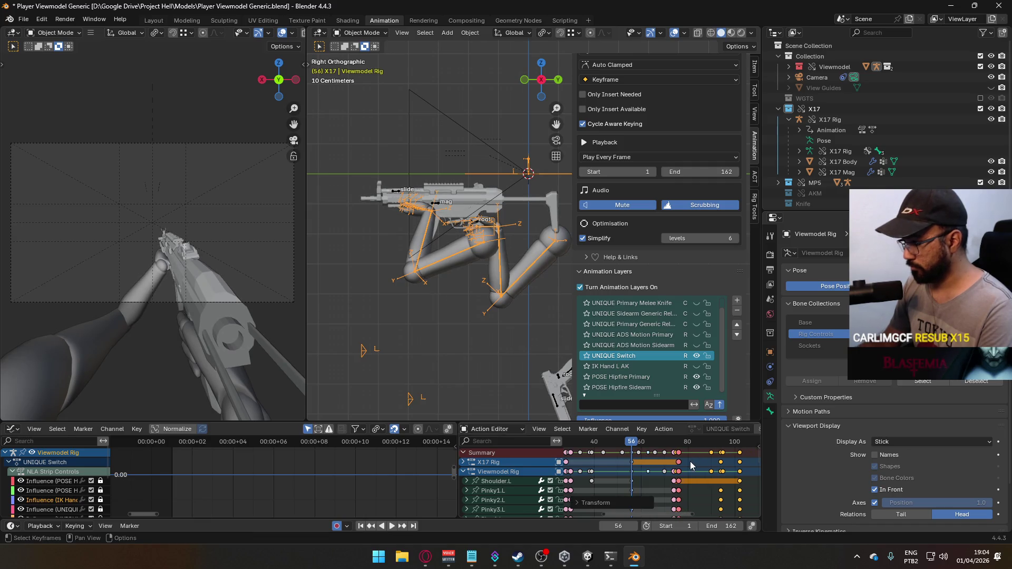
{"action": "key", "text": "space"}
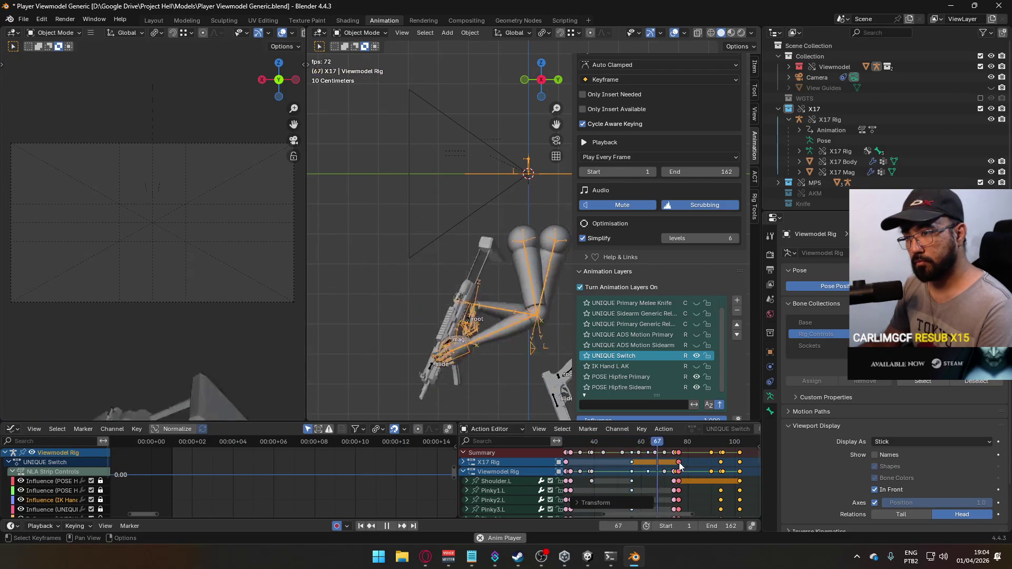
Step: Stop playback and undo both the 6-frame shift and the 0.6 time scale
{"action": "key", "text": "space"}
{"action": "key", "text": "ctrl+z"}
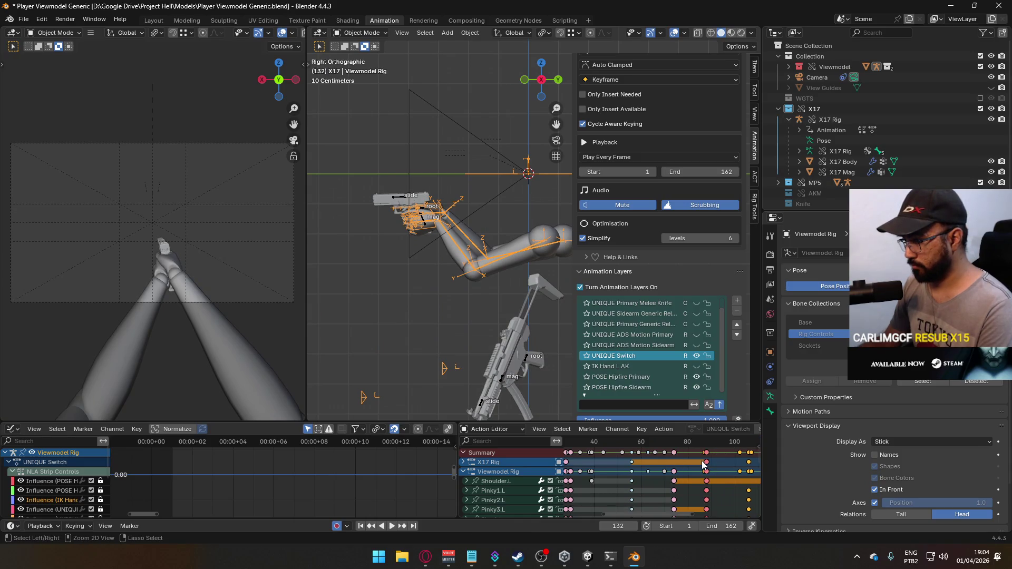
{"action": "key", "text": "ctrl+z"}
{"action": "key", "text": "ctrl+z"}
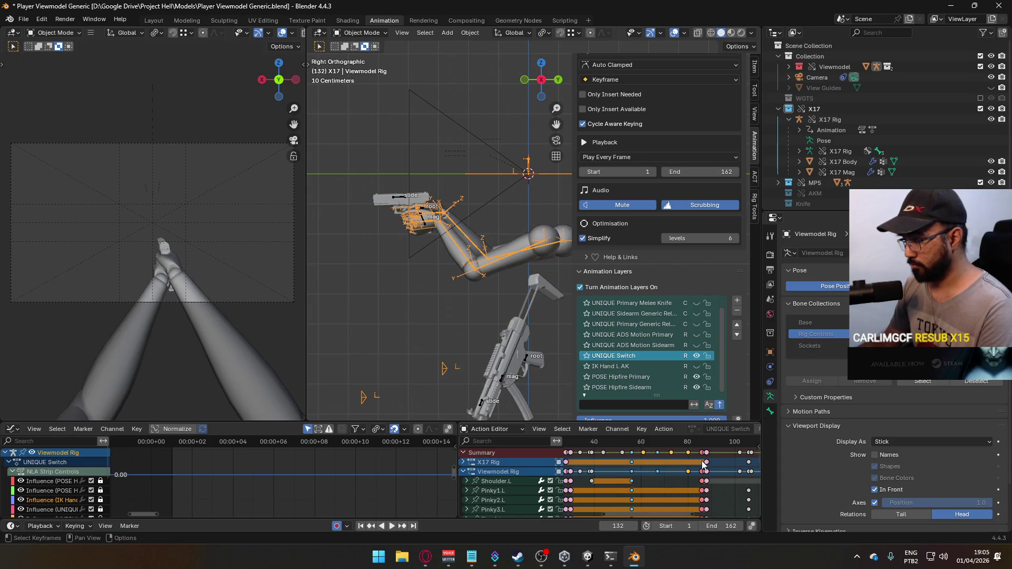
Step: With the playhead on frame 56, scale the selected keyframes in time by 0.8
{"action": "key", "text": "s"}
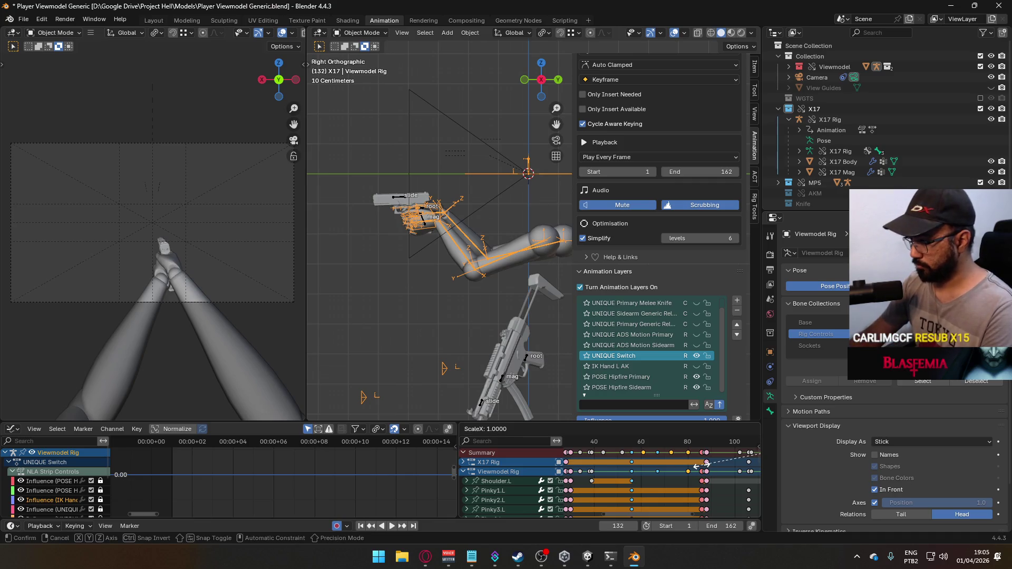
{"action": "key", "text": "Escape"}
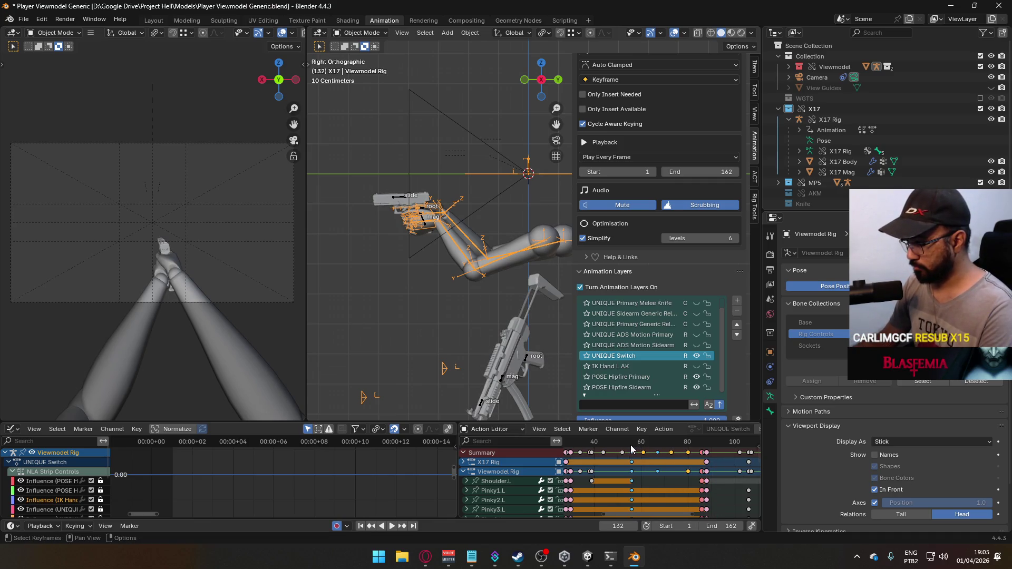
{"action": "left_click", "coordinate": [630, 445]}
{"action": "key", "text": "s"}
{"action": "key", "text": "period"}
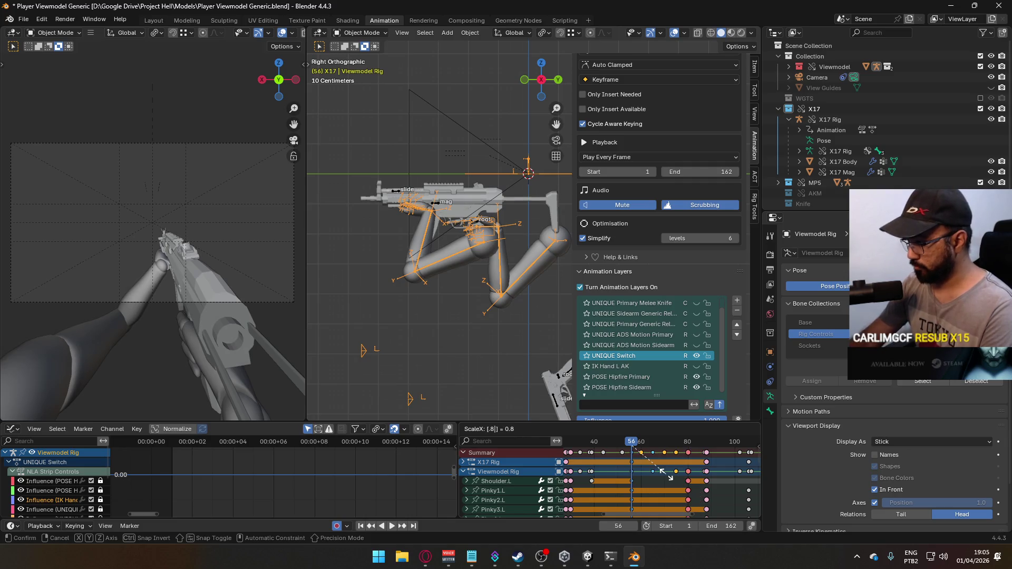
{"action": "key", "text": "Return"}
{"action": "scroll", "coordinate": [708, 471], "scroll_direction": "down", "scroll_amount": 3}
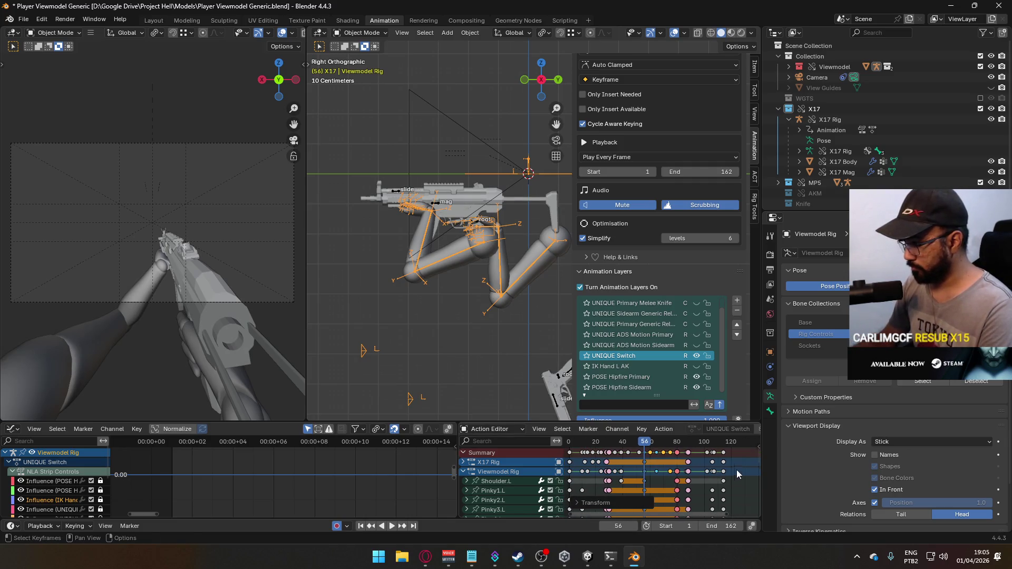
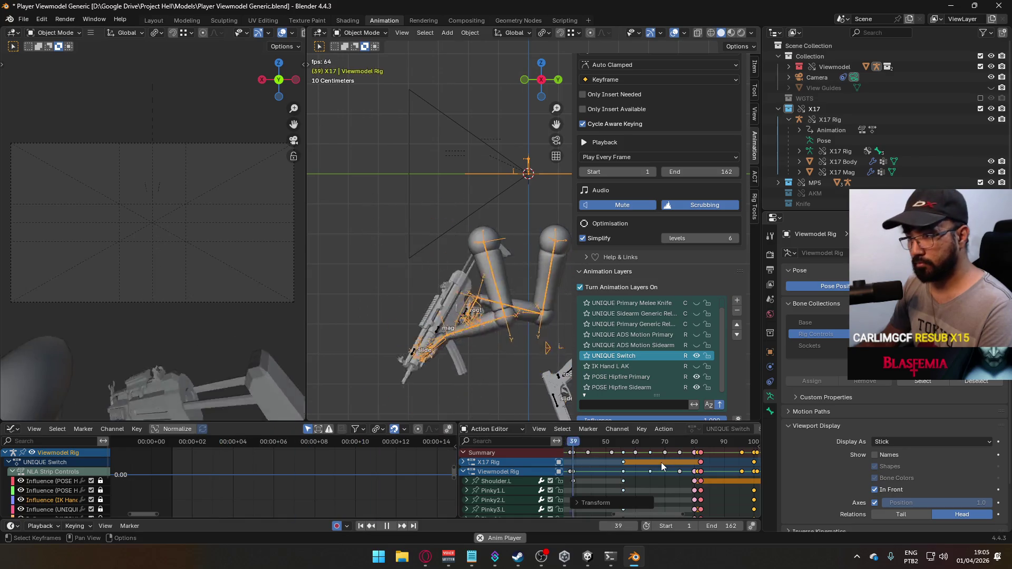
Step: Box-select the later switch keyframes in the Action Editor and slide them a few frames earlier
{"action": "scroll", "coordinate": [664, 462], "scroll_direction": "down", "scroll_amount": 3}
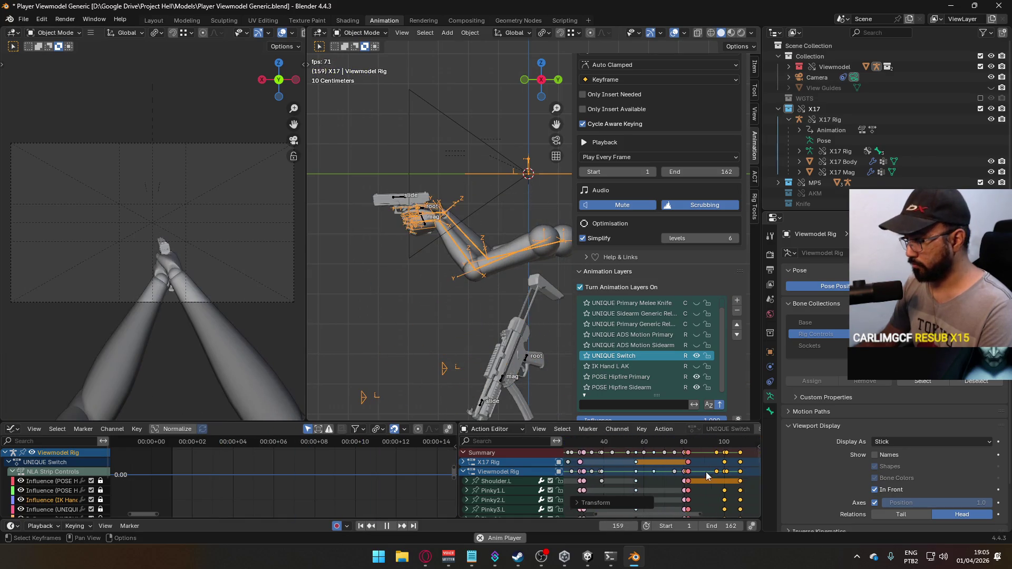
{"action": "key", "text": "space"}
{"action": "left_click", "coordinate": [628, 445]}
{"action": "scroll", "coordinate": [672, 463], "scroll_direction": "up", "scroll_amount": 2}
{"action": "scroll", "coordinate": [672, 462], "scroll_direction": "up", "scroll_amount": 2}
{"action": "left_click_drag", "start_coordinate": [701, 463], "coordinate": [638, 456]}
{"action": "scroll", "coordinate": [680, 464], "scroll_direction": "up", "scroll_amount": 1}
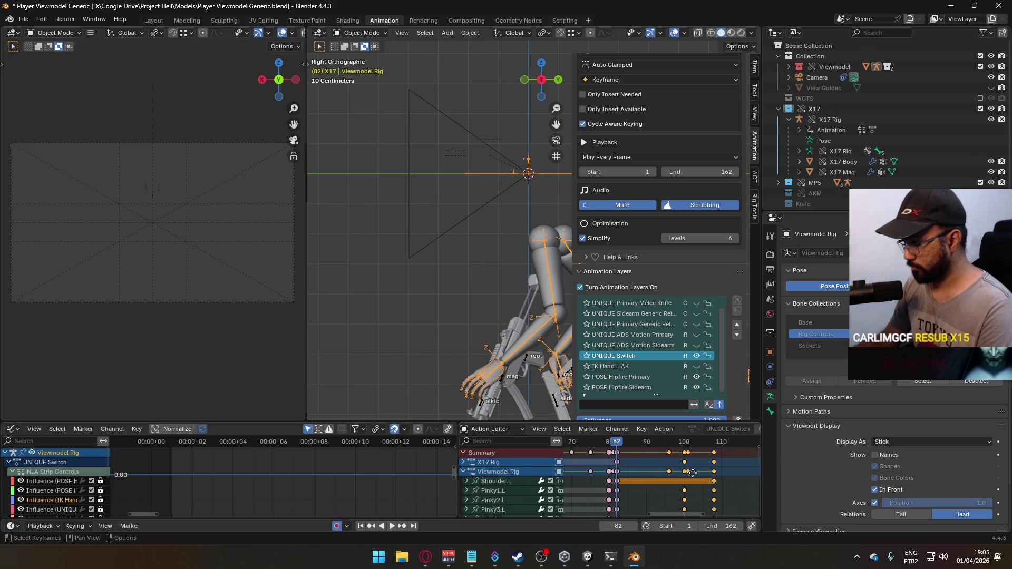
{"action": "key", "text": "g"}
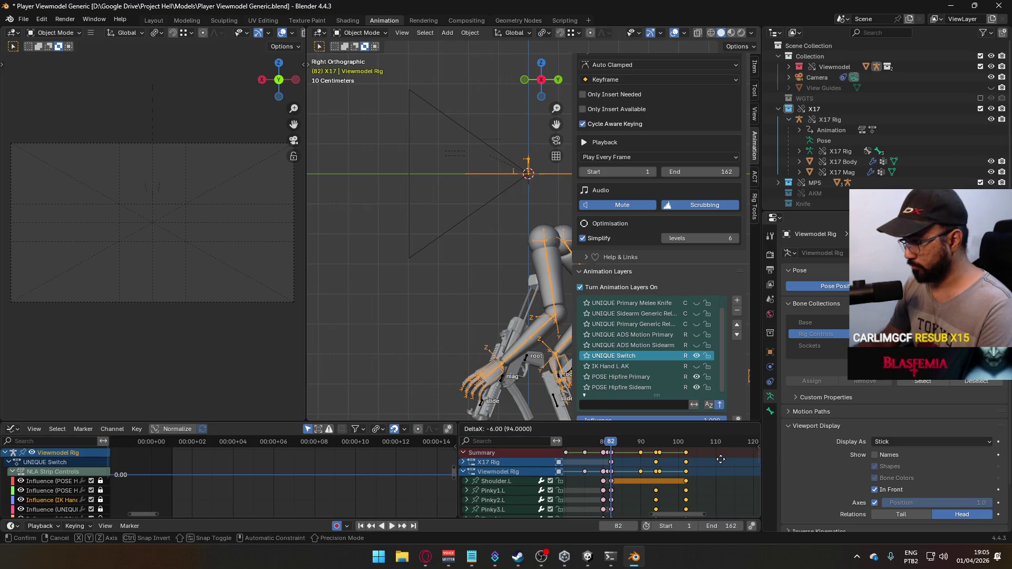
{"action": "left_click", "coordinate": [720, 459]}
Step: Preview from frame 82 and nudge the selected keyframes slightly earlier again
{"action": "key", "text": "space"}
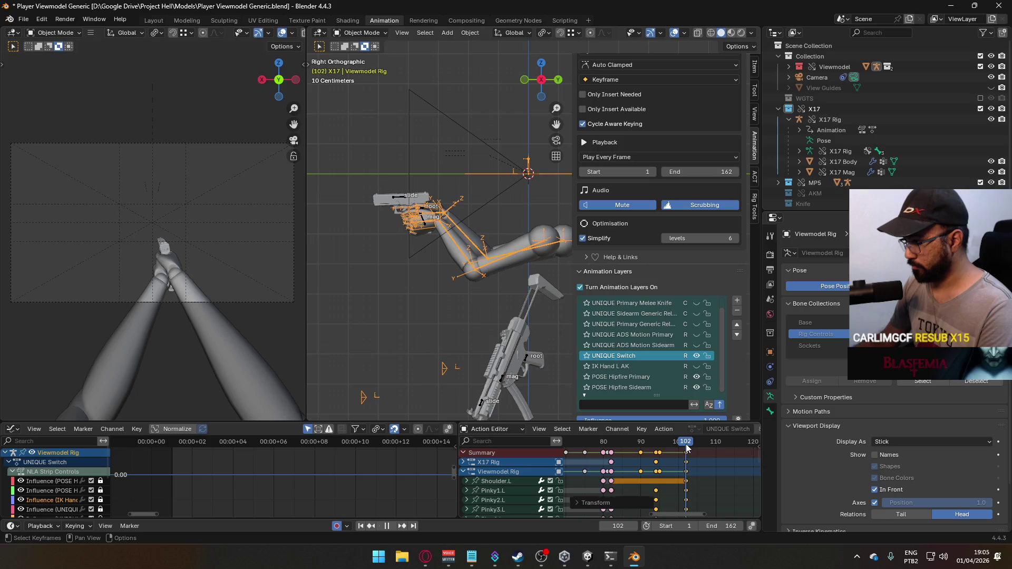
{"action": "key", "text": "space"}
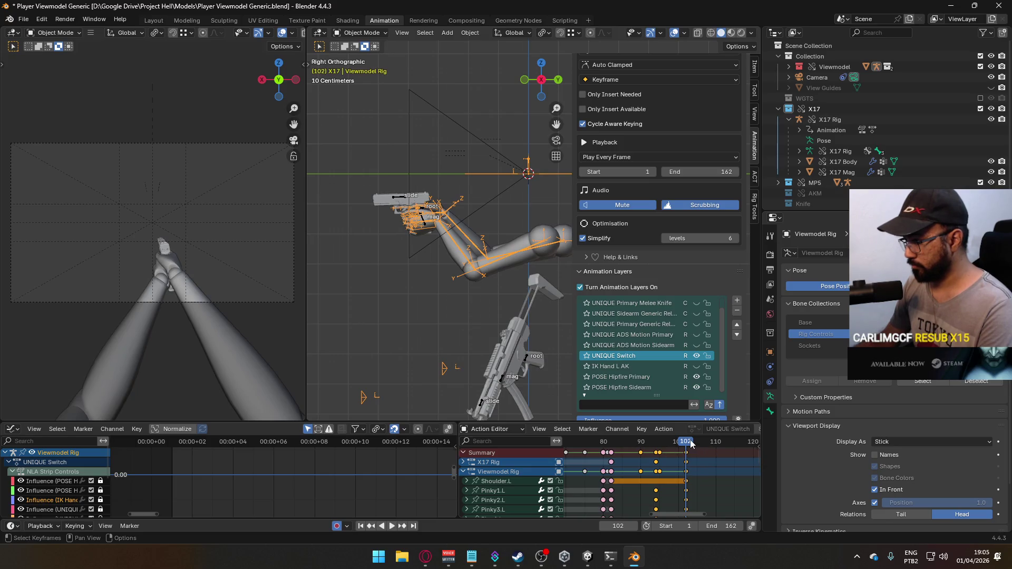
{"action": "left_click_drag", "start_coordinate": [688, 445], "coordinate": [611, 455]}
{"action": "key", "text": "space"}
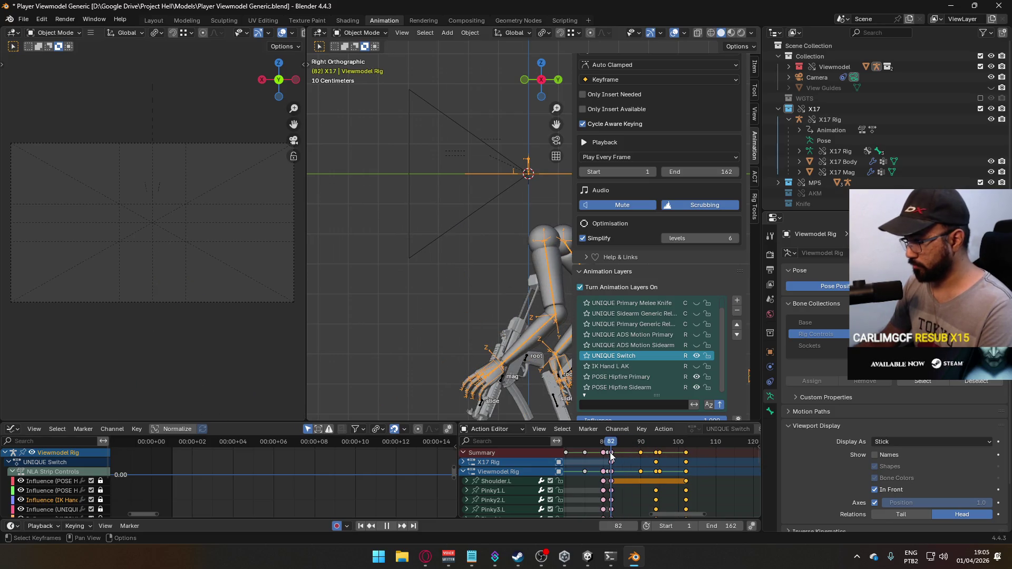
{"action": "key", "text": "g"}
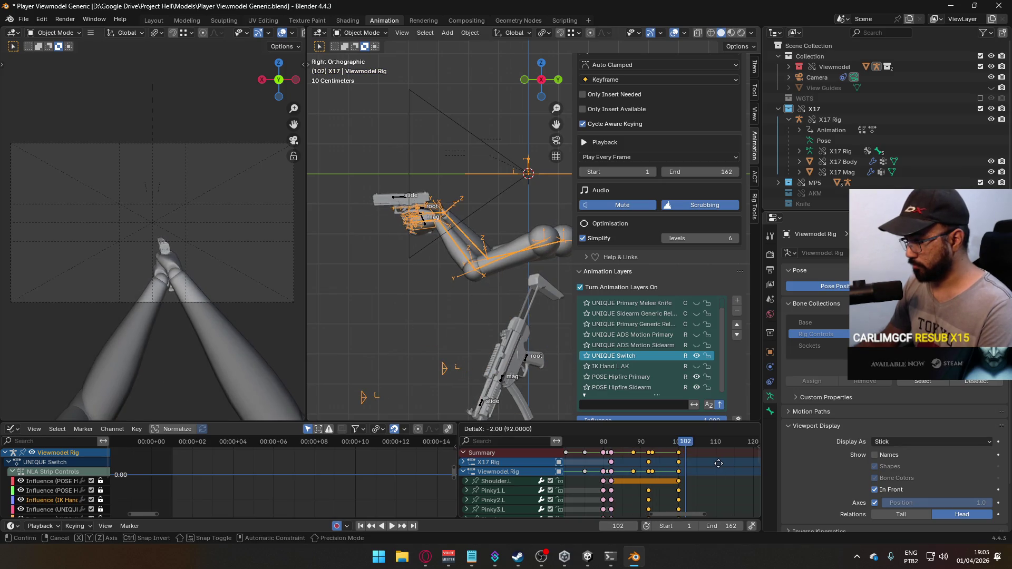
{"action": "left_click", "coordinate": [718, 463]}
{"action": "key", "text": "space"}
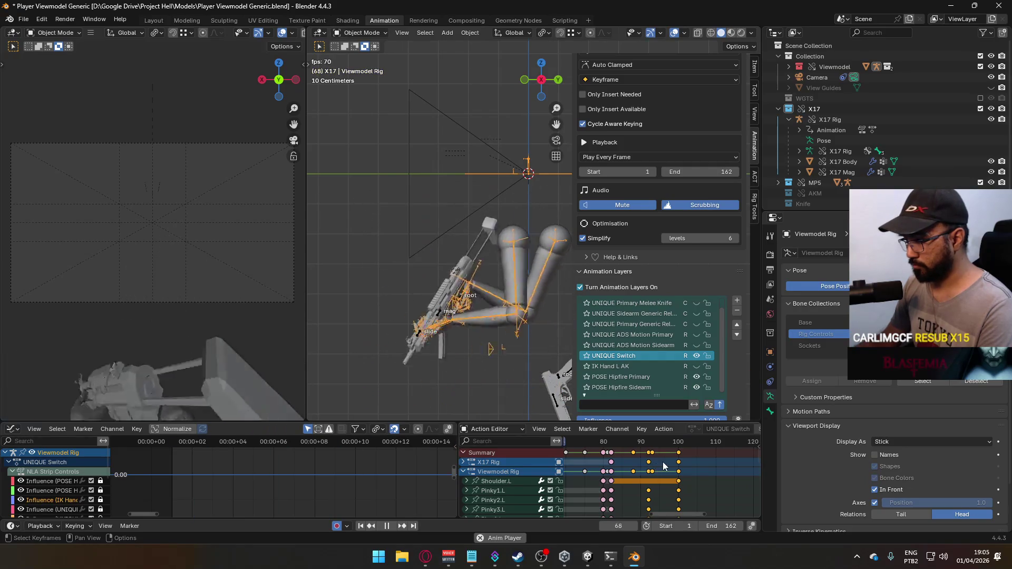
{"action": "key", "text": "space"}
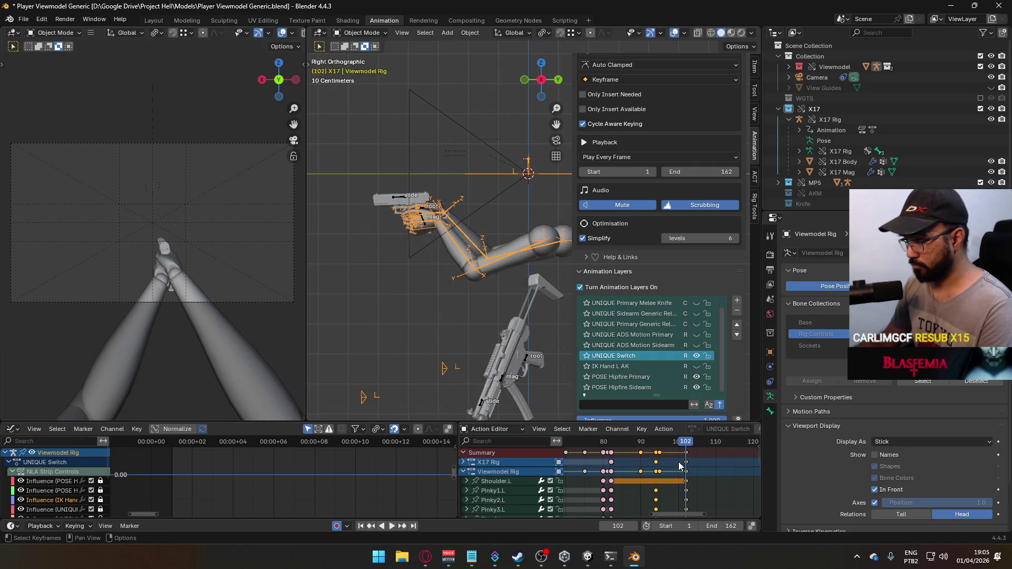
Step: Replay the retimed switch, return the current frame to 102, and edit the end frame
{"action": "key", "text": "space"}
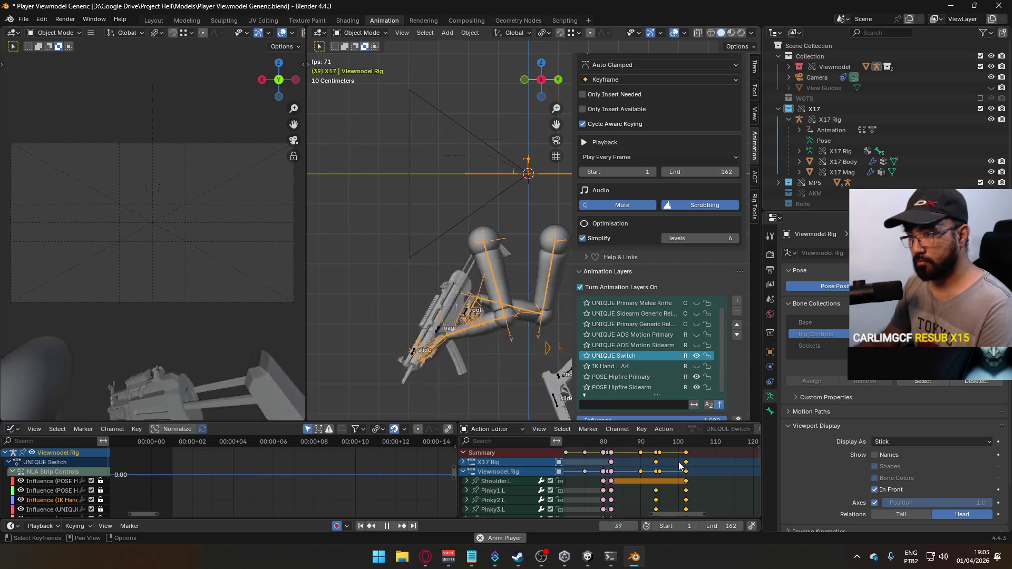
{"action": "key", "text": "space"}
{"action": "left_click_drag", "start_coordinate": [688, 441], "coordinate": [686, 442]}
{"action": "scroll", "coordinate": [675, 467], "scroll_direction": "down", "scroll_amount": 6}
{"action": "scroll", "coordinate": [675, 468], "scroll_direction": "down", "scroll_amount": 3}
{"action": "scroll", "coordinate": [687, 477], "scroll_direction": "up", "scroll_amount": 3}
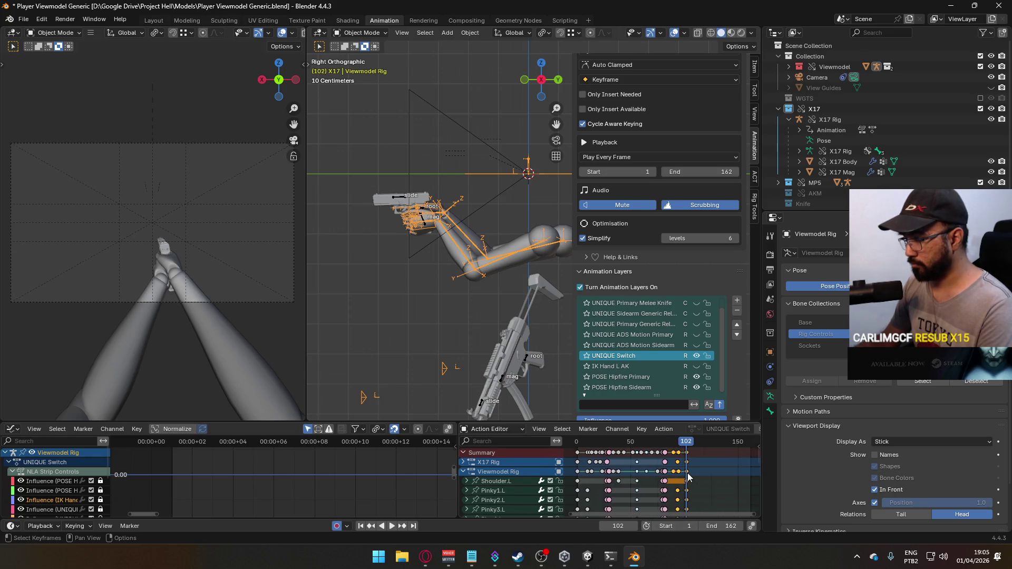
{"action": "left_click", "coordinate": [728, 527]}
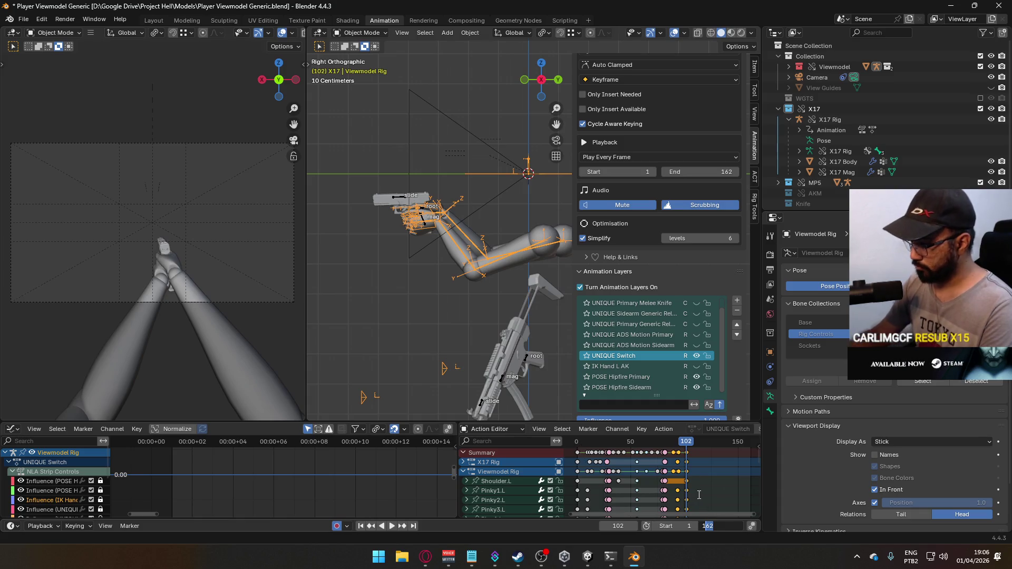
Step: Set the scene end frame to 102, save, and preview playback up to frame 56
{"action": "type", "text": "102"}
{"action": "key", "text": "Return"}
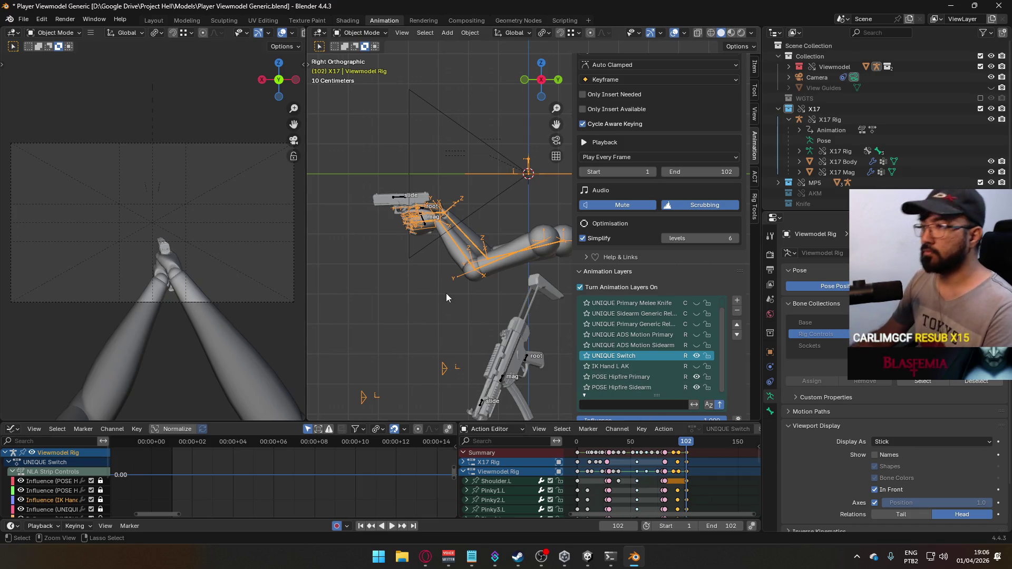
{"action": "key", "text": "ctrl+s"}
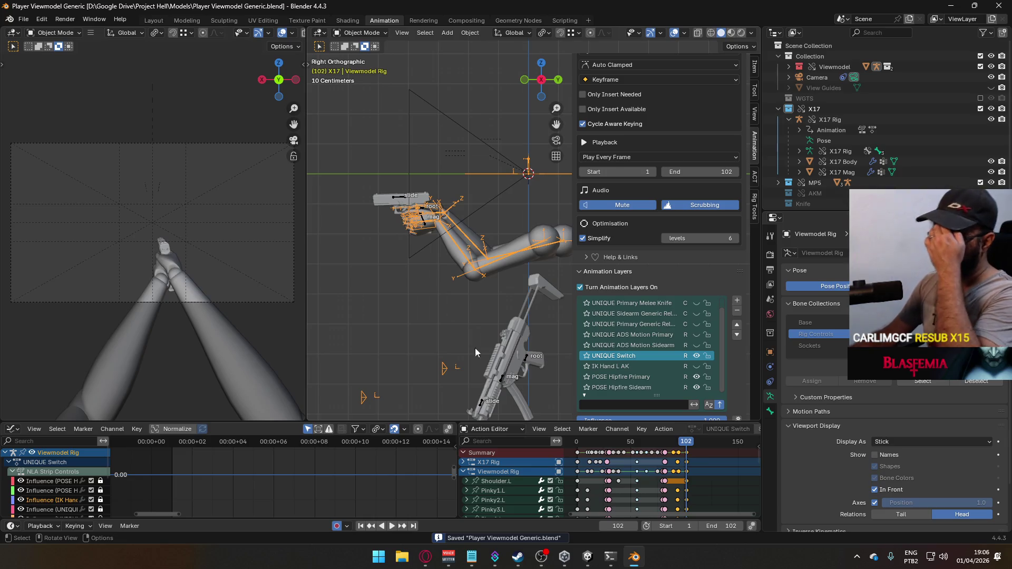
{"action": "scroll", "coordinate": [663, 472], "scroll_direction": "up", "scroll_amount": 2}
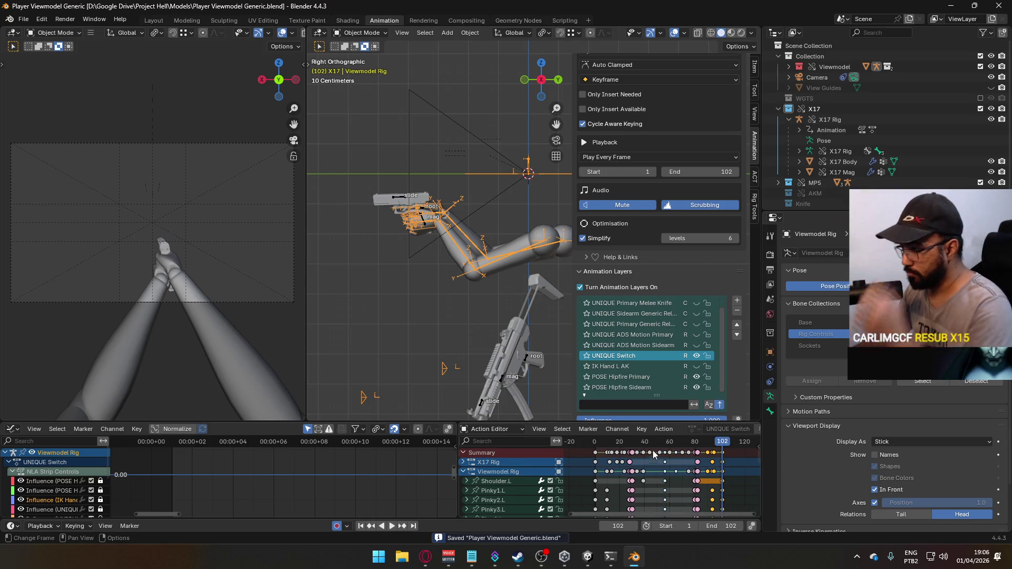
{"action": "key", "text": "space"}
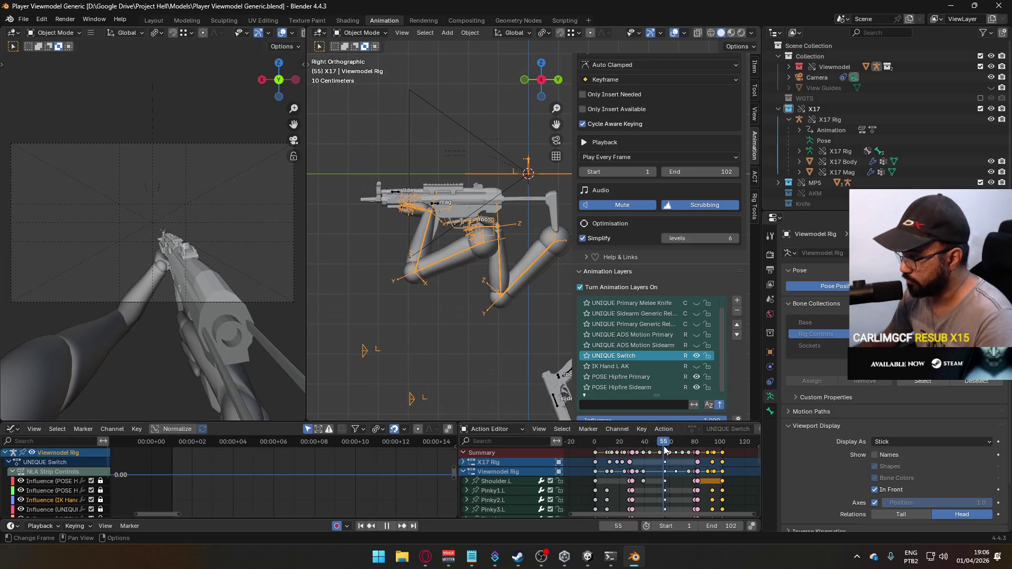
{"action": "key", "text": "space"}
Step: Change the end frame to 56, save the file, and select the Viewmodel Model arm mesh
{"action": "left_click", "coordinate": [726, 525]}
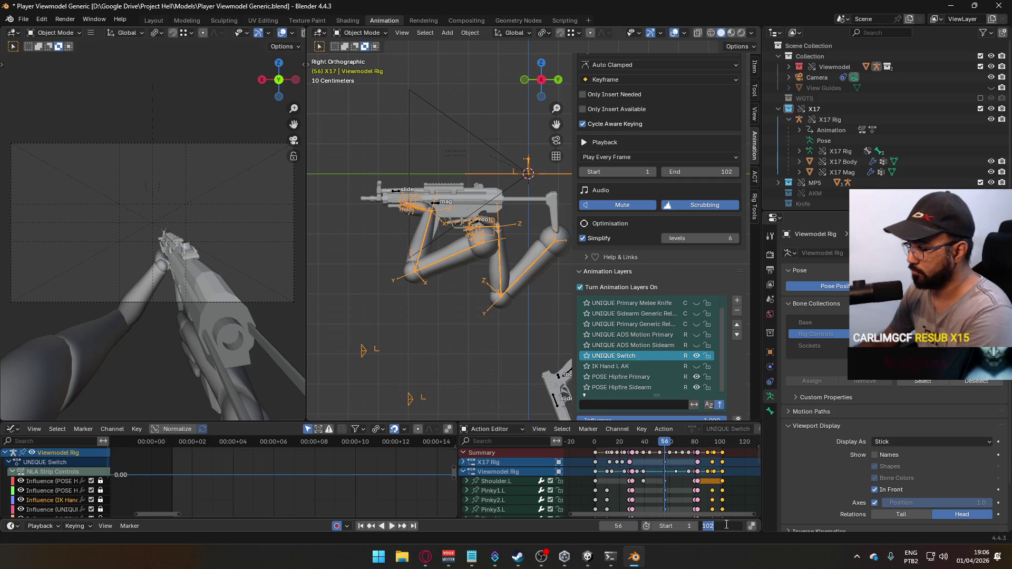
{"action": "type", "text": "56"}
{"action": "key", "text": "Return"}
{"action": "scroll", "coordinate": [659, 490], "scroll_direction": "up", "scroll_amount": 2}
{"action": "key", "text": "ctrl+s"}
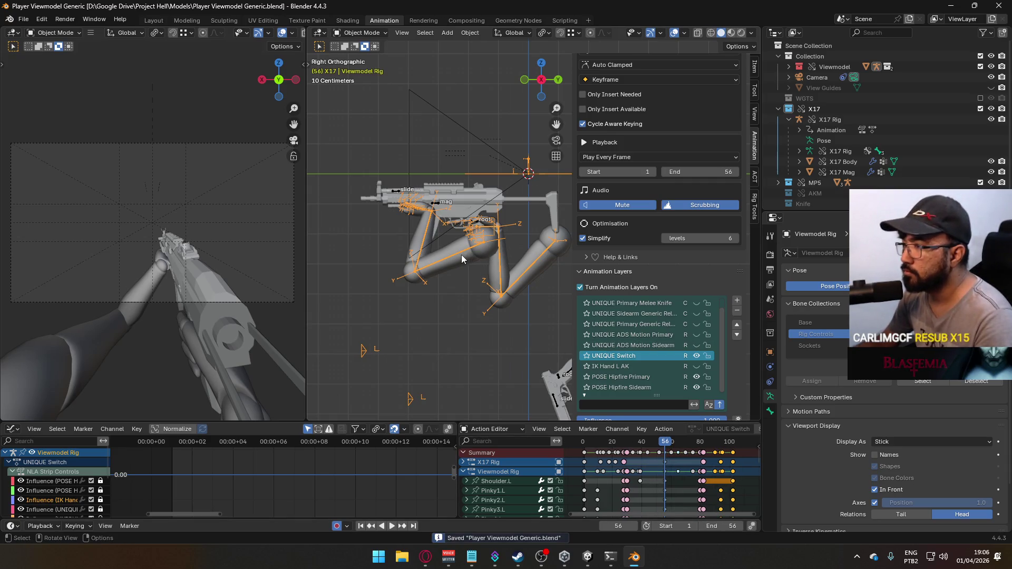
{"action": "left_click", "coordinate": [462, 259]}
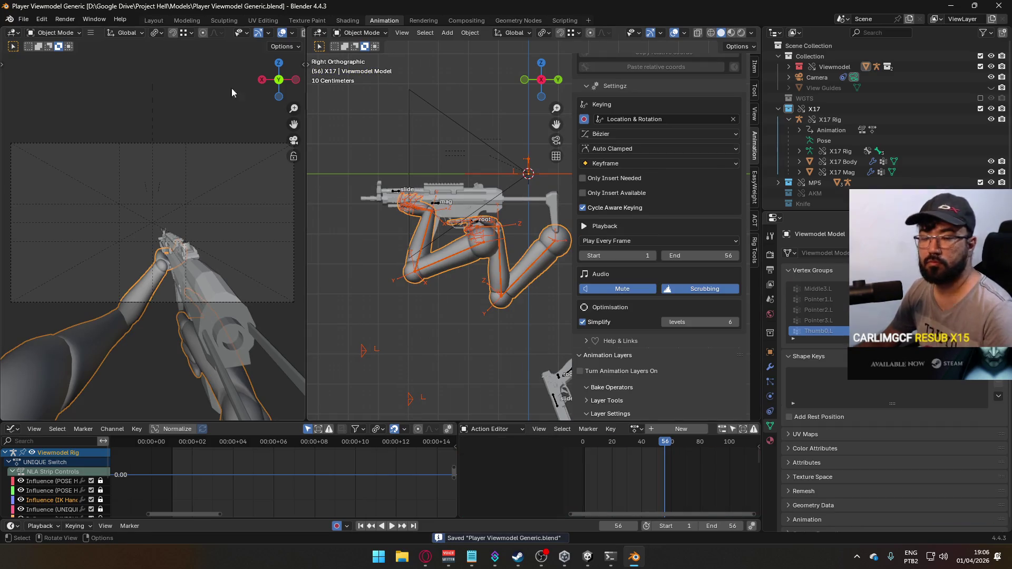
{"action": "left_click", "coordinate": [23, 19]}
Step: Start an FBX export using the preset that exports only the selected armature and mesh
{"action": "mouse_move", "coordinate": [74, 183]}
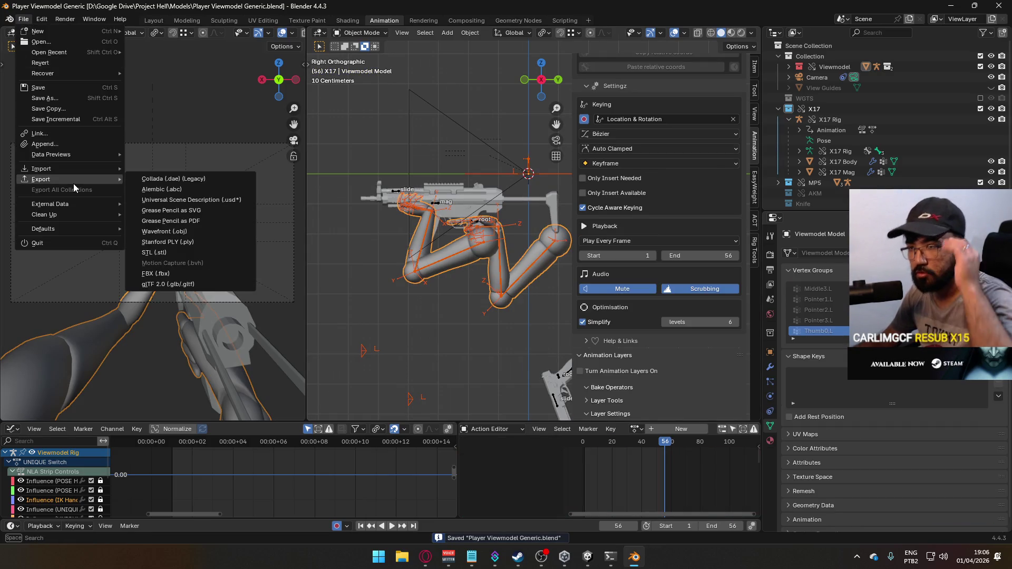
{"action": "key", "text": "Escape"}
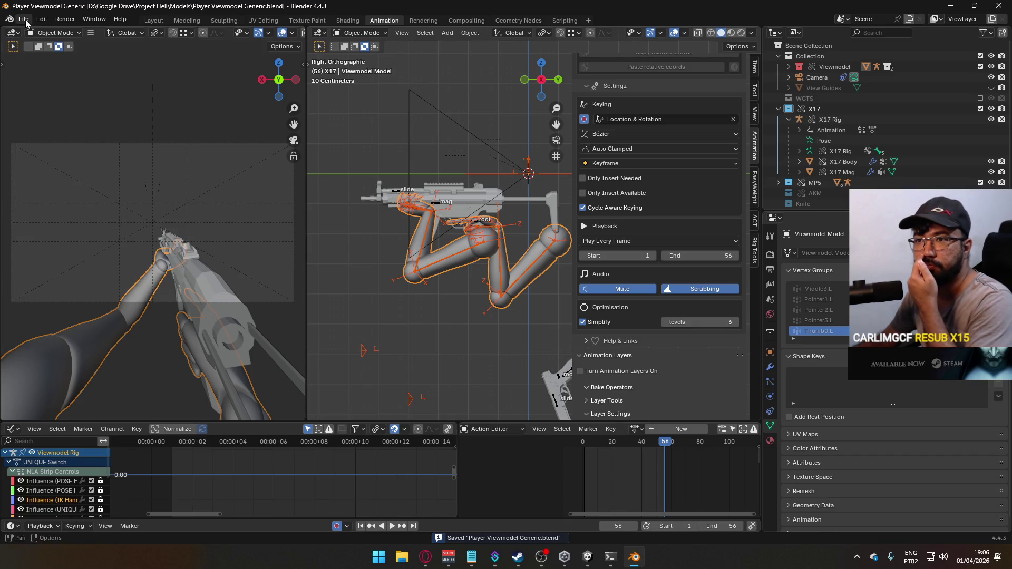
{"action": "left_click", "coordinate": [24, 19]}
{"action": "mouse_move", "coordinate": [62, 183]}
{"action": "left_click", "coordinate": [189, 275]}
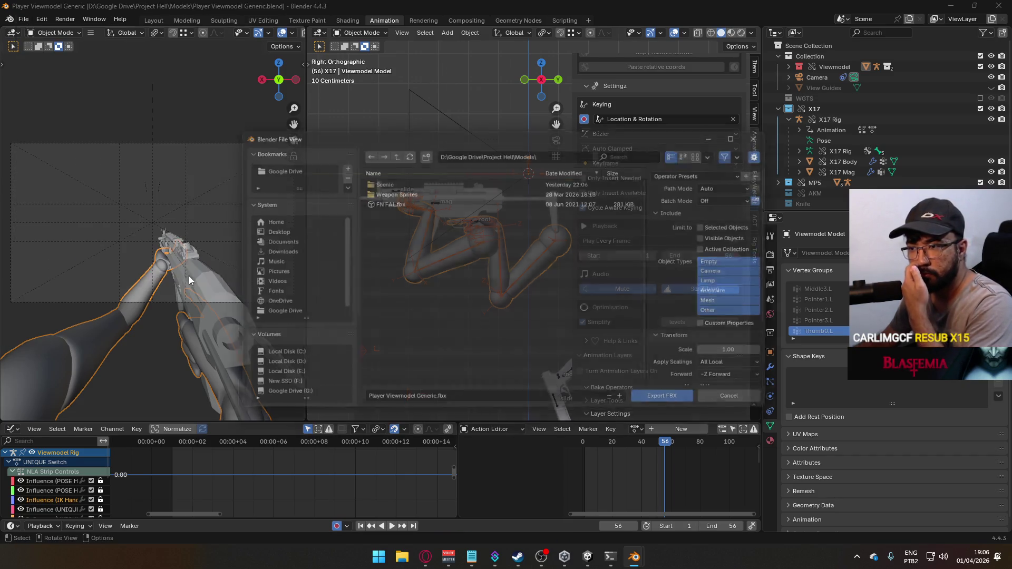
{"action": "left_click", "coordinate": [679, 172]}
{"action": "left_click", "coordinate": [713, 191]}
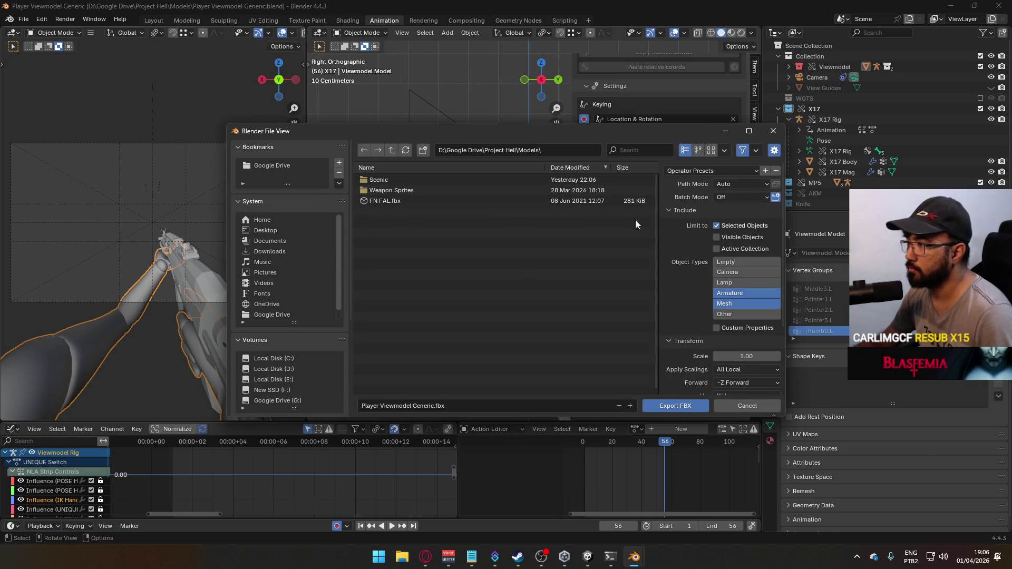
{"action": "scroll", "coordinate": [685, 326], "scroll_direction": "down", "scroll_amount": 4}
{"action": "scroll", "coordinate": [302, 369], "scroll_direction": "down", "scroll_amount": 6}
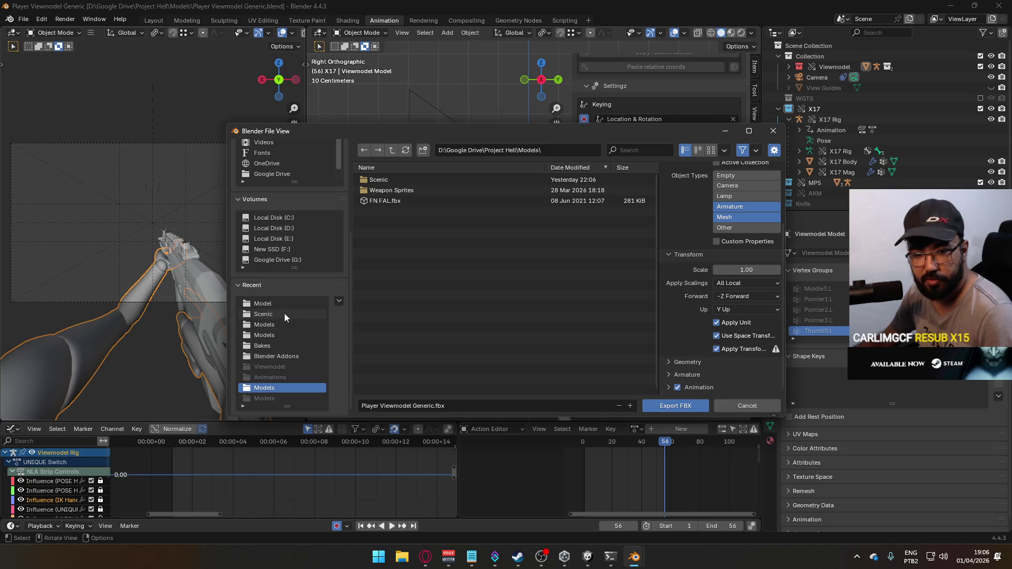
Step: In the Unity Animations/Viewmodel folder, overwrite Viewmodel@Switch to Sidearm Single.fbx
{"action": "left_click", "coordinate": [282, 304]}
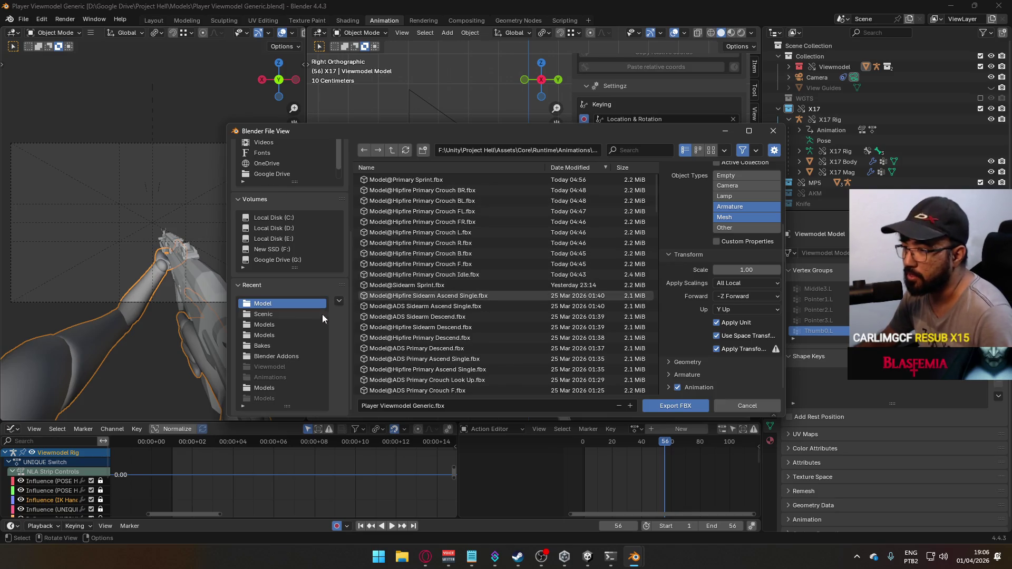
{"action": "left_click", "coordinate": [391, 151]}
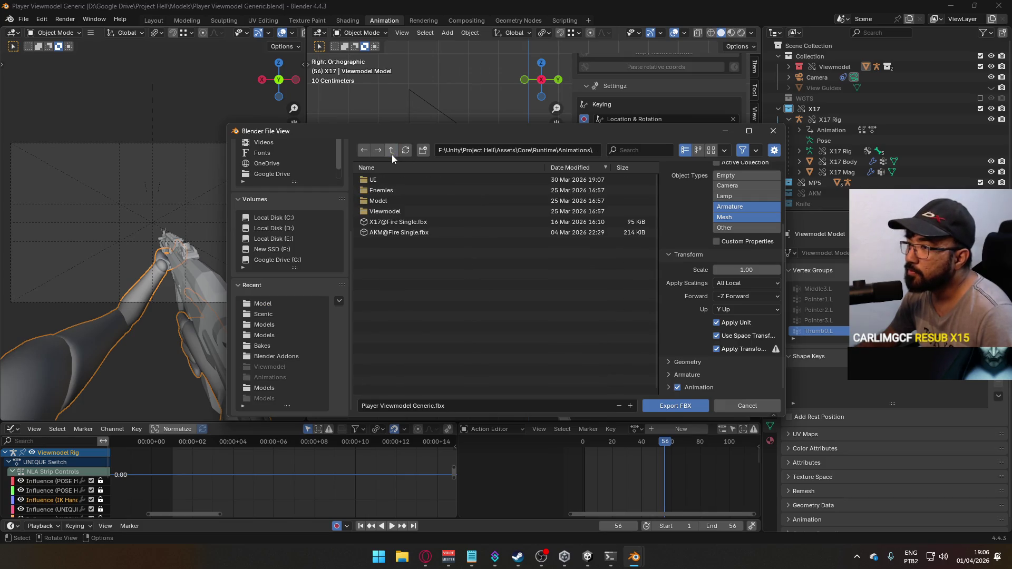
{"action": "left_click", "coordinate": [381, 211]}
{"action": "double_click", "coordinate": [380, 211]}
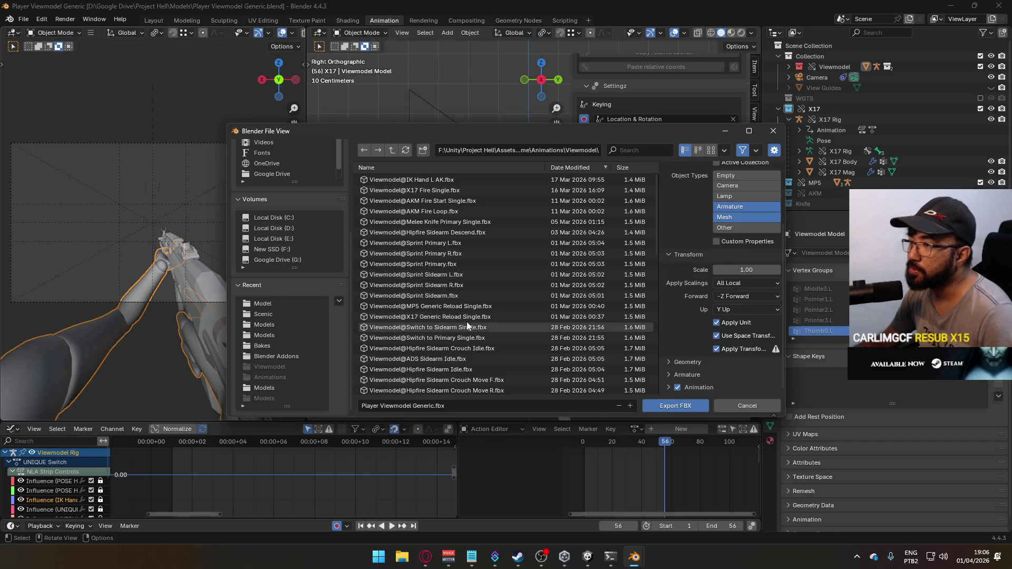
{"action": "scroll", "coordinate": [465, 319], "scroll_direction": "down", "scroll_amount": 6}
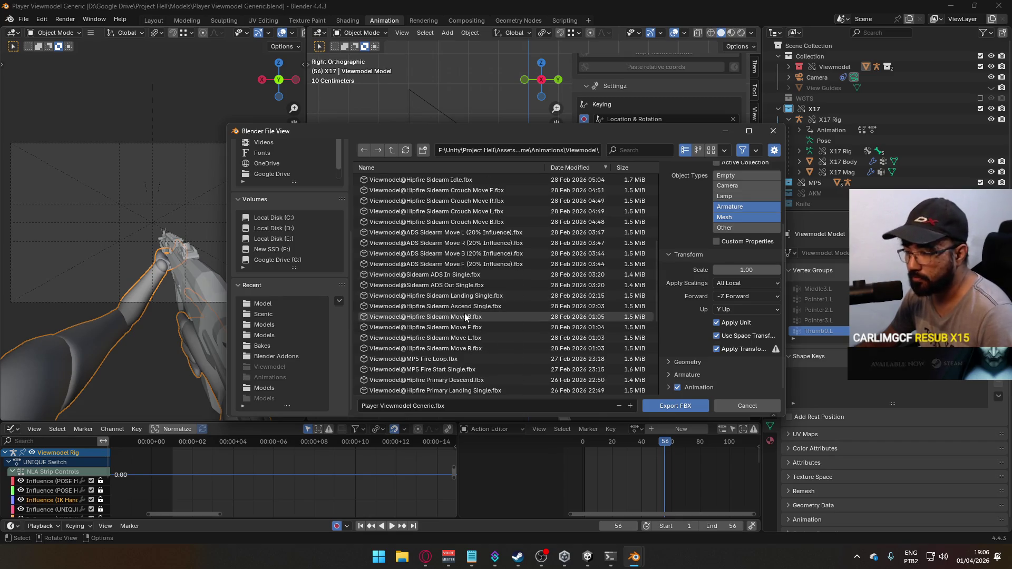
{"action": "left_click", "coordinate": [623, 149]}
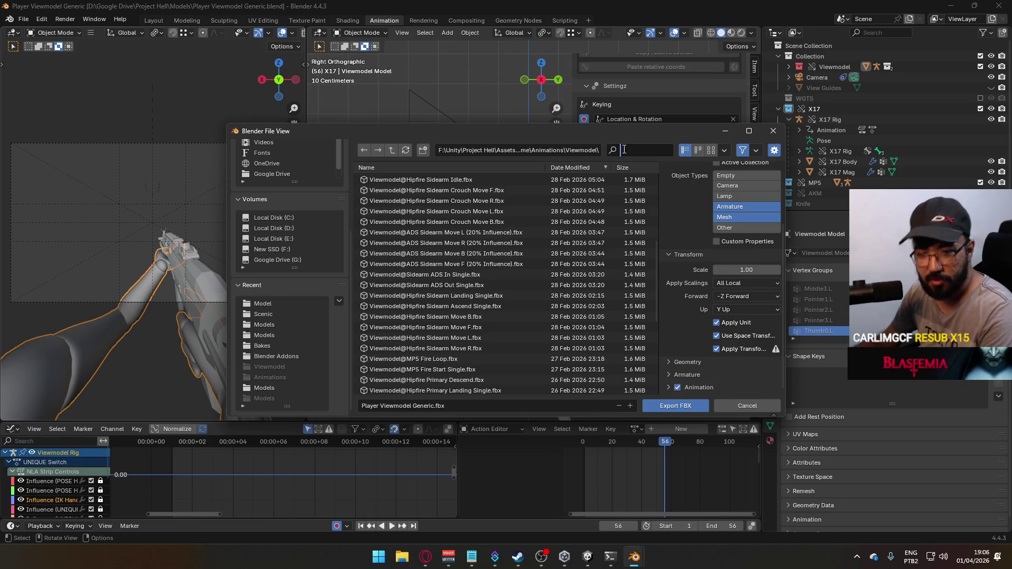
{"action": "type", "text": "swi"}
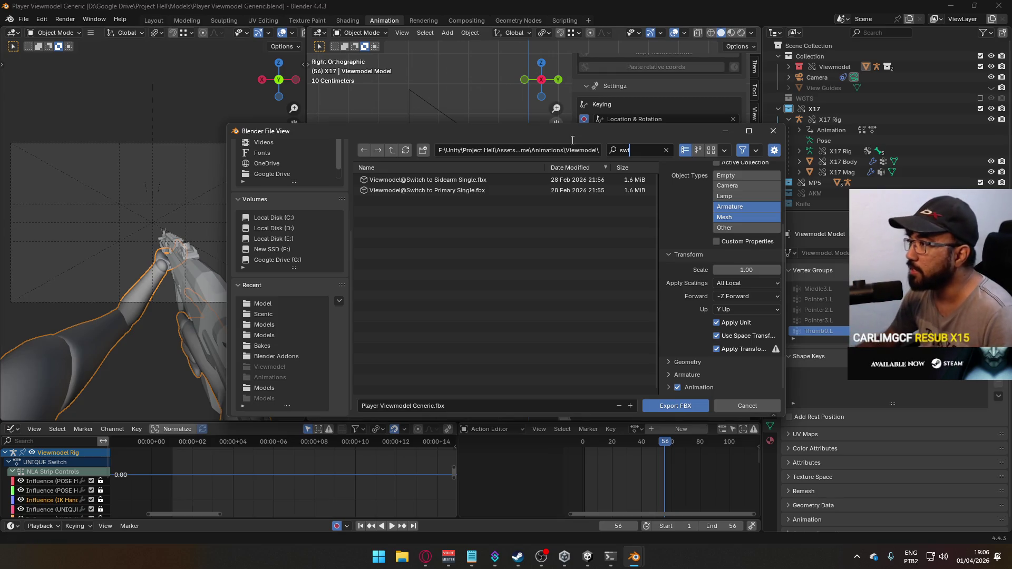
{"action": "mouse_move", "coordinate": [523, 133]}
{"action": "left_mouse_down"}
{"action": "mouse_move", "coordinate": [504, 35]}
{"action": "mouse_move", "coordinate": [490, 128]}
{"action": "left_mouse_up"}
{"action": "double_click", "coordinate": [438, 174]}
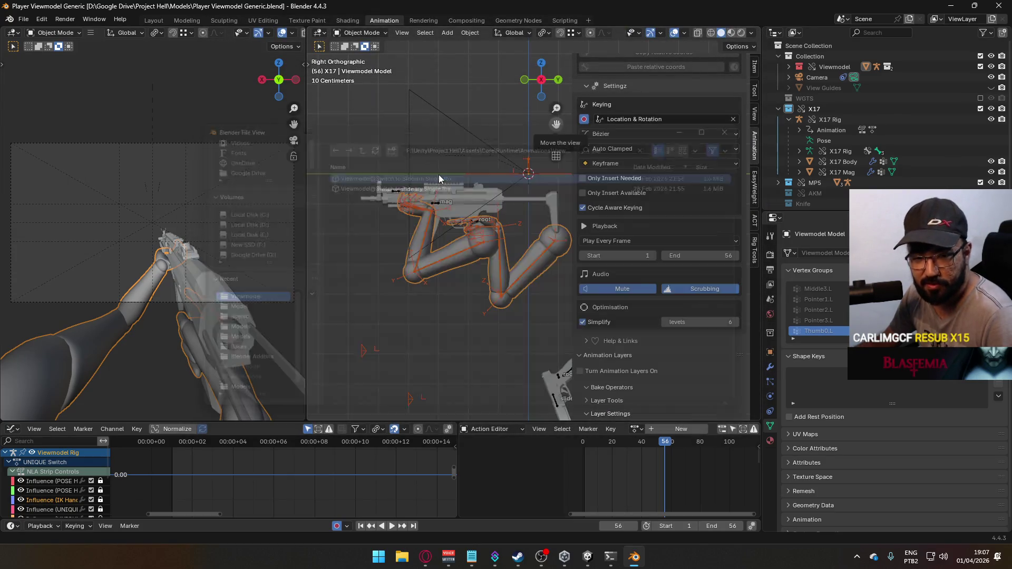
{"action": "mouse_move", "coordinate": [652, 442]}
{"action": "left_mouse_down"}
{"action": "mouse_move", "coordinate": [586, 445]}
{"action": "mouse_move", "coordinate": [665, 446]}
{"action": "left_mouse_up"}
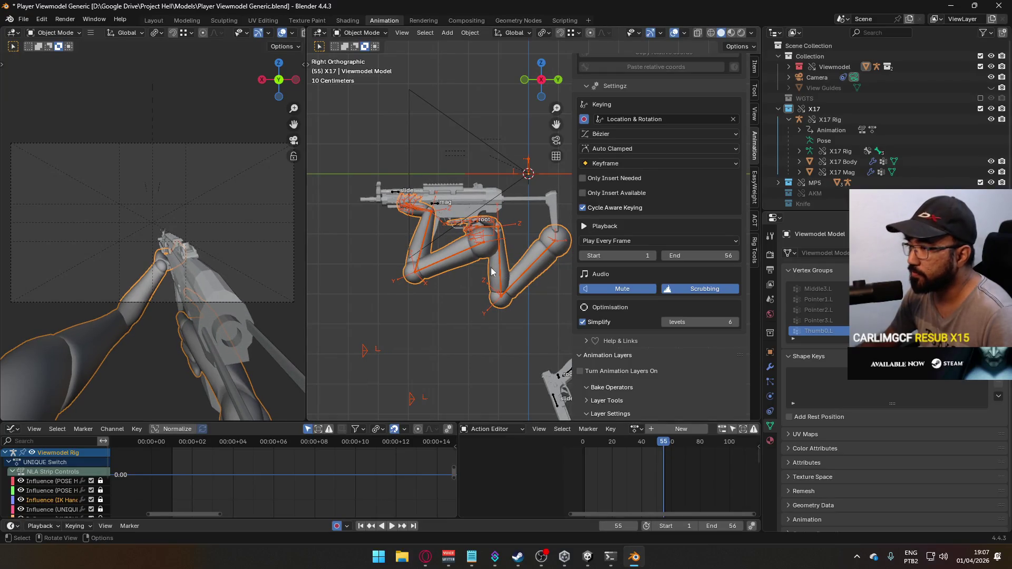
Step: Select the Viewmodel Rig and set the playback range to frames 56–102, previewing it
{"action": "left_click", "coordinate": [438, 205]}
{"action": "key", "text": "space"}
{"action": "left_click", "coordinate": [666, 446]}
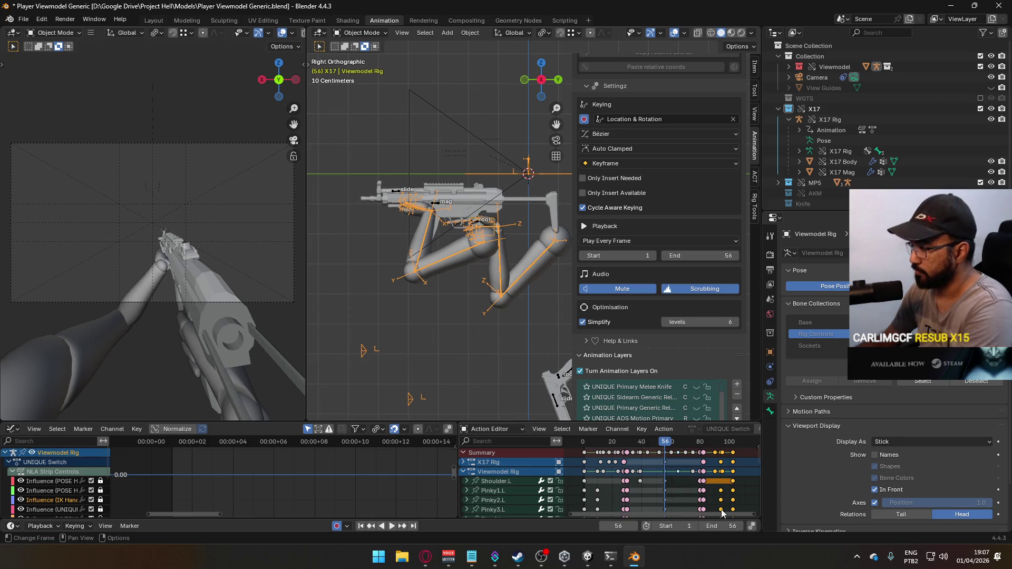
{"action": "left_click", "coordinate": [726, 525]}
{"action": "type", "text": "102"}
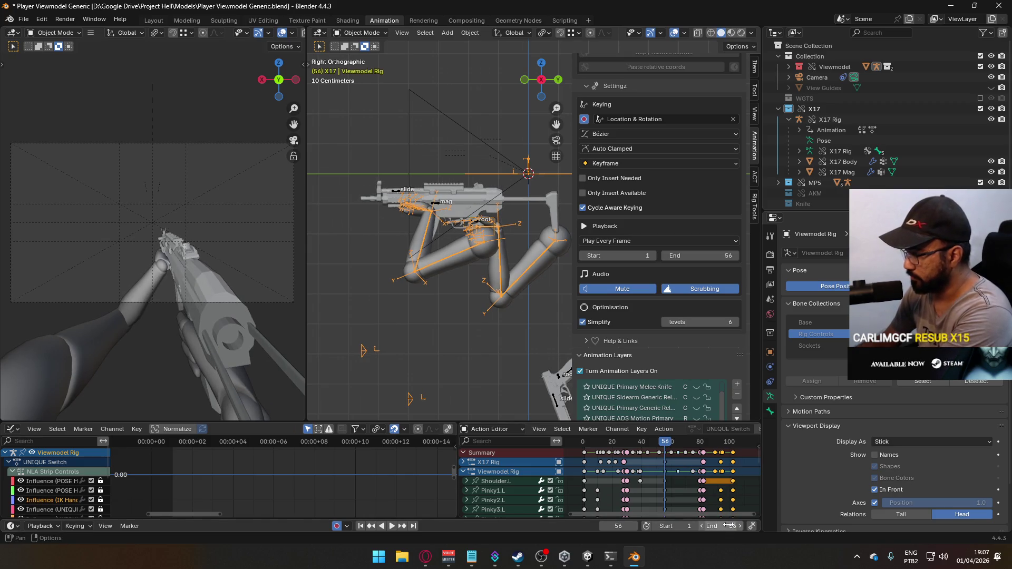
{"action": "key", "text": "Return"}
{"action": "left_click", "coordinate": [681, 525]}
{"action": "type", "text": "56"}
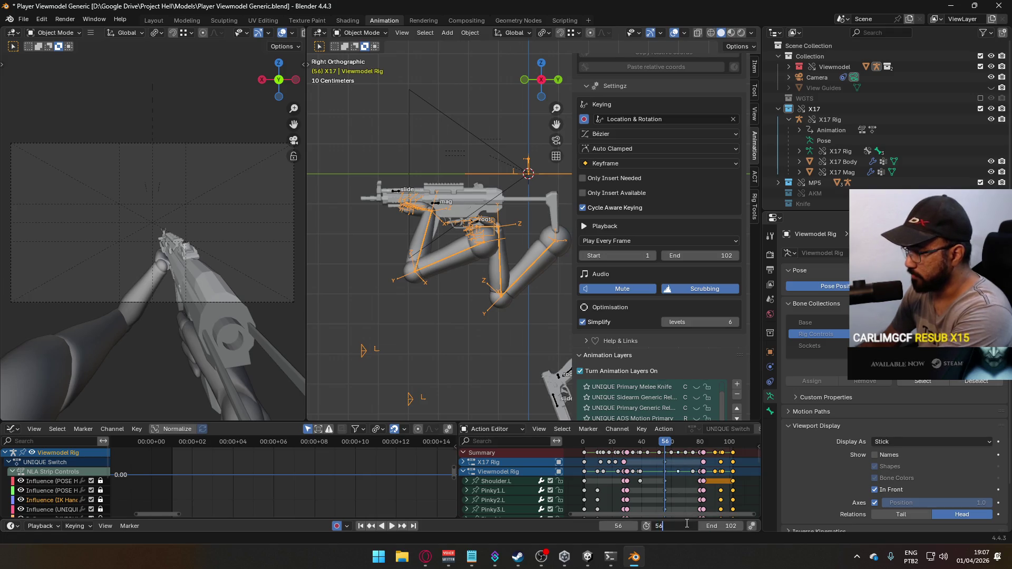
{"action": "key", "text": "Return"}
{"action": "key", "text": "space"}
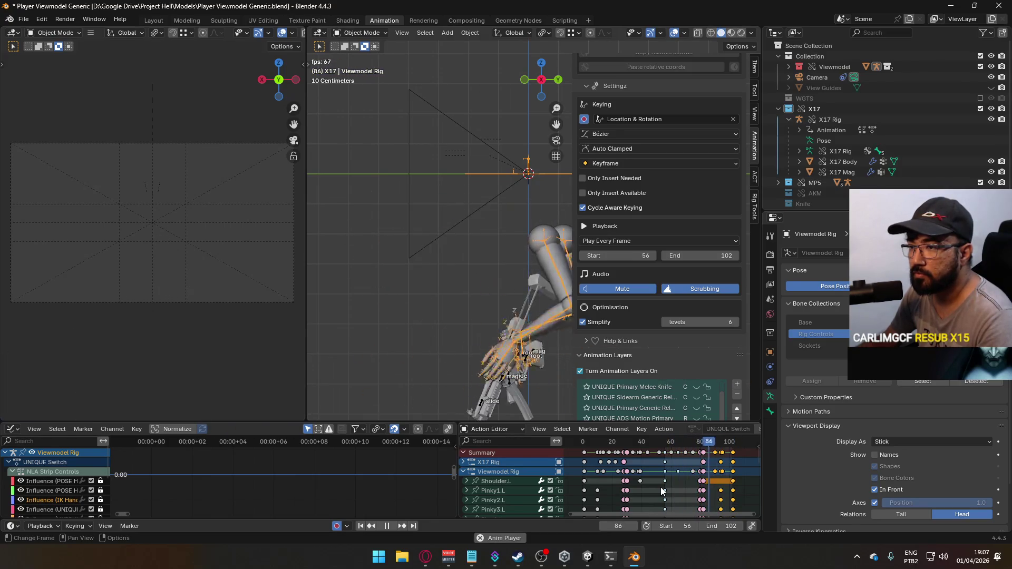
{"action": "left_click", "coordinate": [665, 448]}
Step: Save, export FBX over Viewmodel@Switch to Primary Single.fbx, save again, and switch to Unity
{"action": "key", "text": "ctrl+s"}
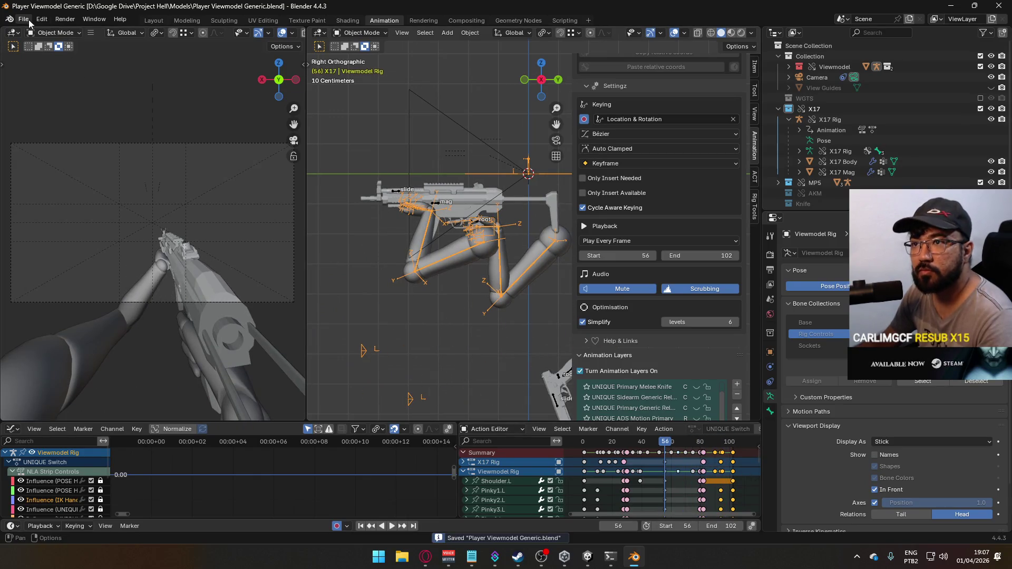
{"action": "left_click", "coordinate": [23, 19]}
{"action": "mouse_move", "coordinate": [42, 179]}
{"action": "left_click", "coordinate": [209, 274]}
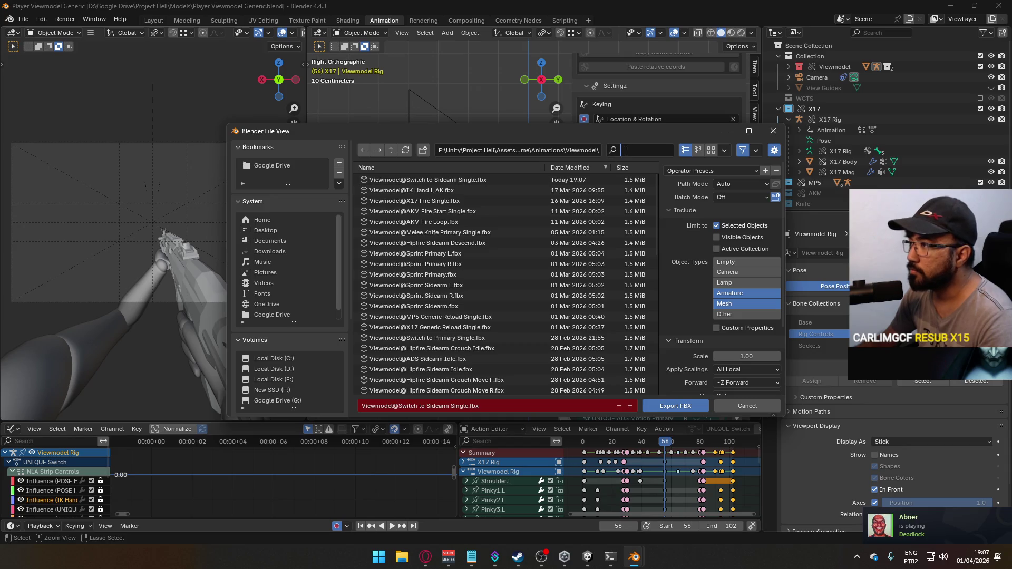
{"action": "type", "text": "switch"}
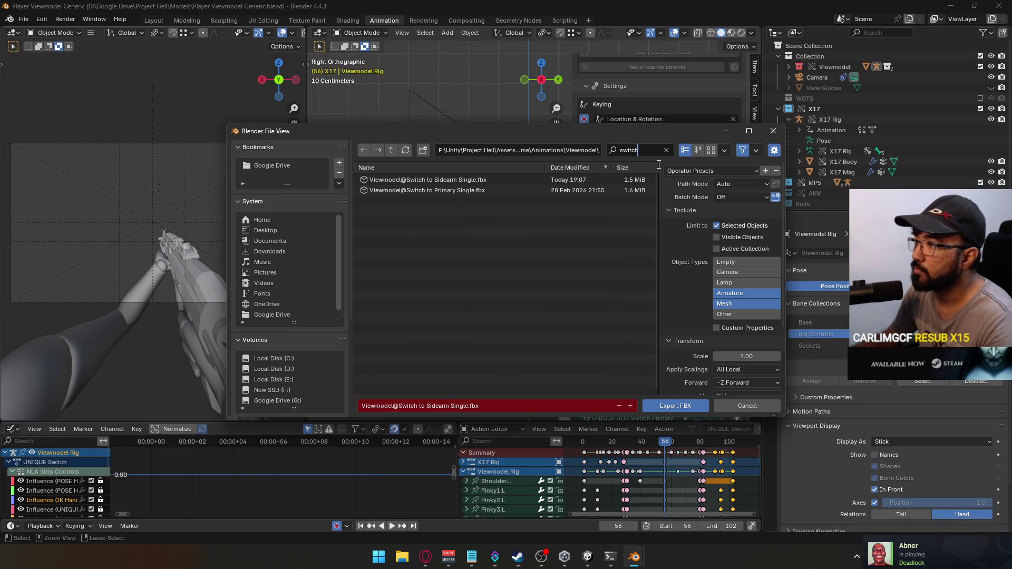
{"action": "double_click", "coordinate": [482, 191]}
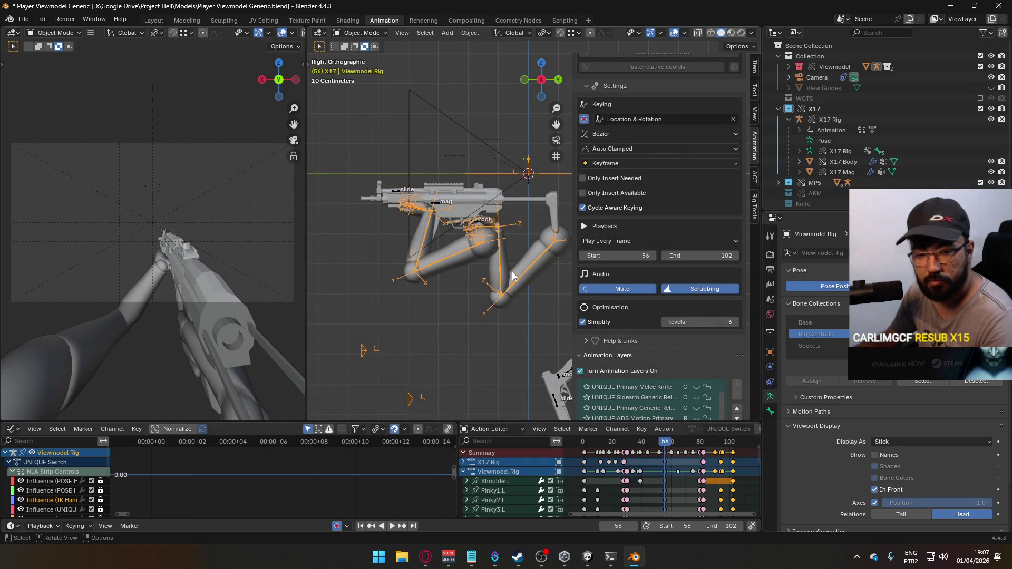
{"action": "key", "text": "ctrl+s"}
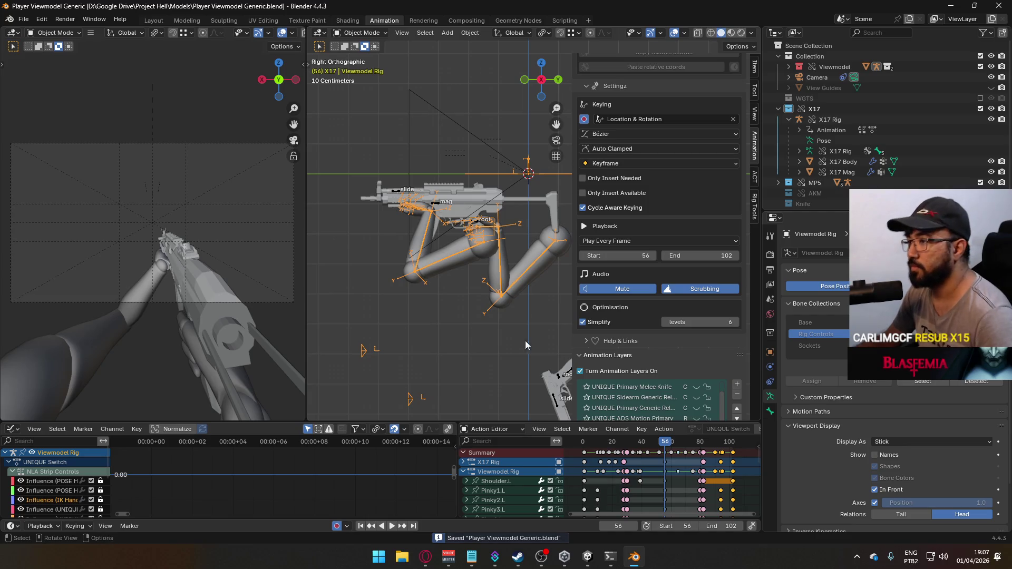
{"action": "key", "text": "alt+Tab"}
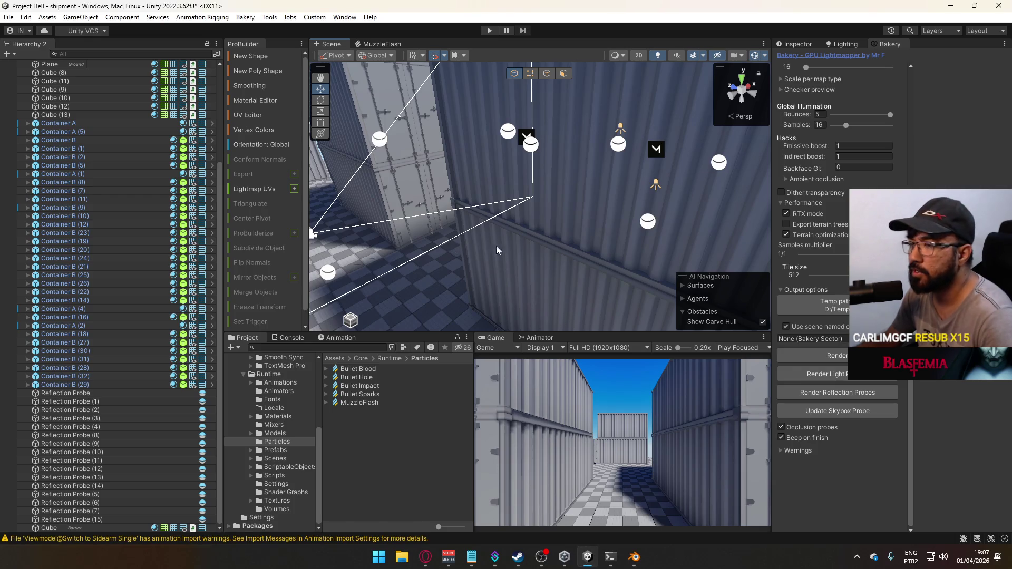
{"action": "mouse_move", "coordinate": [525, 138]}
{"action": "right_mouse_down"}
{"action": "mouse_move", "coordinate": [384, 226]}
{"action": "mouse_move", "coordinate": [501, 250]}
{"action": "mouse_move", "coordinate": [422, 226]}
{"action": "mouse_move", "coordinate": [342, 253]}
{"action": "mouse_move", "coordinate": [91, 294]}
{"action": "mouse_move", "coordinate": [267, 297]}
{"action": "mouse_move", "coordinate": [237, 274]}
{"action": "mouse_move", "coordinate": [55, 249]}
{"action": "mouse_move", "coordinate": [594, 322]}
{"action": "mouse_move", "coordinate": [369, 243]}
{"action": "right_mouse_up"}
Step: Open the title scene, enter Play mode, maximize the Game view, and host the shipment map
{"action": "left_click", "coordinate": [272, 461]}
{"action": "double_click", "coordinate": [385, 445]}
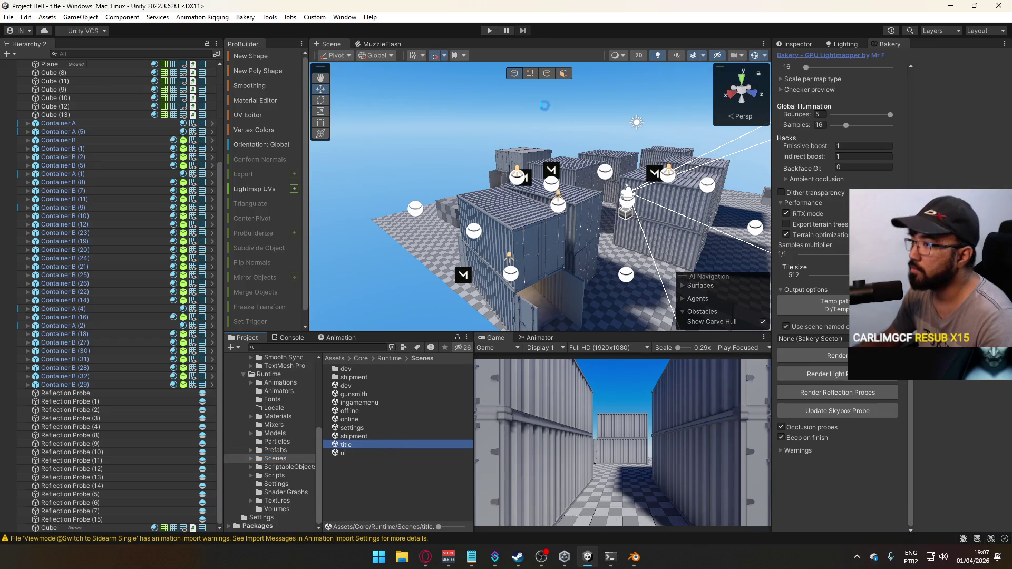
{"action": "key", "text": "ctrl+p"}
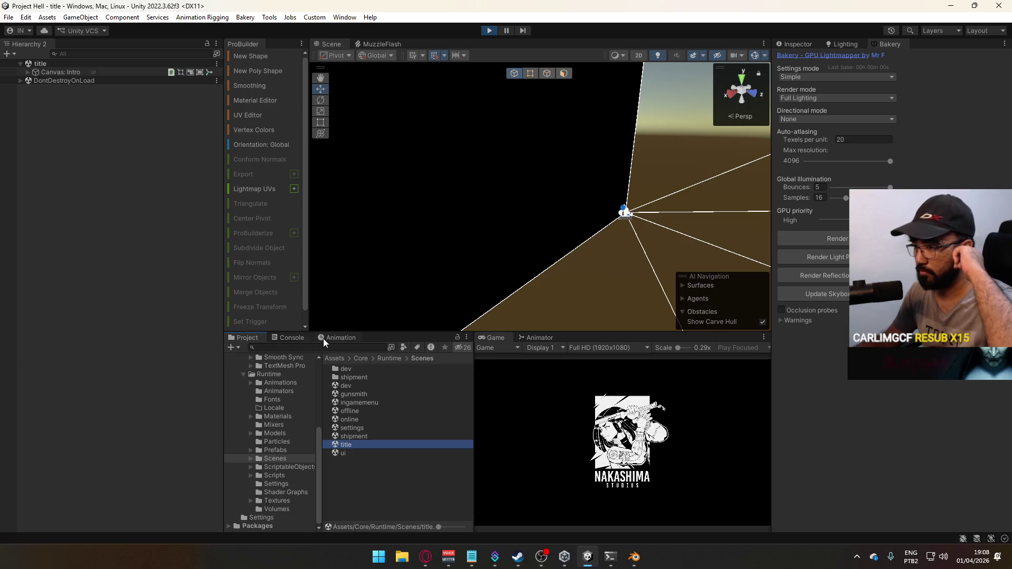
{"action": "right_click", "coordinate": [492, 338]}
{"action": "left_click", "coordinate": [558, 371]}
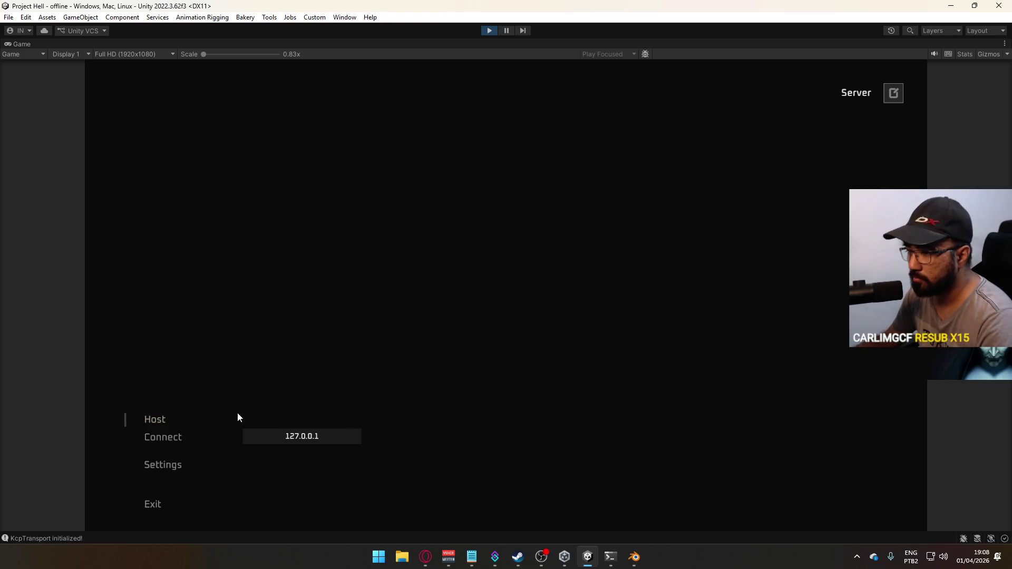
{"action": "left_click", "coordinate": [237, 417]}
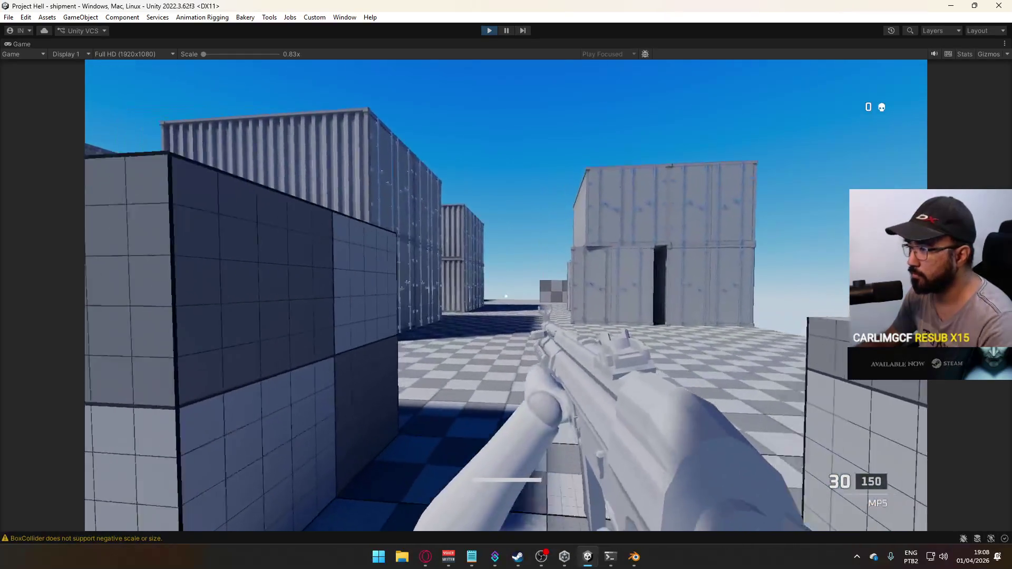
Step: Swap between the X17 pistol and MP5 with keys 2 and 1, then restore the Game view
{"action": "key", "text": "2"}
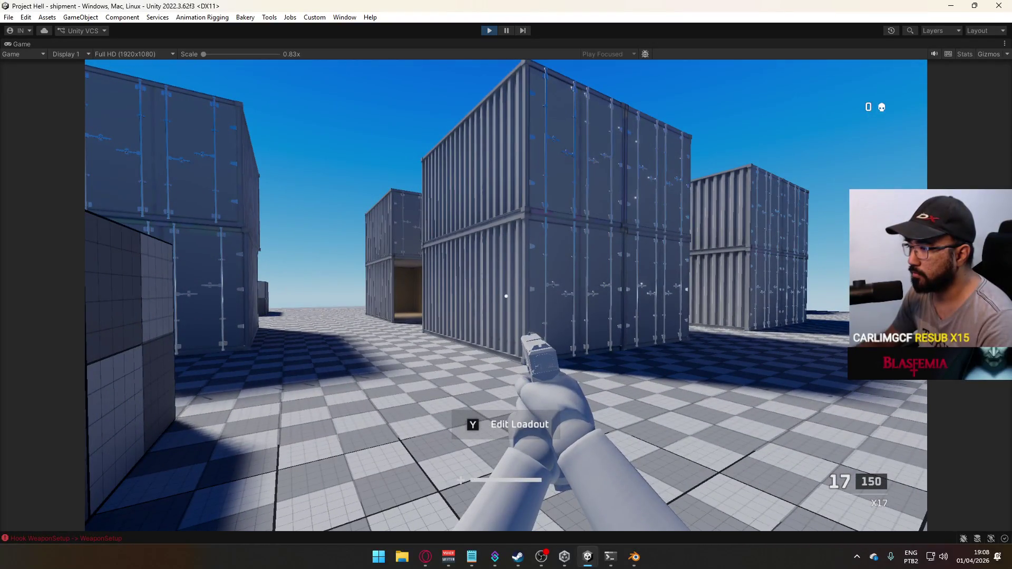
{"action": "key", "text": "1"}
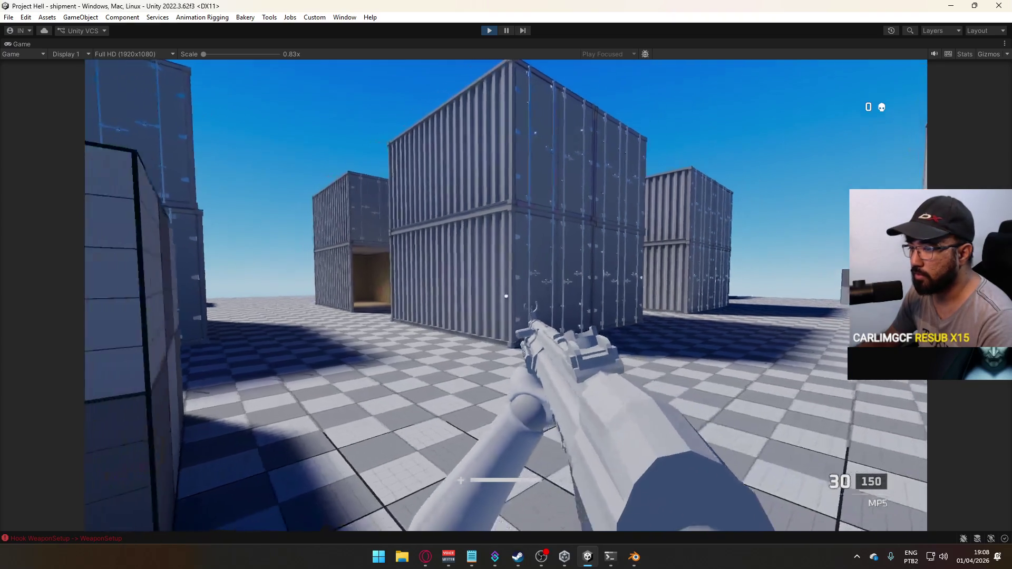
{"action": "key", "text": "2"}
{"action": "key", "text": "super"}
{"action": "key", "text": "Escape"}
{"action": "right_click", "coordinate": [583, 39]}
{"action": "left_click", "coordinate": [610, 74]}
Step: Back in Blender, select the arm mesh, save, and export FBX over the Switch to Primary Single file
{"action": "key", "text": "alt+Tab"}
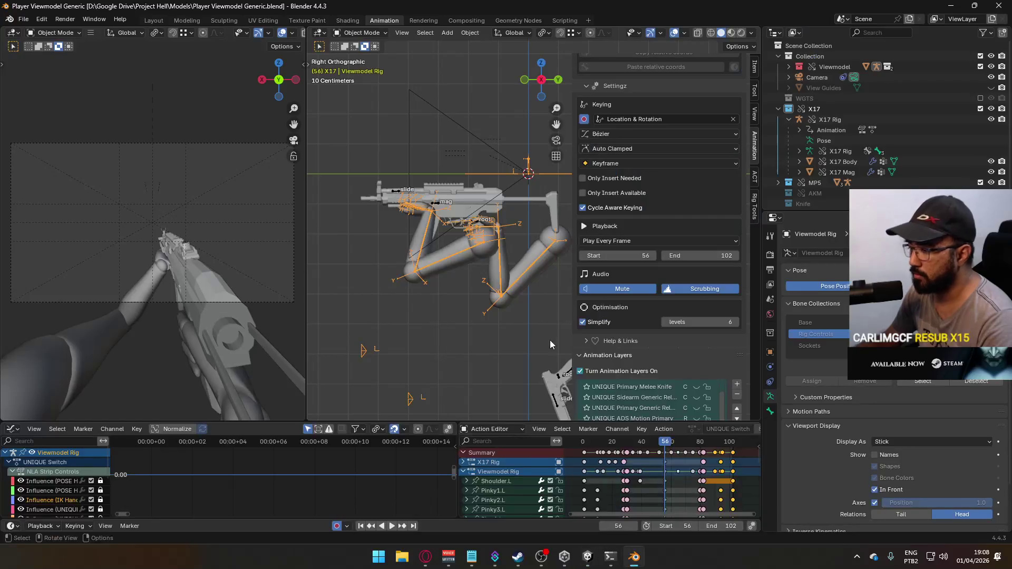
{"action": "left_click", "coordinate": [462, 261]}
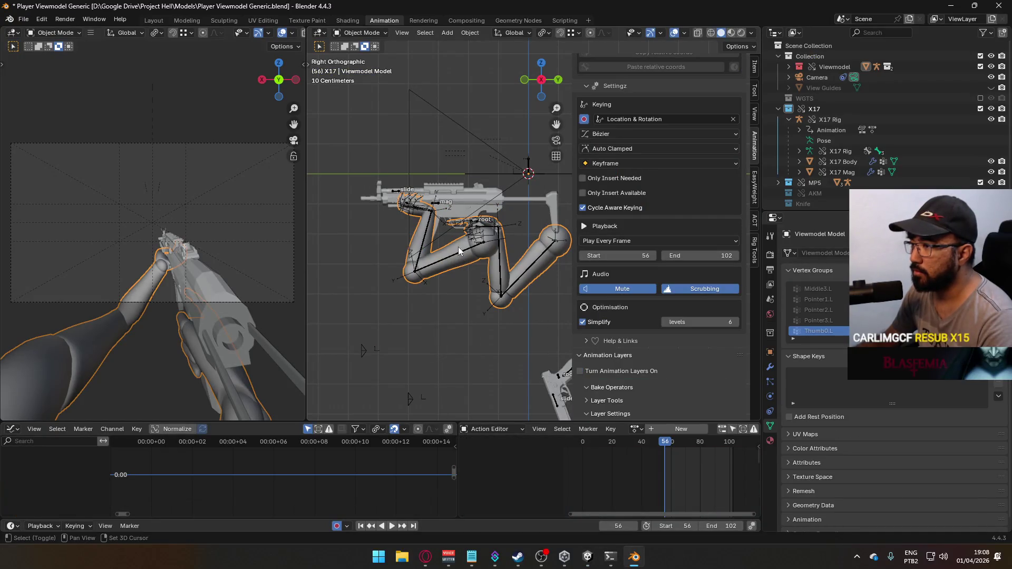
{"action": "key", "text": "ctrl+s"}
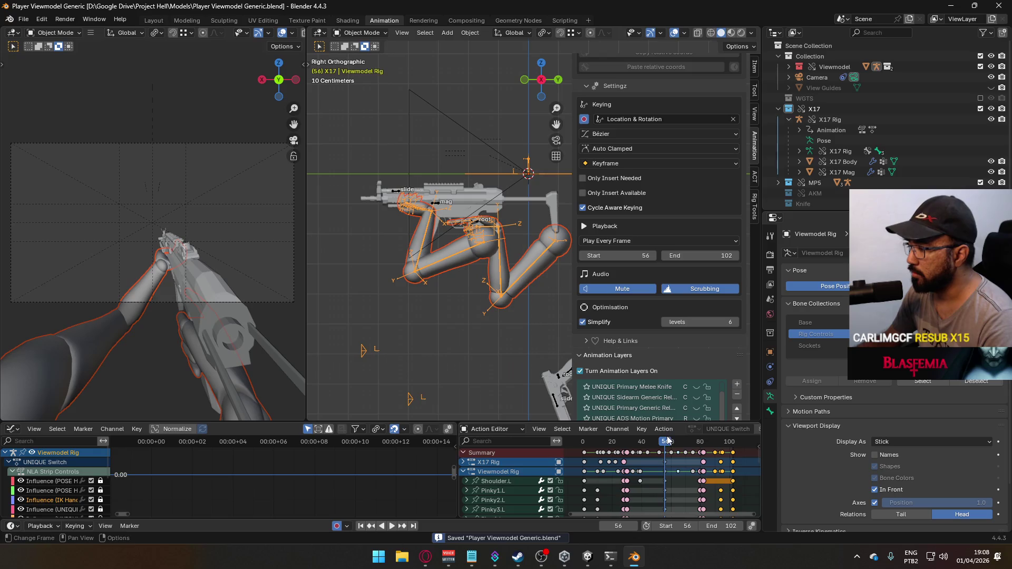
{"action": "left_click", "coordinate": [23, 19]}
{"action": "mouse_move", "coordinate": [68, 179]}
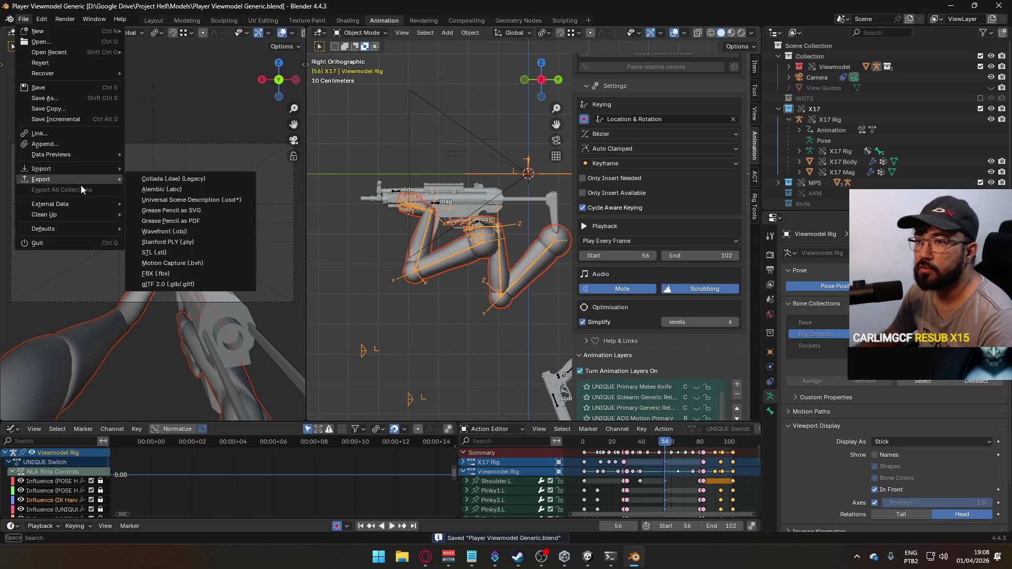
{"action": "left_click", "coordinate": [156, 273]}
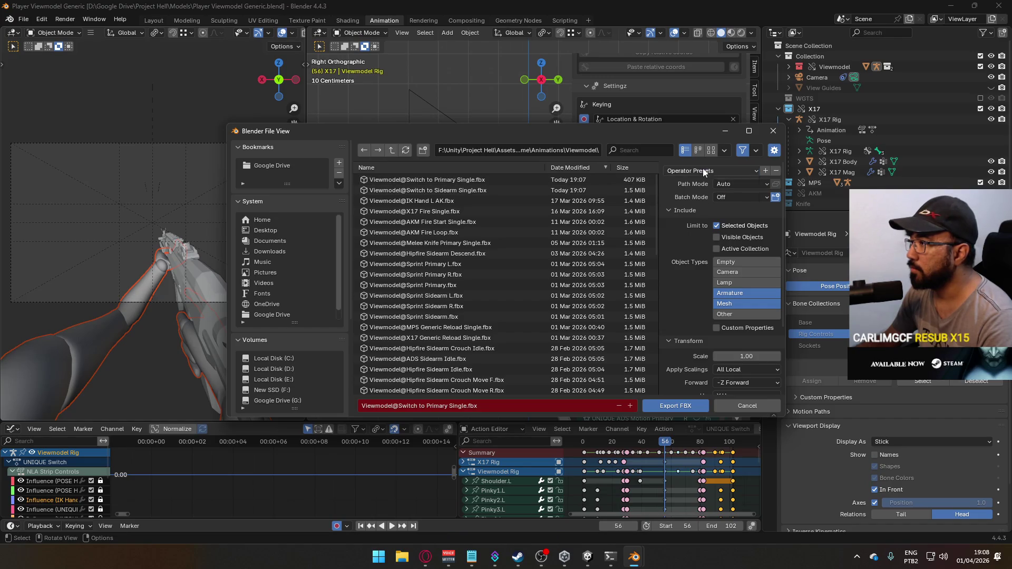
{"action": "double_click", "coordinate": [494, 180]}
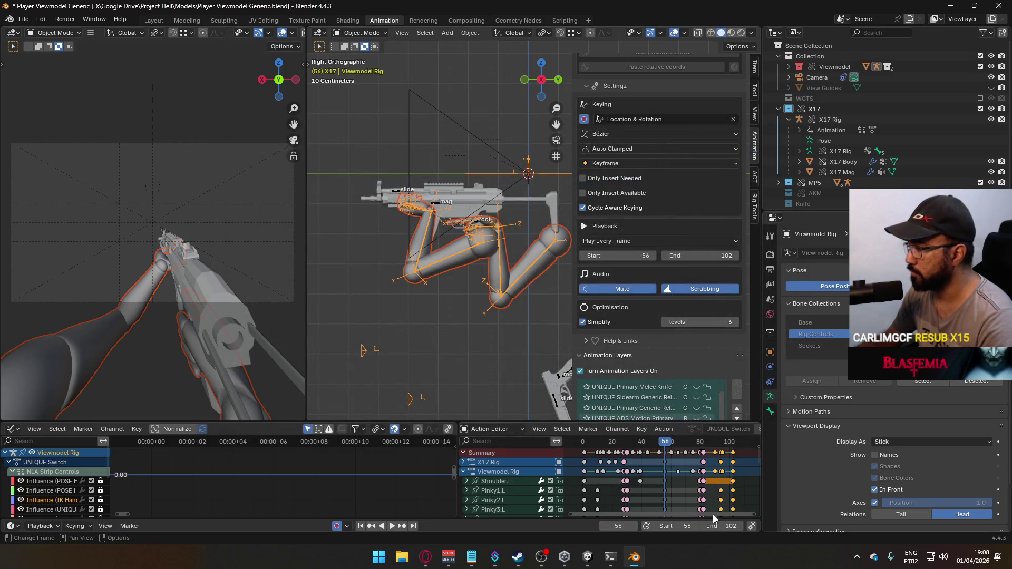
Step: Reset the range to frames 1–56, re-export FBX over the Switch to Sidearm Single clip, and return to Unity
{"action": "double_click", "coordinate": [680, 526]}
{"action": "type", "text": "1"}
{"action": "key", "text": "Return"}
{"action": "double_click", "coordinate": [725, 526]}
{"action": "type", "text": "56"}
{"action": "key", "text": "Return"}
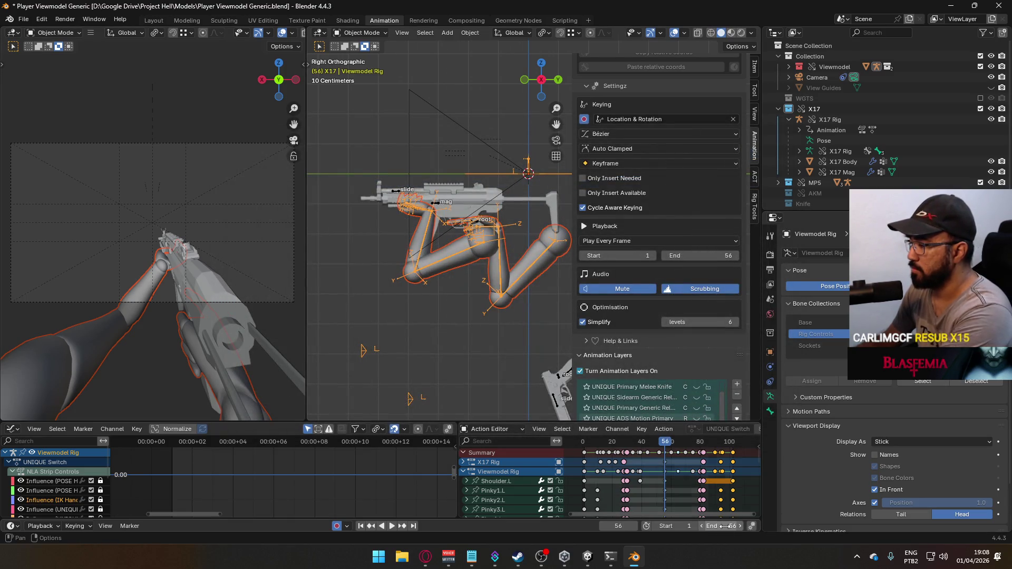
{"action": "left_click", "coordinate": [23, 19]}
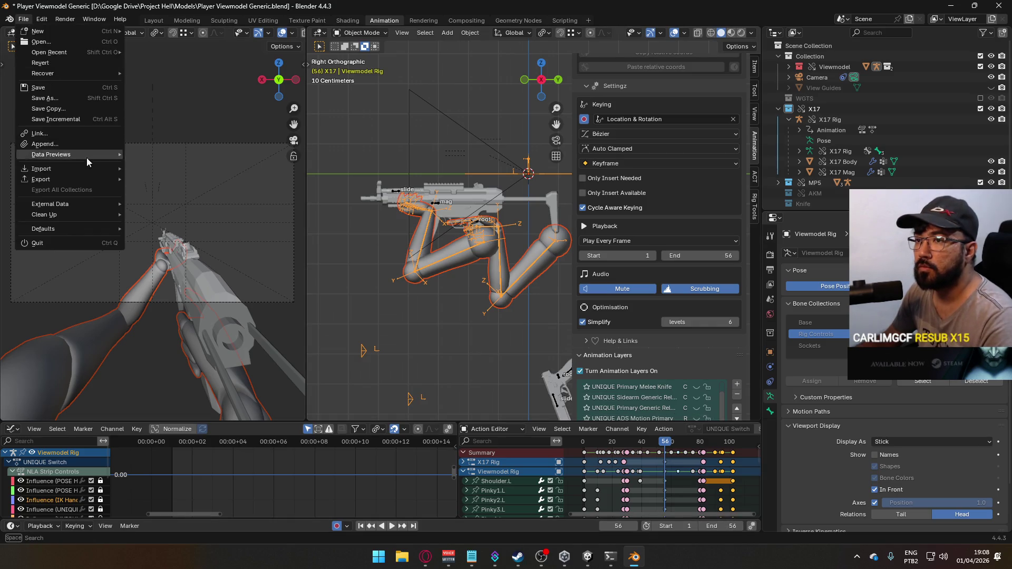
{"action": "mouse_move", "coordinate": [80, 181]}
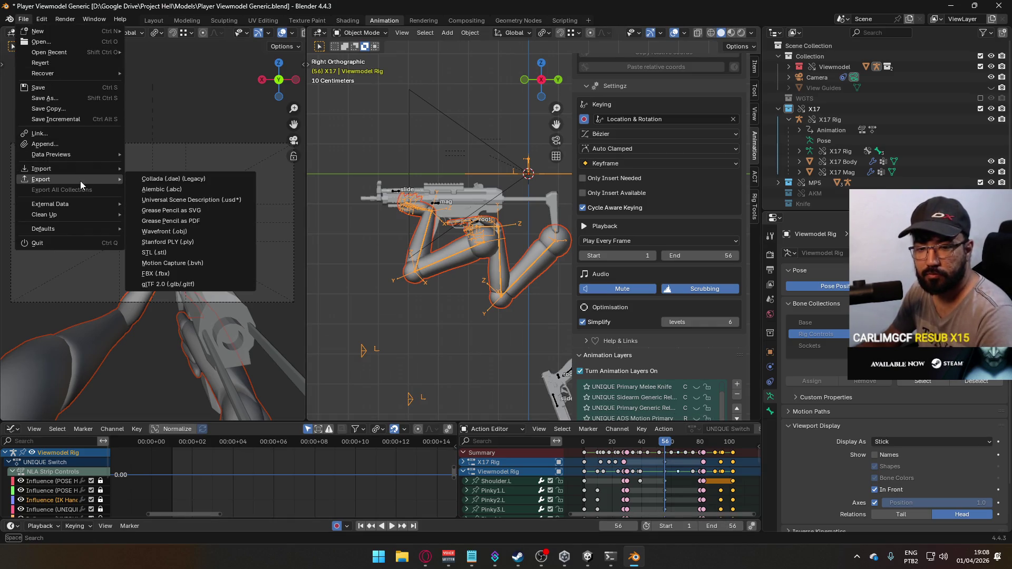
{"action": "left_click", "coordinate": [188, 272]}
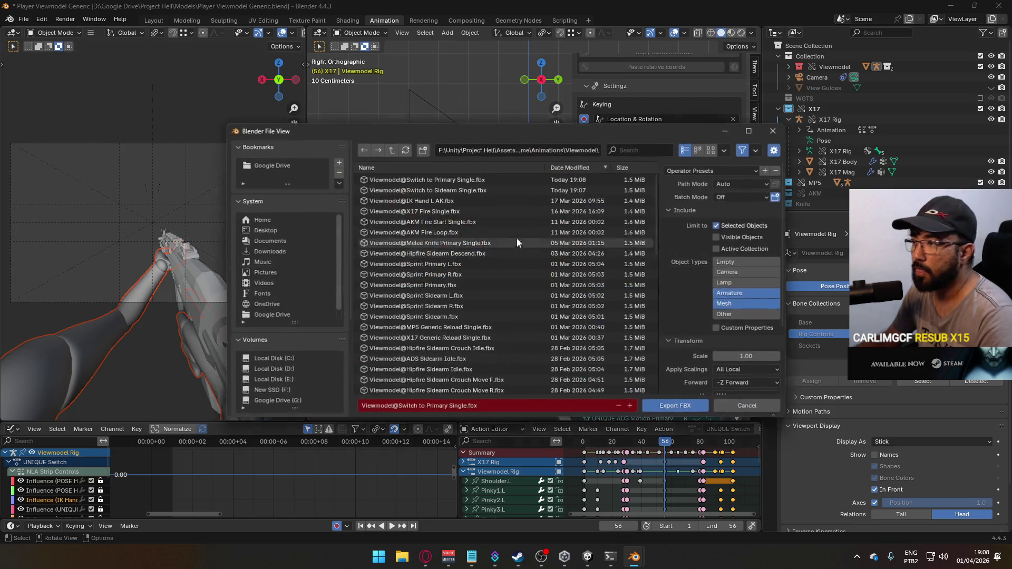
{"action": "double_click", "coordinate": [490, 189]}
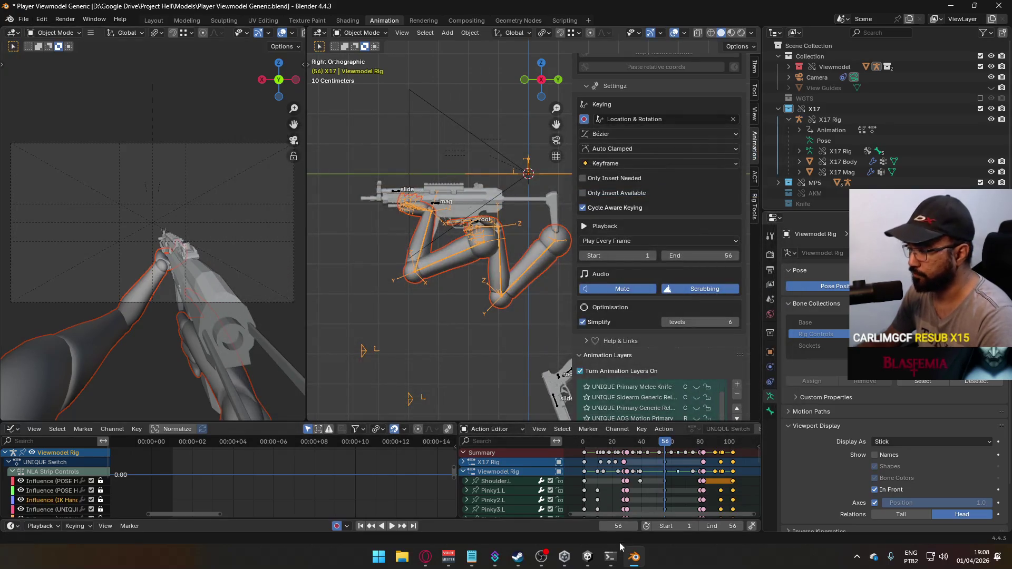
{"action": "left_click", "coordinate": [592, 557]}
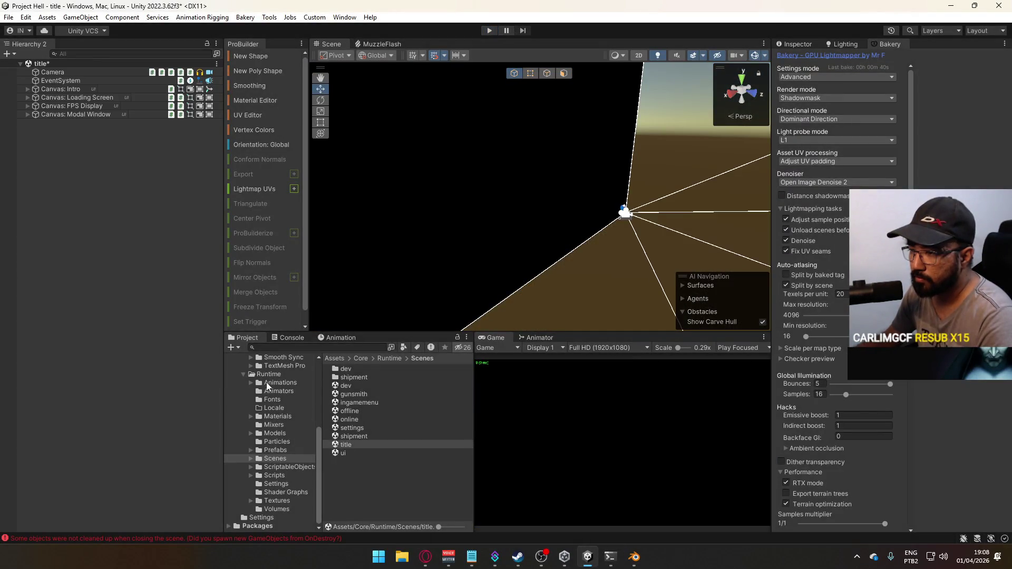
Step: Pause the Switch to Primary Single preview at frame 65, inspect its SwitchStart event, then select the Sidearm clip
{"action": "scroll", "coordinate": [272, 462], "scroll_direction": "up", "scroll_amount": 3}
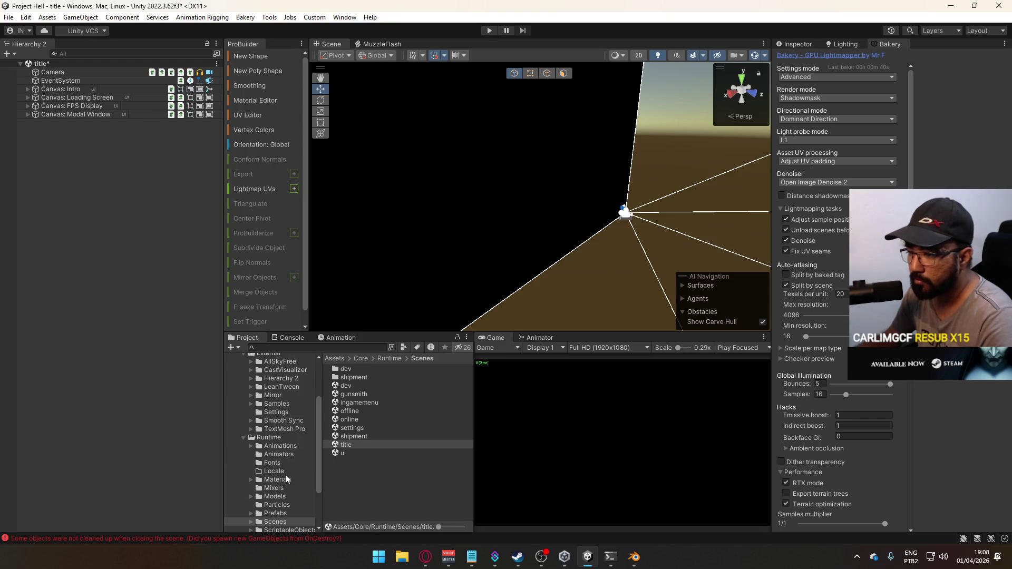
{"action": "scroll", "coordinate": [287, 473], "scroll_direction": "down", "scroll_amount": 3}
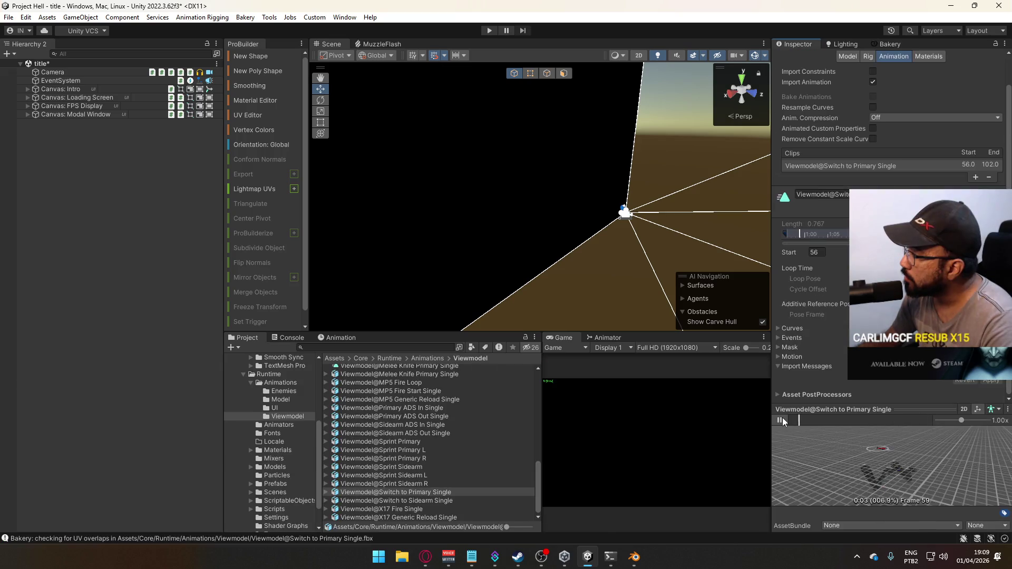
{"action": "left_click", "coordinate": [780, 420]}
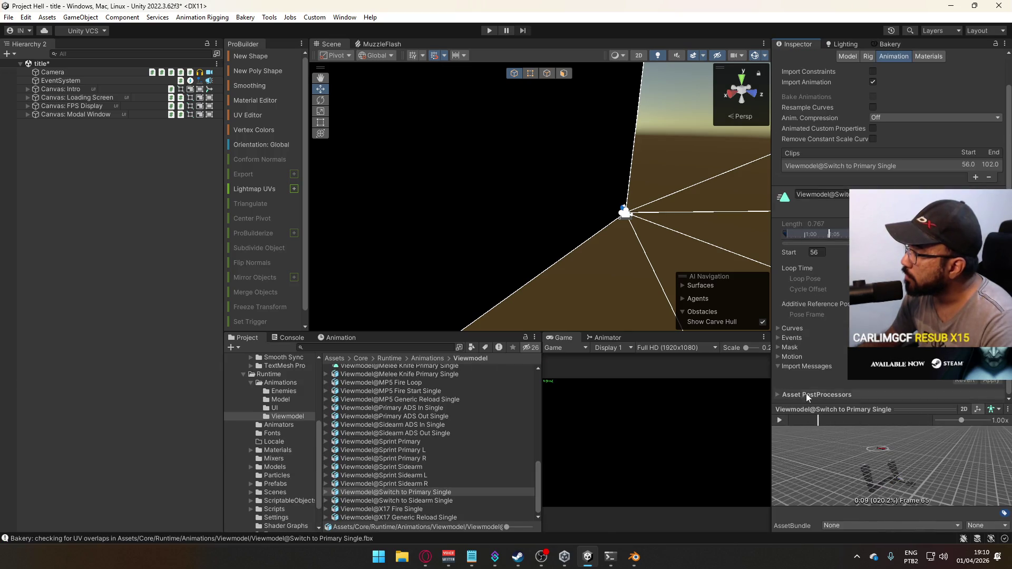
{"action": "left_click", "coordinate": [784, 329]}
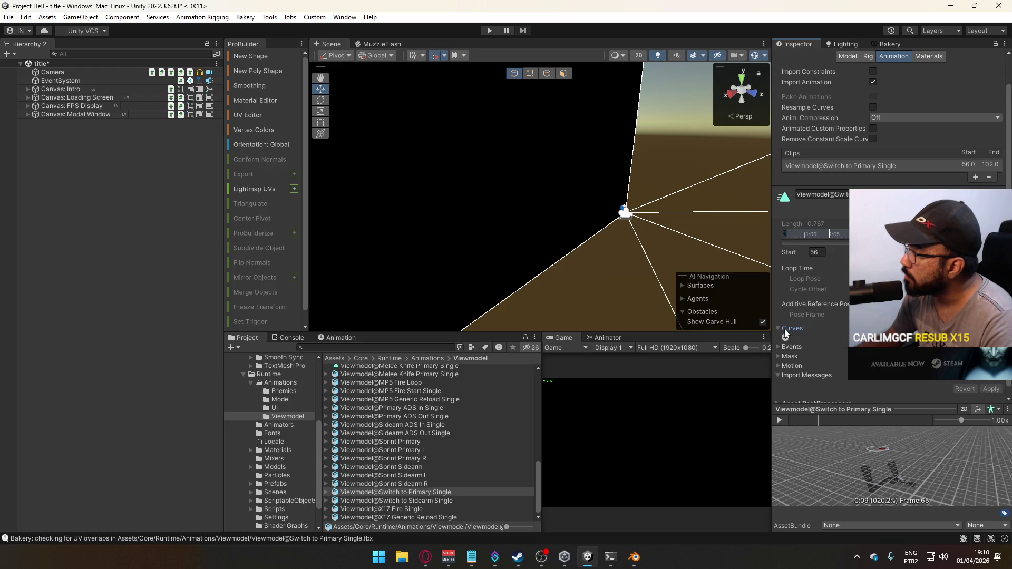
{"action": "left_click", "coordinate": [784, 339]}
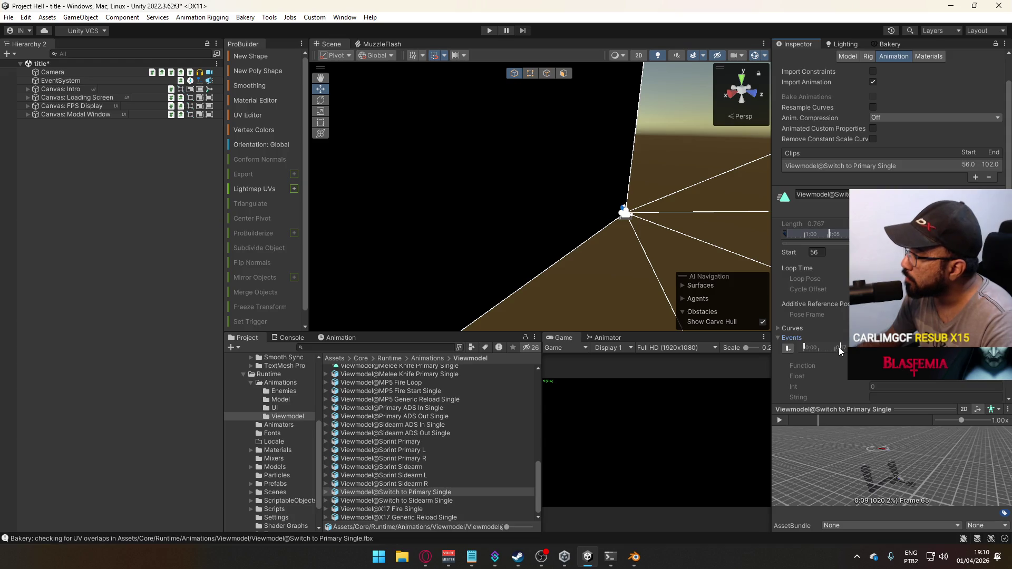
{"action": "left_click", "coordinate": [805, 346]}
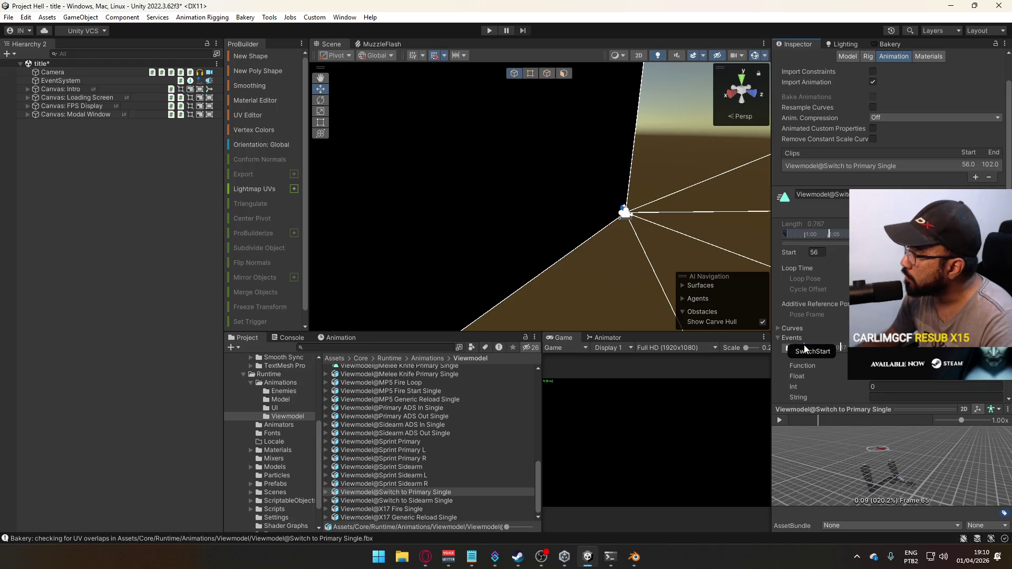
{"action": "left_click", "coordinate": [841, 345]}
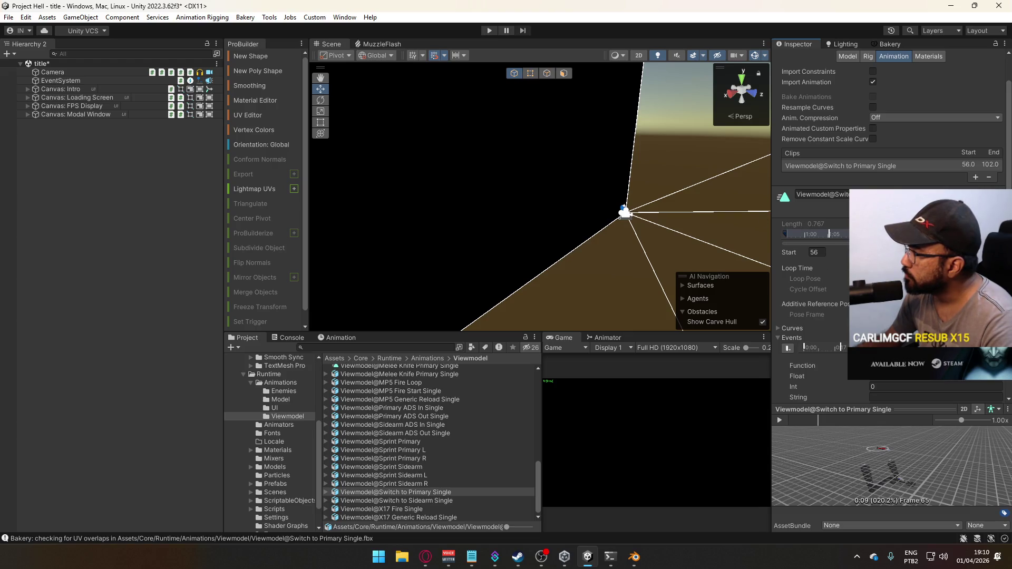
{"action": "left_click", "coordinate": [442, 500]}
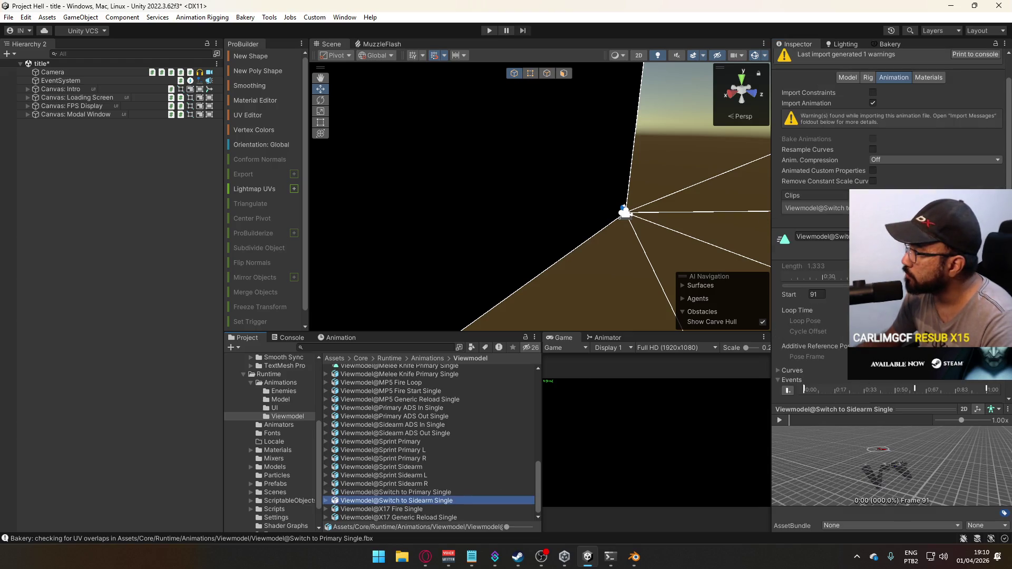
Step: Trim the Switch to Sidearm Single clip to frames 1–56, apply, and preview it
{"action": "left_click", "coordinate": [816, 295]}
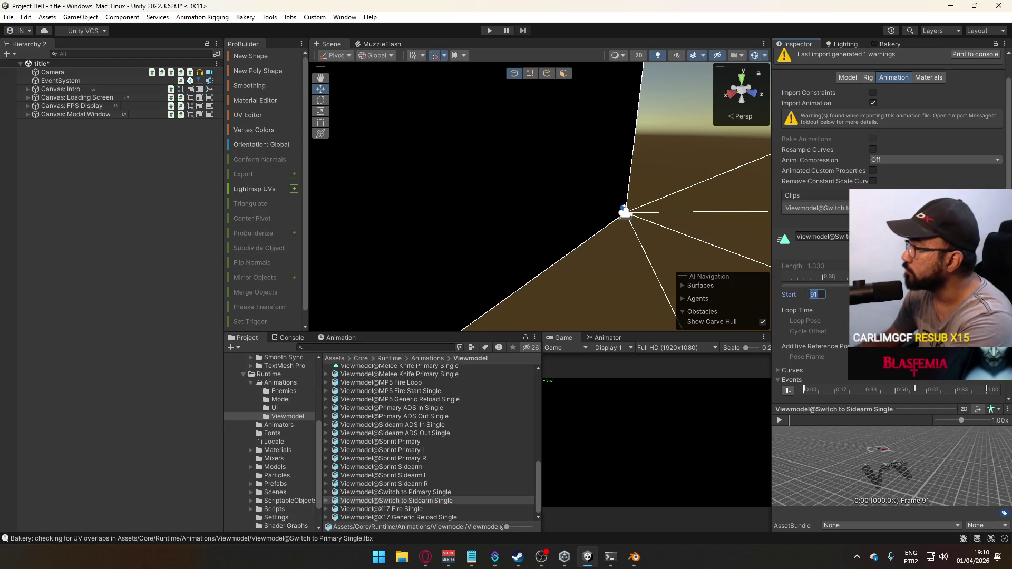
{"action": "type", "text": "1"}
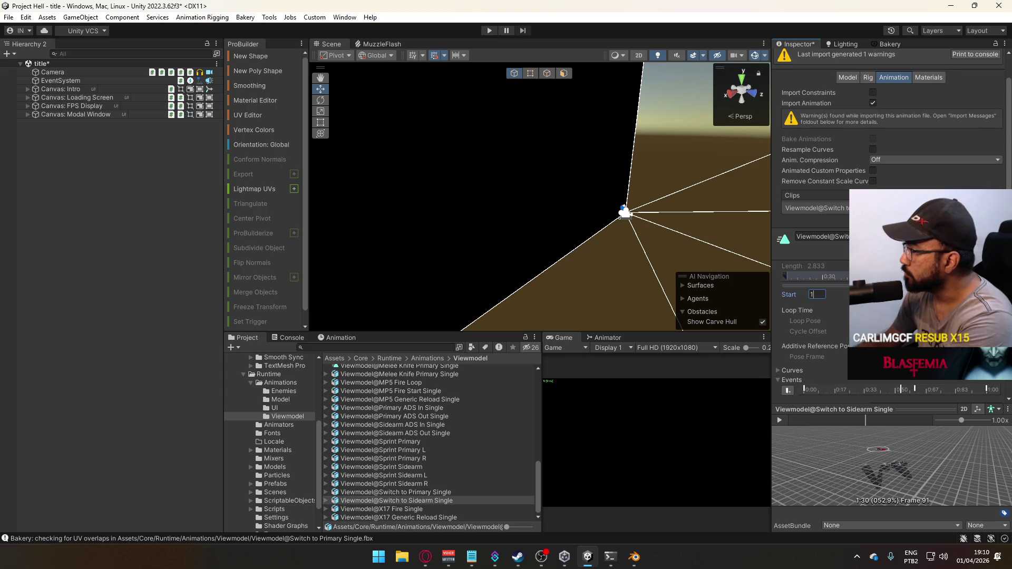
{"action": "key", "text": "Tab"}
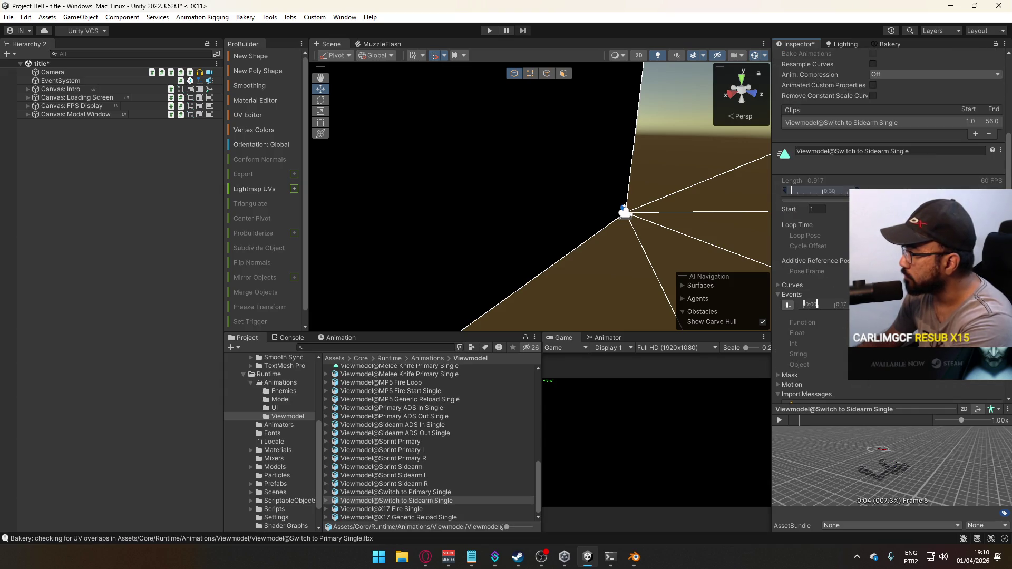
{"action": "type", "text": "56"}
{"action": "left_click", "coordinate": [991, 380]}
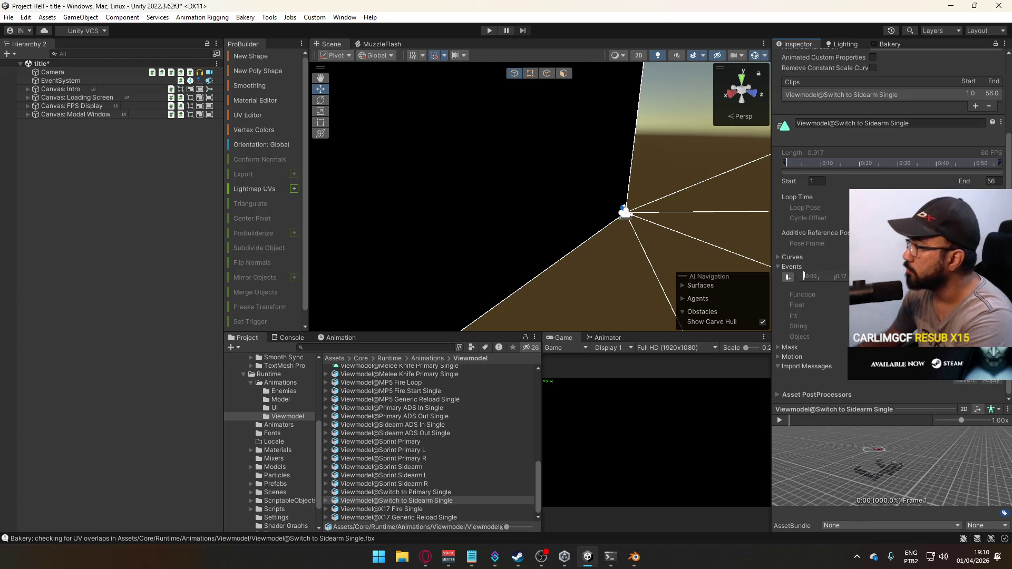
{"action": "left_click", "coordinate": [779, 421]}
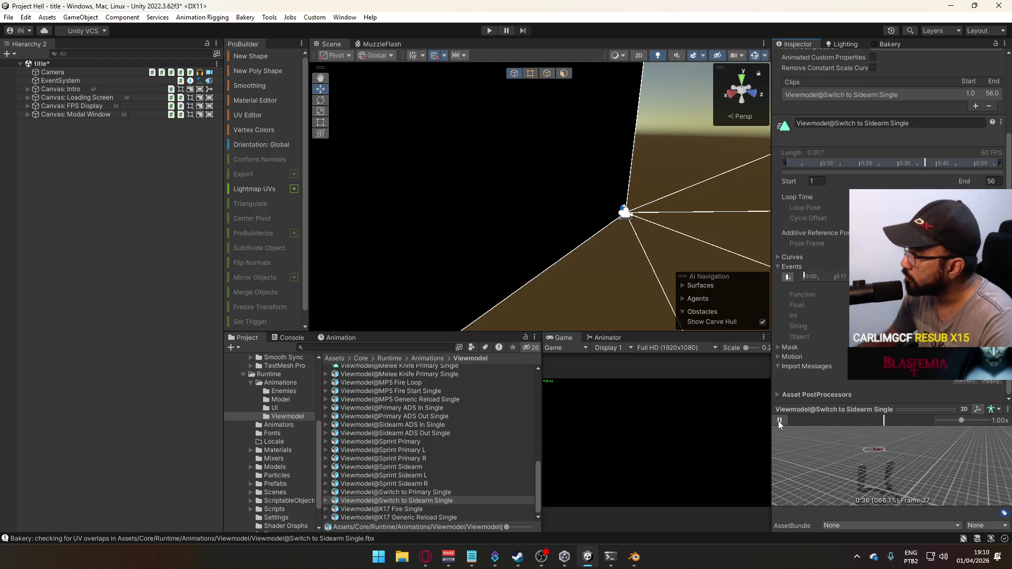
{"action": "left_click", "coordinate": [779, 420]}
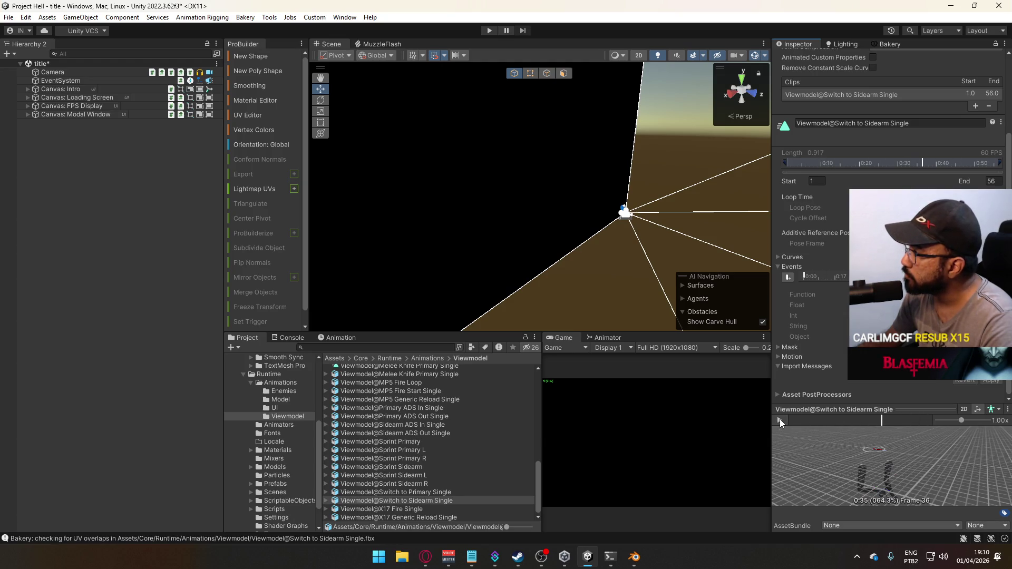
Step: Check the Switch to Primary Single clip's start and end frames, then return to Blender
{"action": "left_click", "coordinate": [409, 493]}
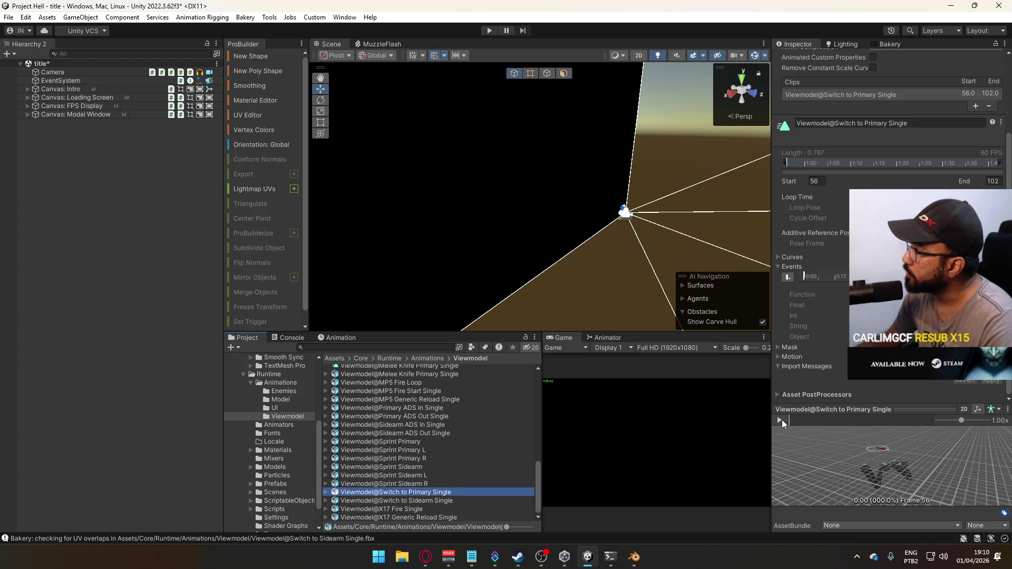
{"action": "left_click", "coordinate": [995, 181]}
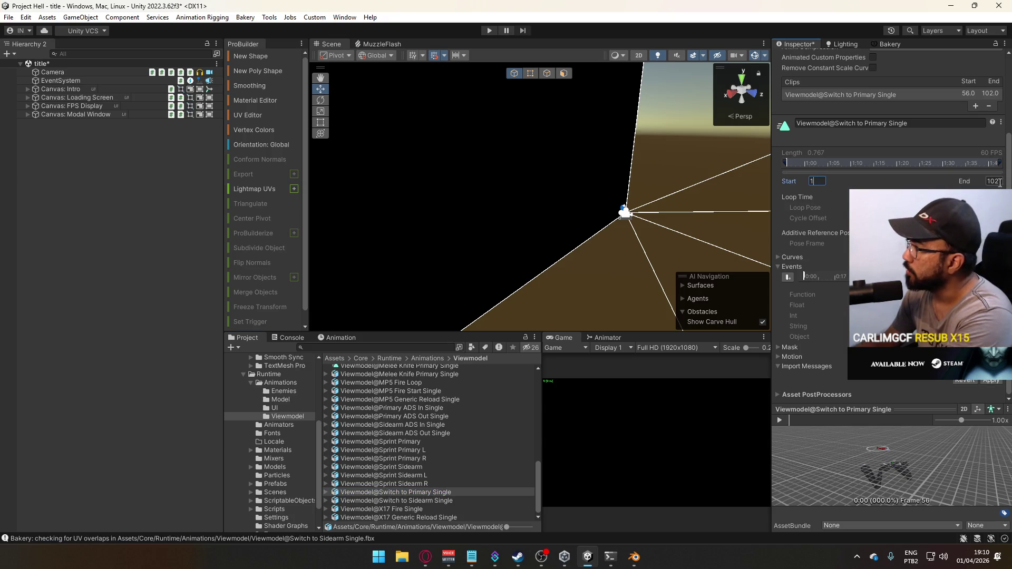
{"action": "key", "text": "shift+Tab"}
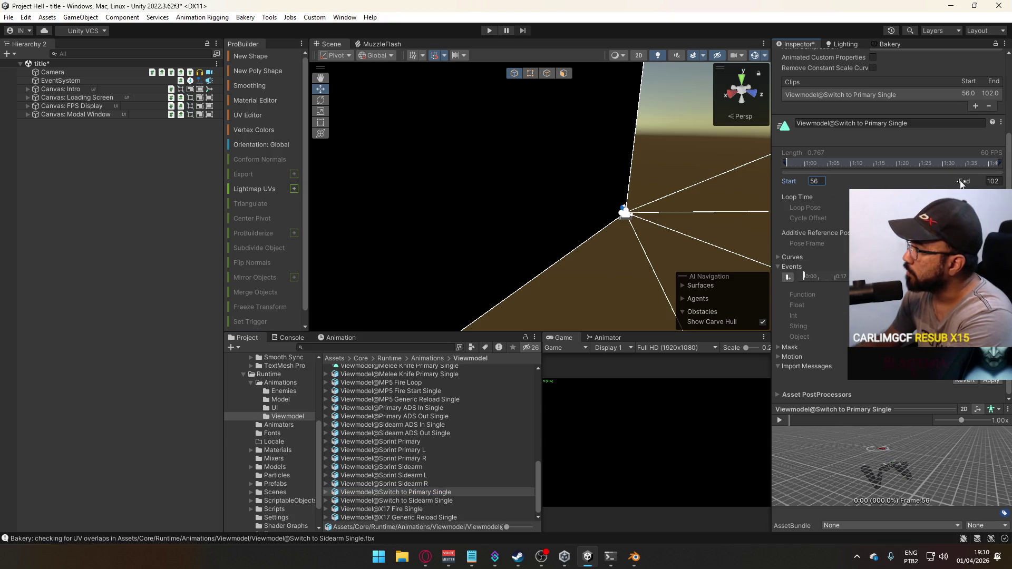
{"action": "left_click", "coordinate": [634, 557]}
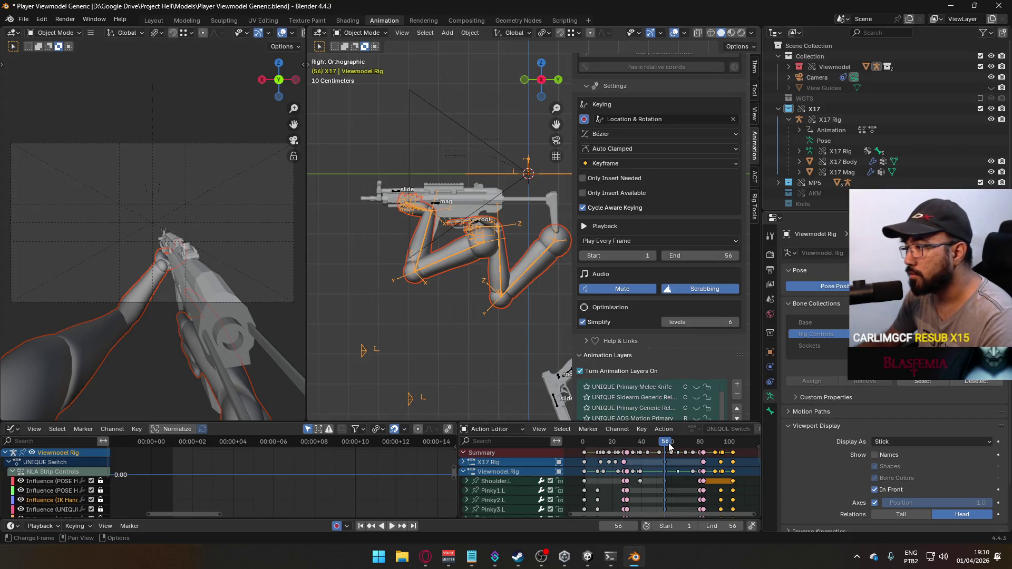
Step: Jump to frame 1 and export FBX over the Switch to Primary Single file
{"action": "left_click", "coordinate": [586, 444]}
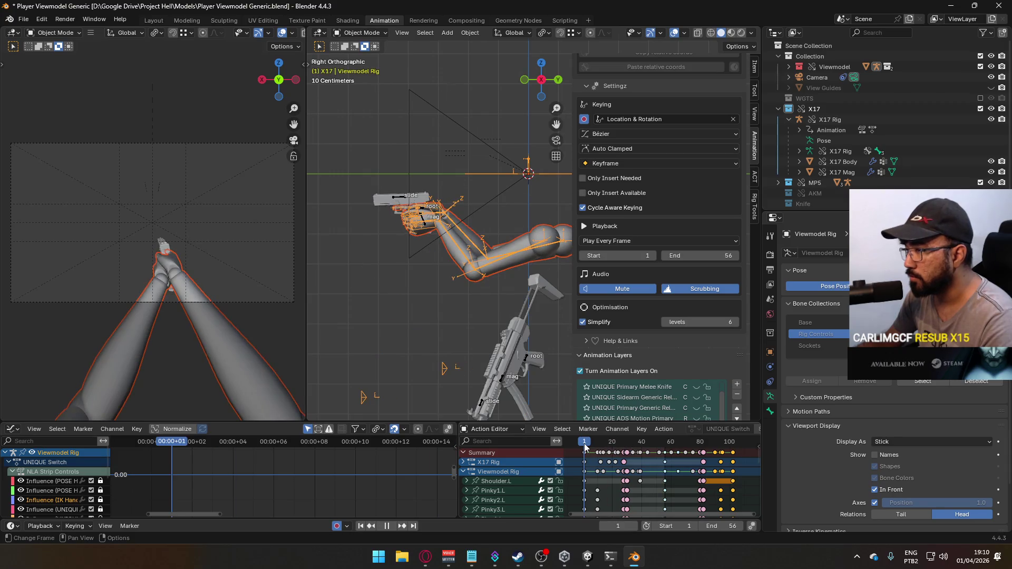
{"action": "left_click", "coordinate": [23, 19]}
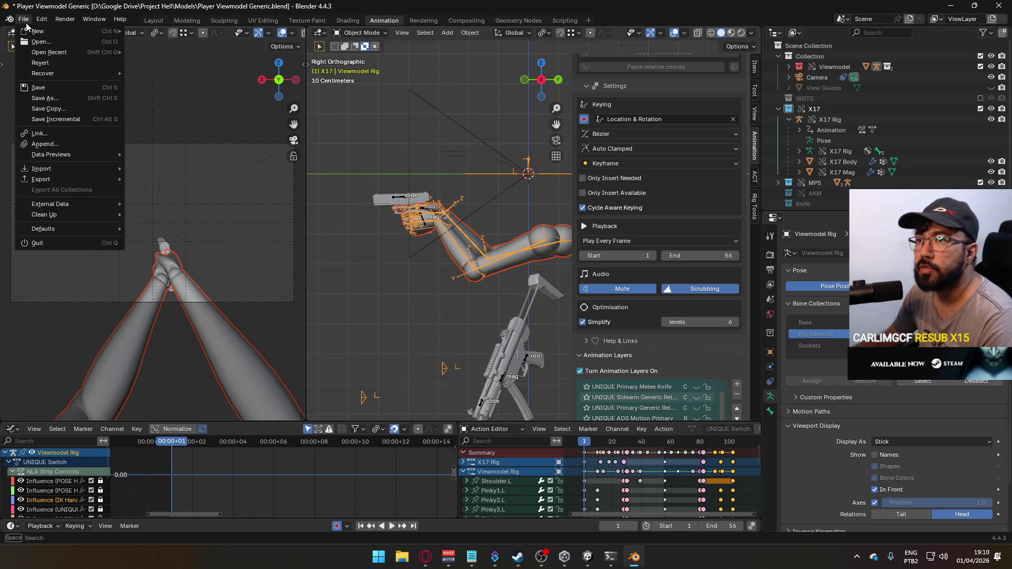
{"action": "mouse_move", "coordinate": [79, 179]}
{"action": "left_click", "coordinate": [202, 273]}
{"action": "left_click", "coordinate": [466, 192]}
{"action": "double_click", "coordinate": [466, 192]}
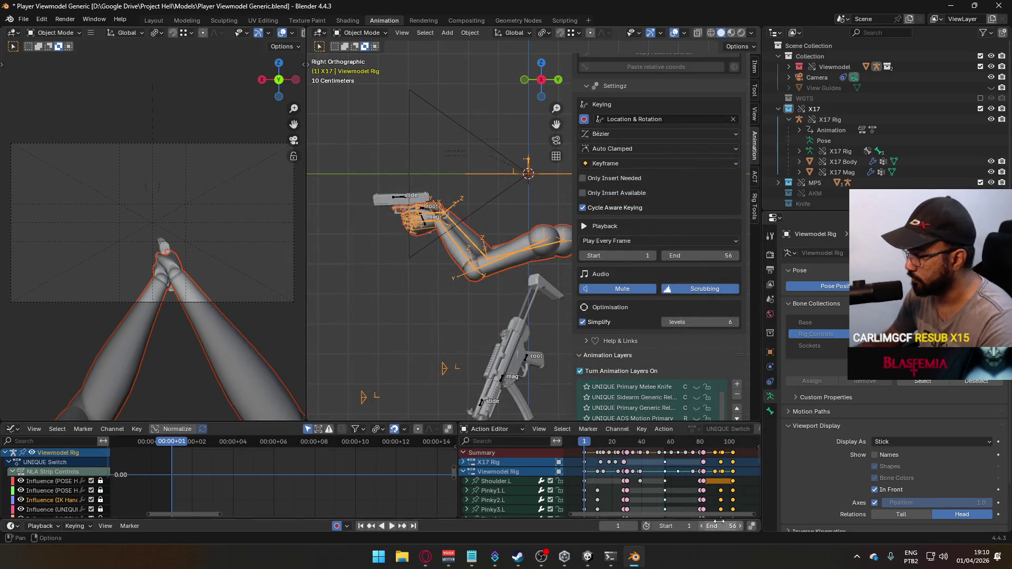
Step: Set the playback range to start frame 56 and end frame 102
{"action": "left_click", "coordinate": [669, 526]}
{"action": "left_click", "coordinate": [735, 524]}
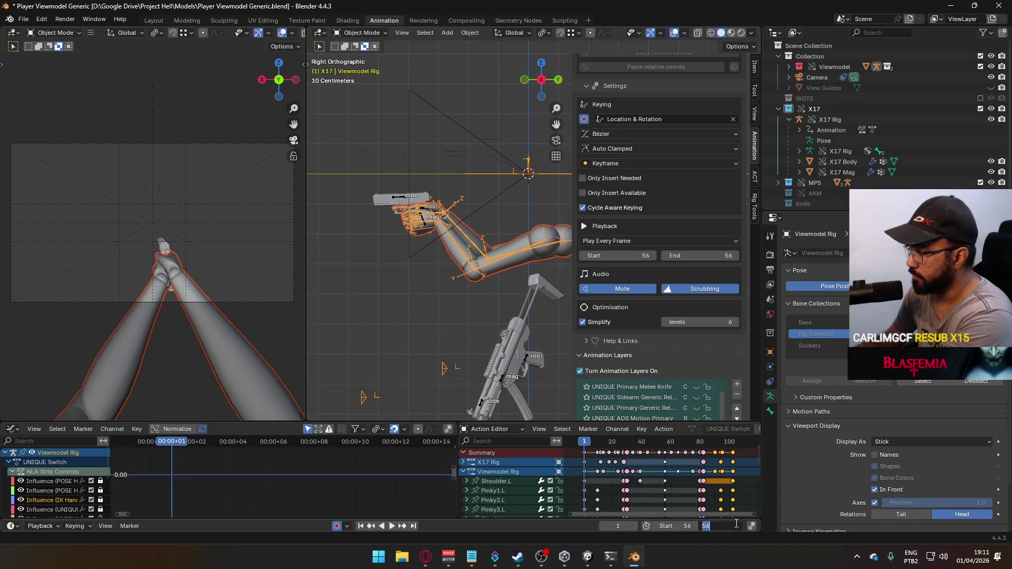
{"action": "type", "text": "120"}
{"action": "key", "text": "Return"}
{"action": "left_click", "coordinate": [727, 526]}
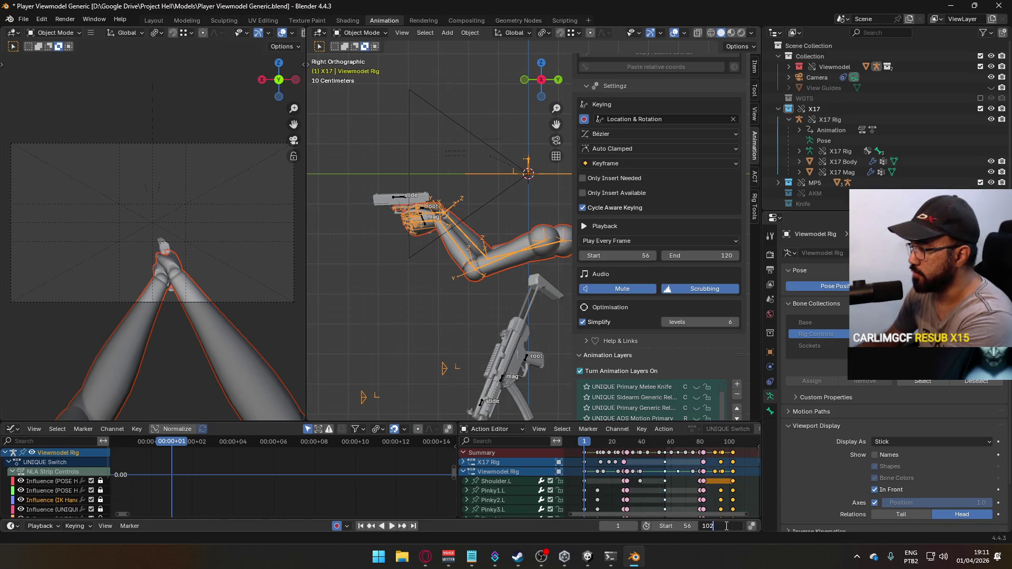
{"action": "key", "text": "Return"}
{"action": "left_click", "coordinate": [23, 19]}
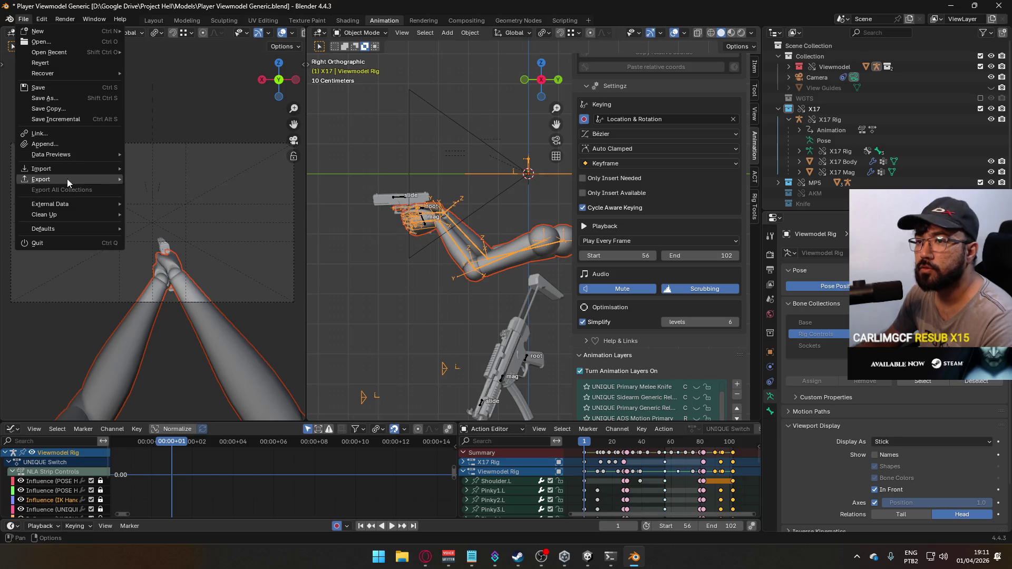